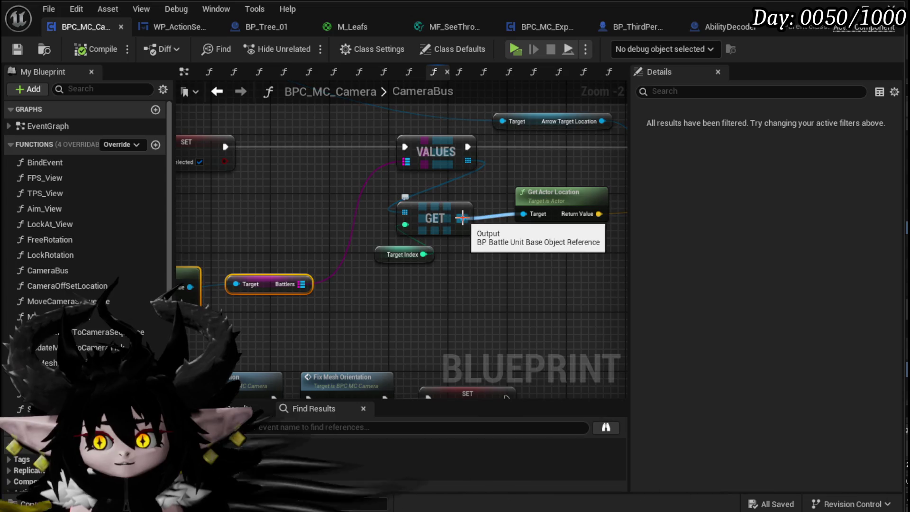
Step: Add a Get Battler ID node from the GET node's output for the fetched battler
mouse_move(504, 244)
left_mouse_down()
mouse_move(441, 300)
mouse_move(576, 226)
left_mouse_up()
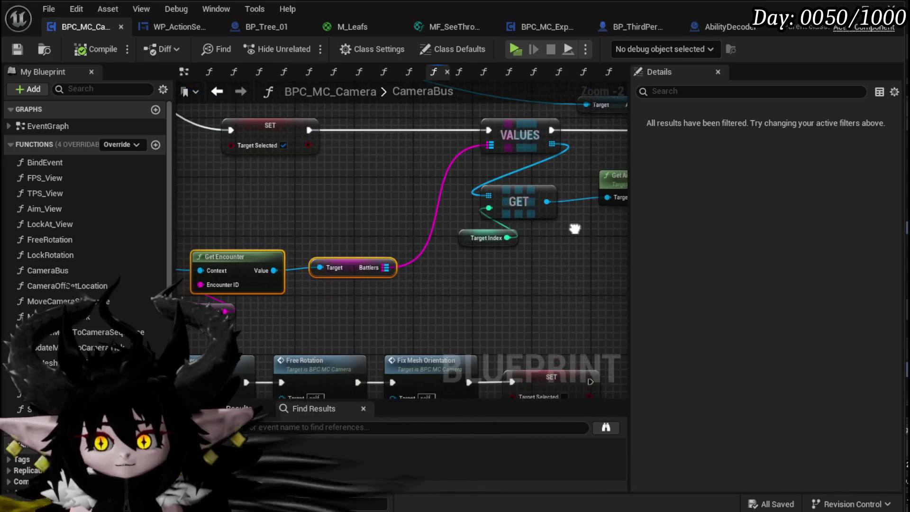
scroll(430, 265, "down", 2)
scroll(430, 266, "up", 3)
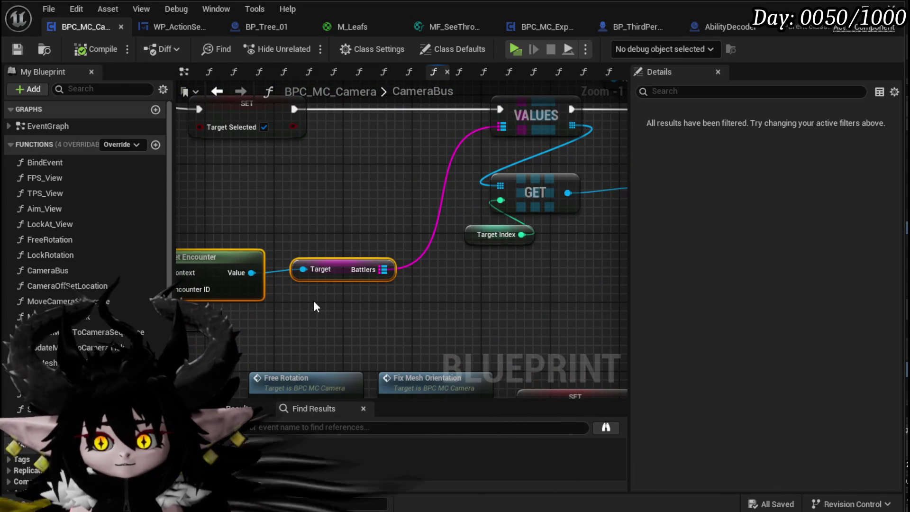
left_click_drag(384, 269, 372, 199)
type("ID")
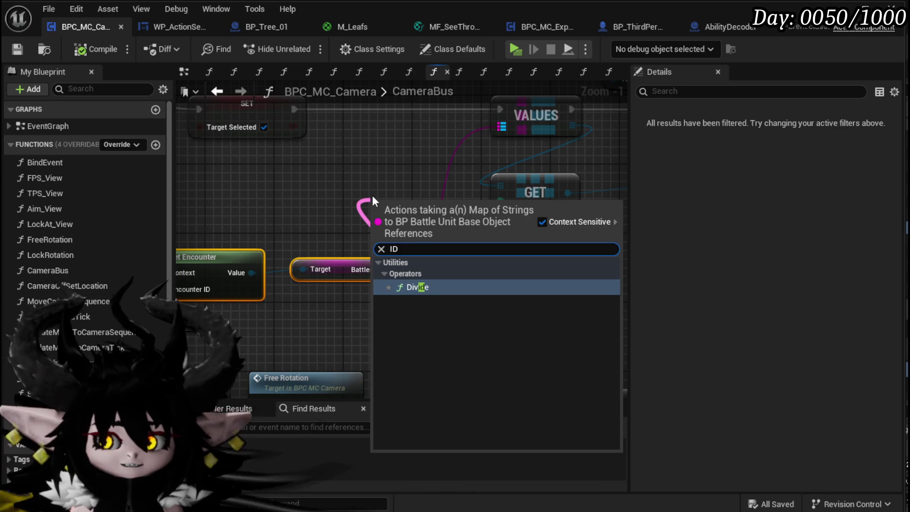
key("Escape")
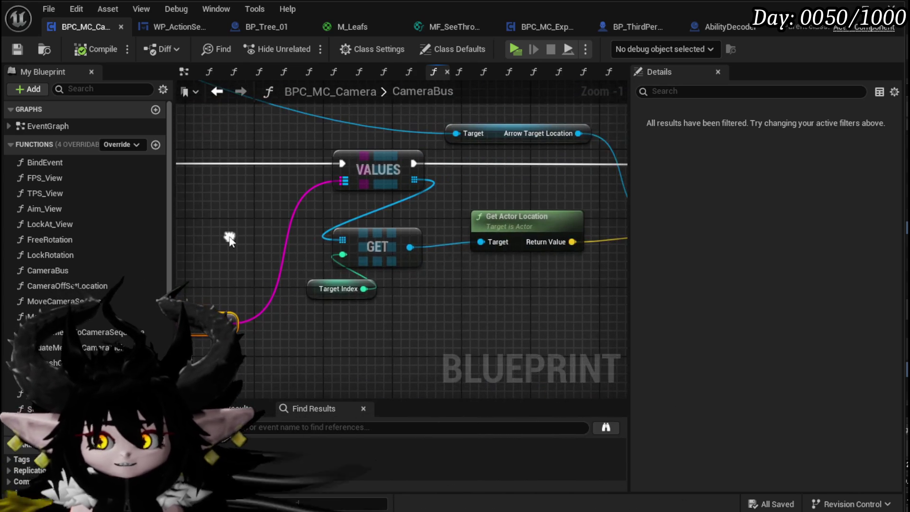
left_click_drag(410, 247, 445, 295)
type("get ID")
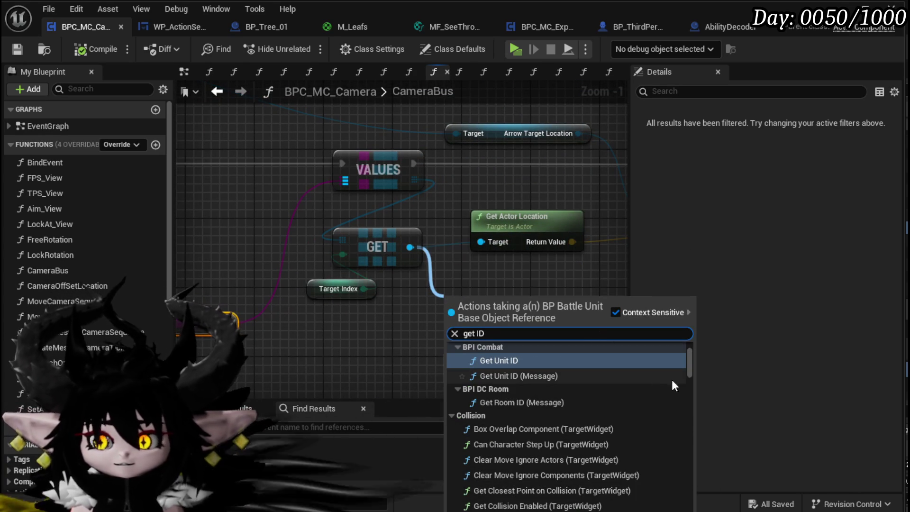
left_click_drag(688, 366, 690, 507)
scroll(690, 508, "down", 5)
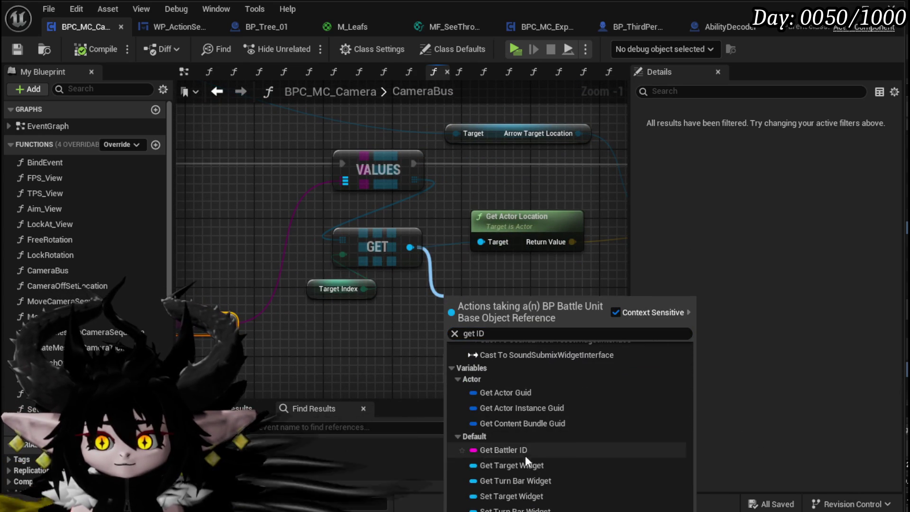
left_click(503, 450)
Step: Rearrange the Battler ID, Battlers, VALUES/GET/Target Index and Arrow Target Location nodes
mouse_move(483, 397)
left_mouse_down()
mouse_move(464, 212)
mouse_move(300, 177)
left_mouse_up()
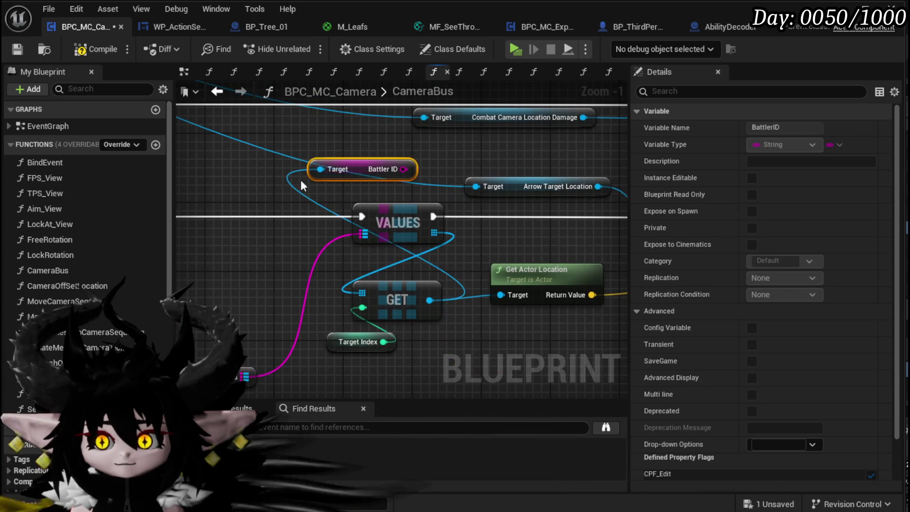
scroll(465, 188, "down", 2)
left_click(295, 332)
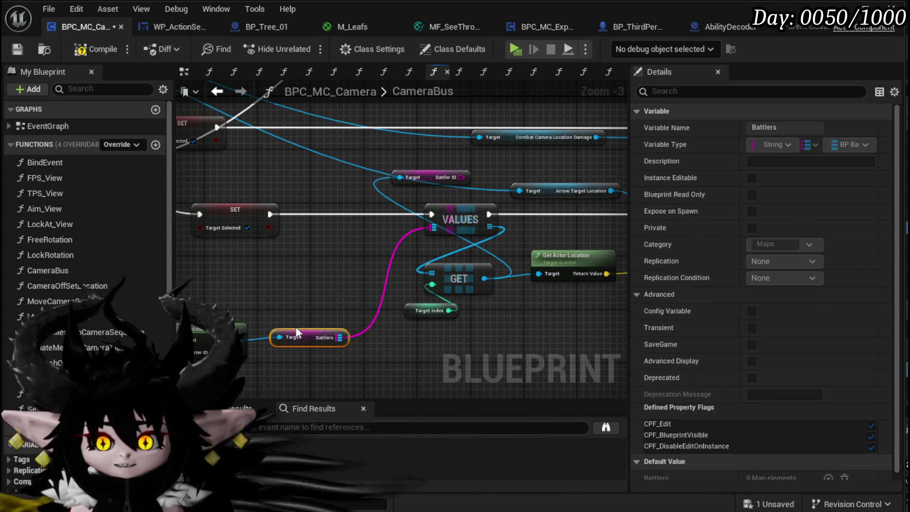
left_click_drag(304, 340, 204, 376)
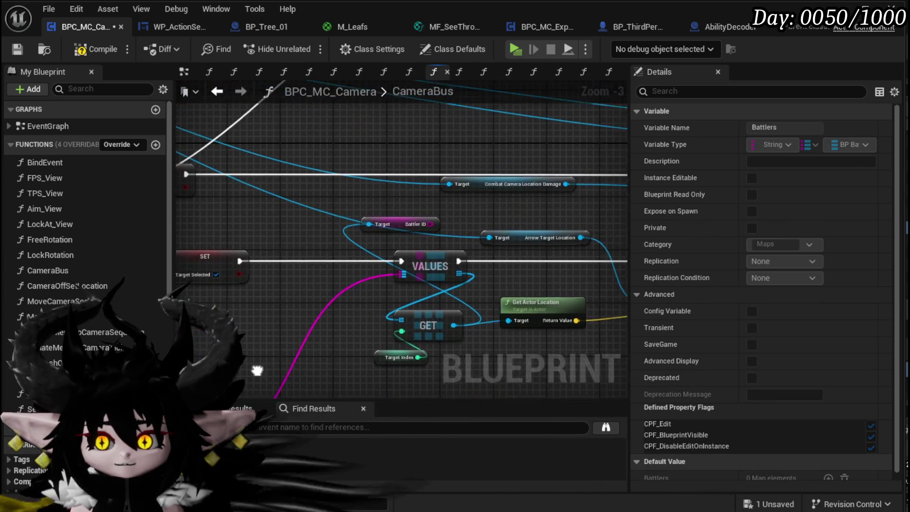
mouse_move(398, 377)
left_mouse_down()
mouse_move(426, 259)
mouse_move(334, 260)
mouse_move(131, 225)
left_mouse_up()
left_click_drag(323, 199, 479, 181)
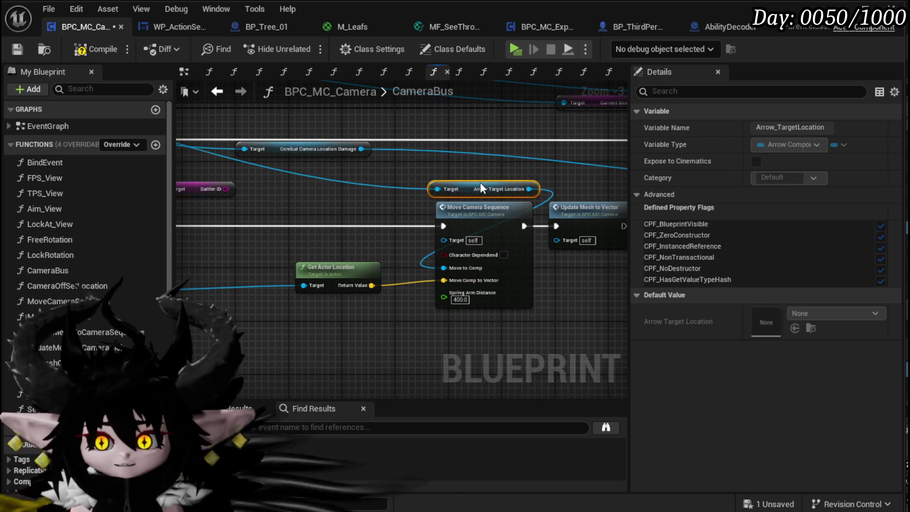
mouse_move(325, 272)
left_mouse_down()
mouse_move(446, 307)
mouse_move(555, 365)
left_mouse_up()
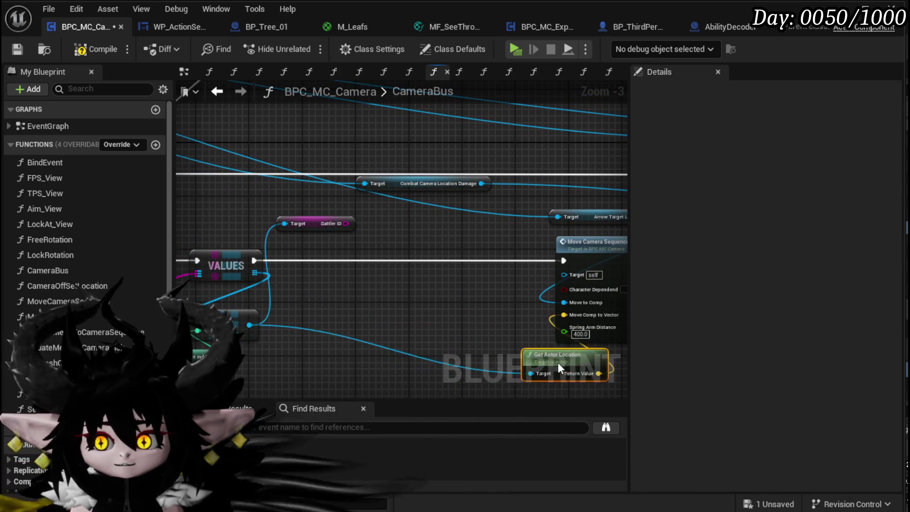
left_click(334, 223)
mouse_move(334, 223)
left_mouse_down()
mouse_move(97, 324)
mouse_move(347, 302)
left_mouse_up()
scroll(84, 264, "down", 6)
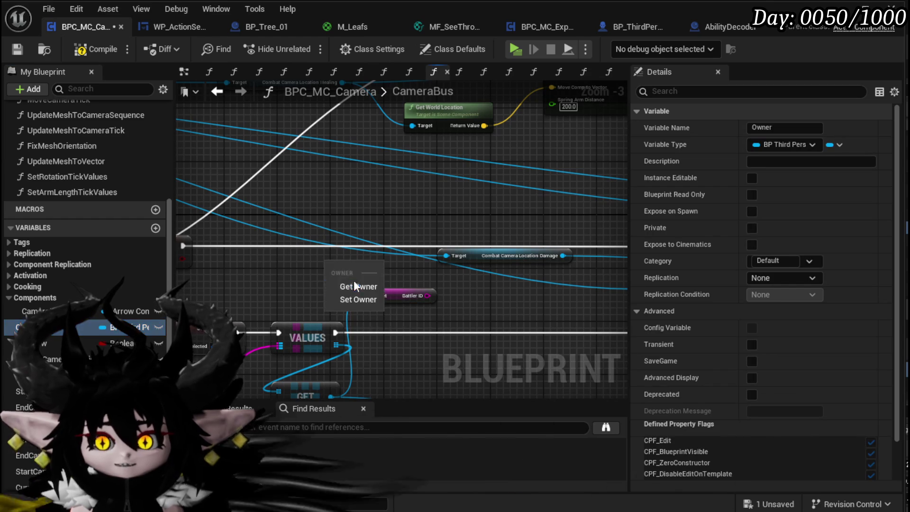
Step: Place a Get Owner node and add a Get Battler ID node reading the owner's ID
left_click(353, 286)
mouse_move(344, 270)
left_mouse_down()
mouse_move(266, 266)
mouse_move(348, 263)
left_mouse_up()
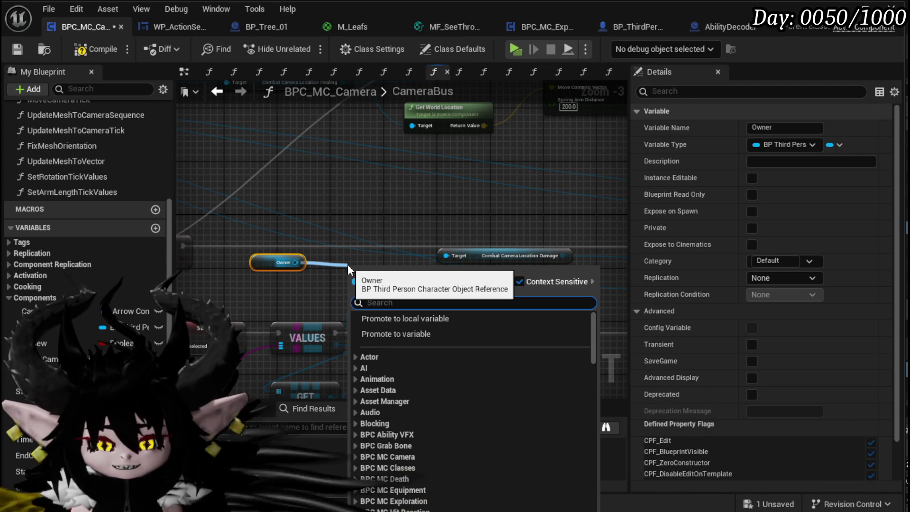
scroll(348, 264, "down", 15)
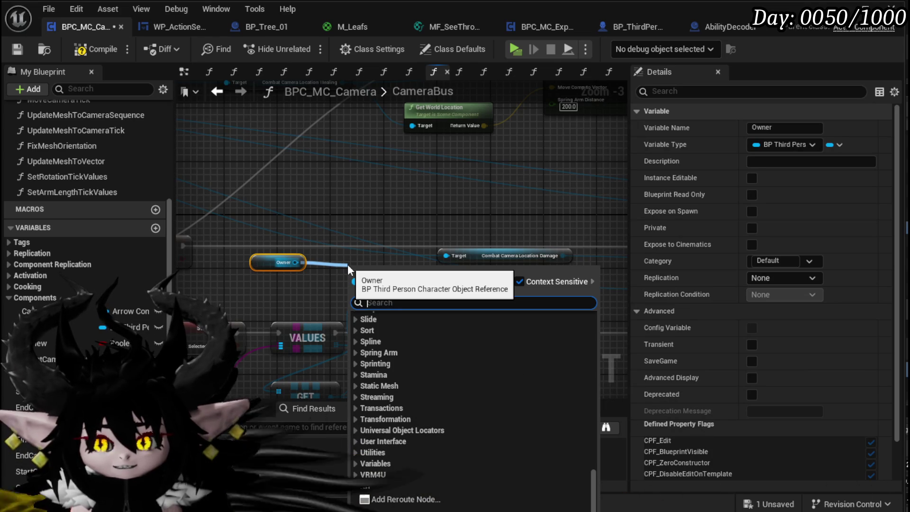
type("Battle ID")
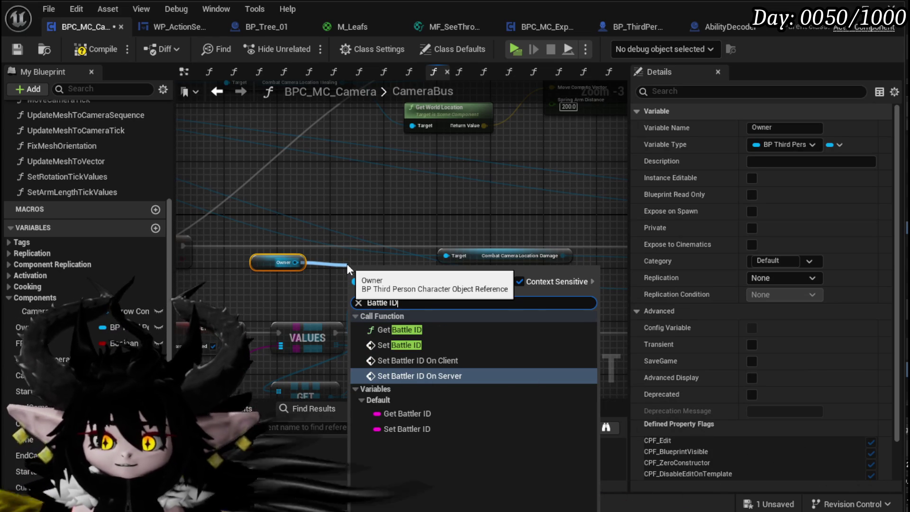
left_click(407, 414)
scroll(435, 280, "up", 2)
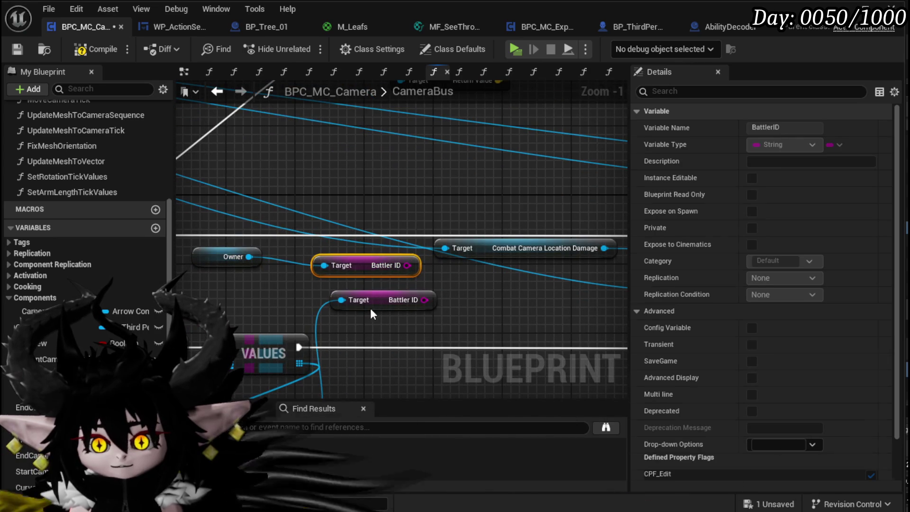
Step: Compare the owner's Battler ID with the target's Battler ID using an == node
left_click_drag(407, 265, 491, 290)
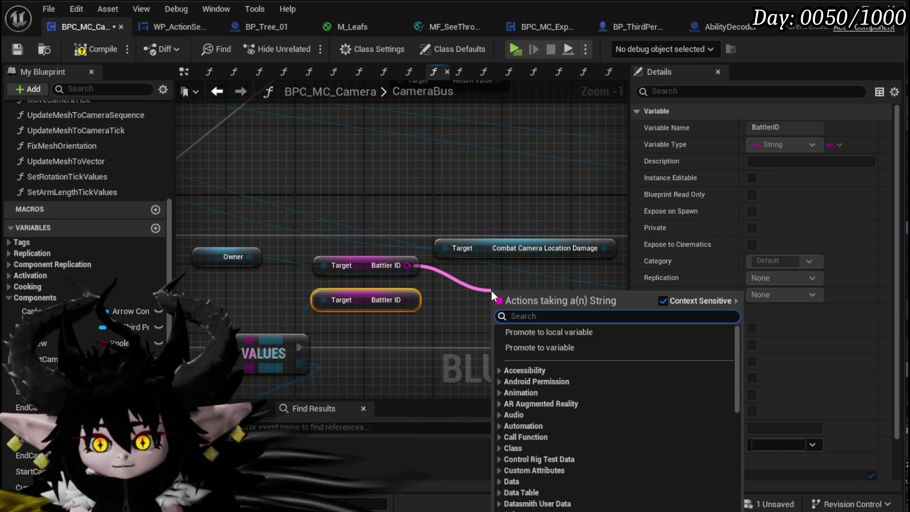
type("==")
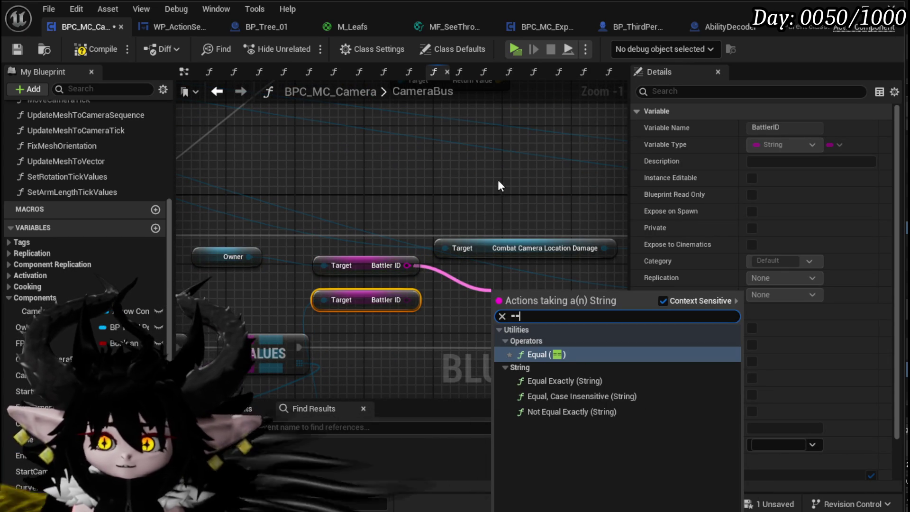
key("Return")
left_click_drag(407, 300, 496, 313)
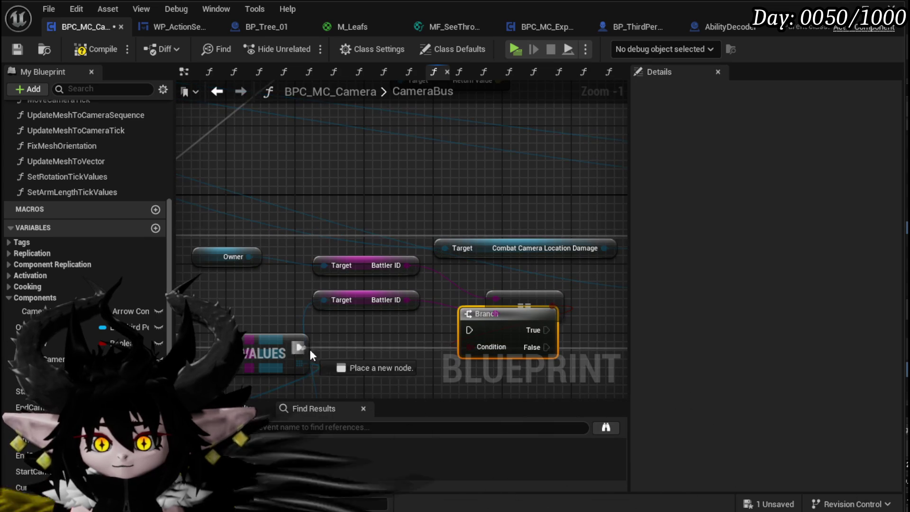
Step: Move the Move Camera Sequence node group down to make room beside the comparison
scroll(491, 347, "down", 2)
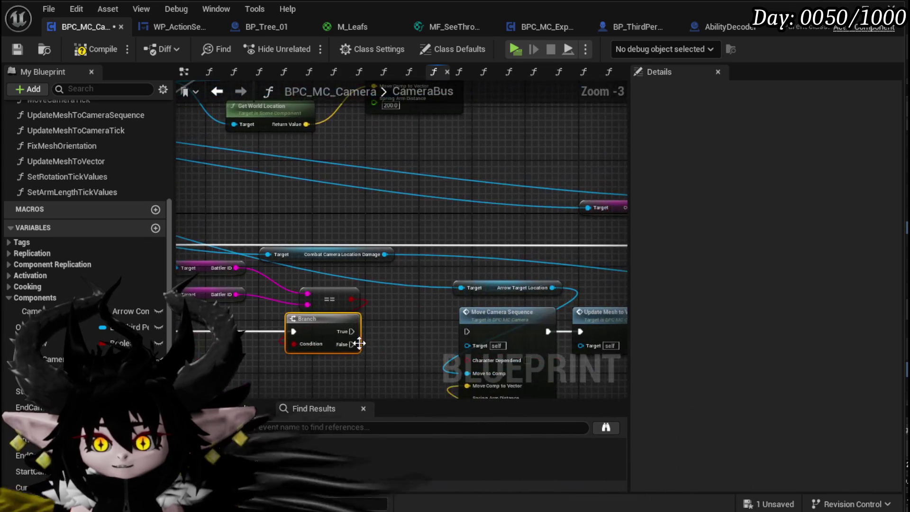
left_click_drag(368, 340, 569, 240)
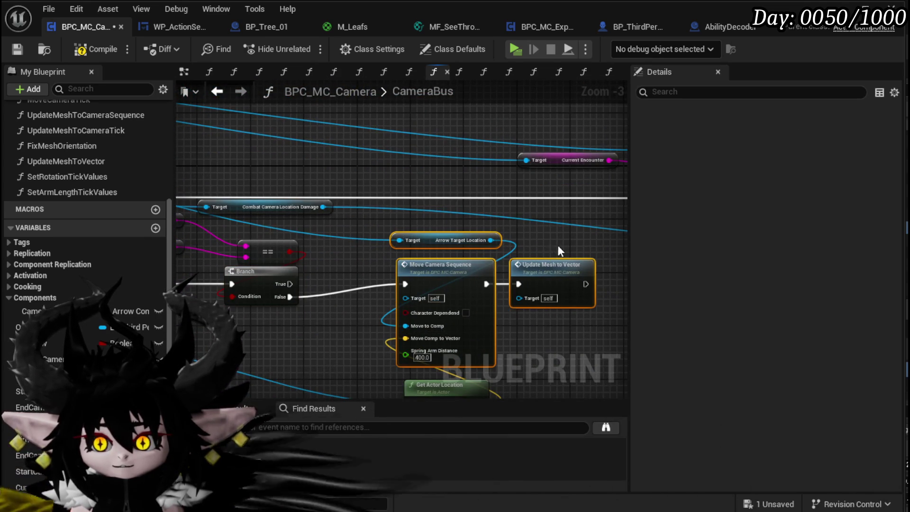
left_click_drag(422, 191, 422, 258)
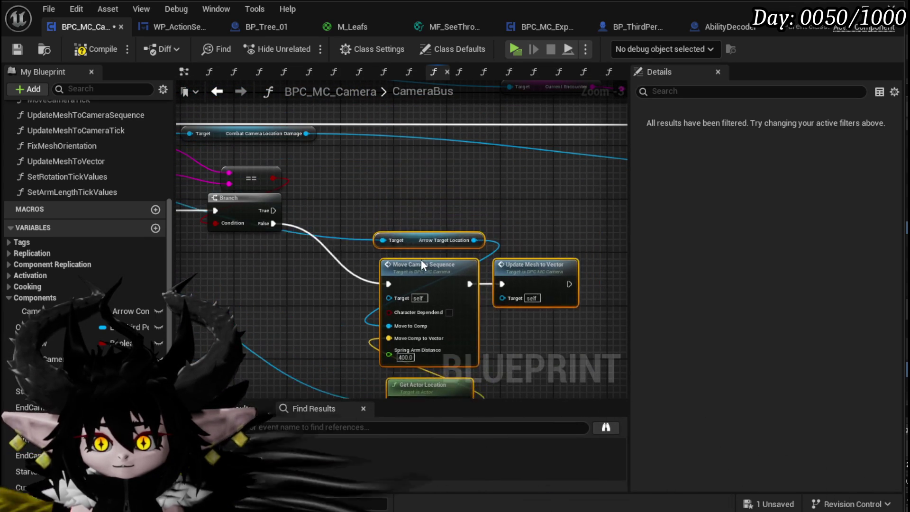
left_click_drag(268, 256, 344, 221)
mouse_move(441, 239)
left_mouse_down()
mouse_move(500, 276)
mouse_move(397, 301)
mouse_move(559, 308)
left_mouse_up()
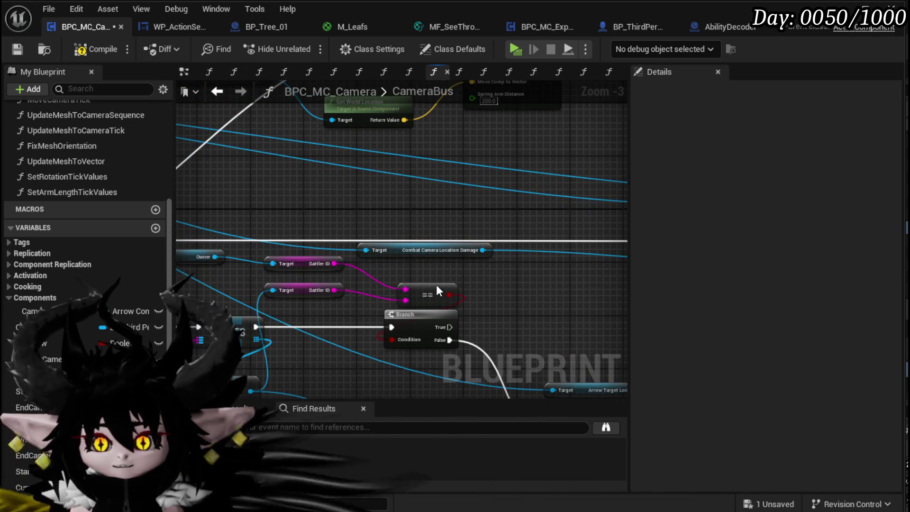
scroll(544, 303, "down", 2)
scroll(286, 294, "up", 3)
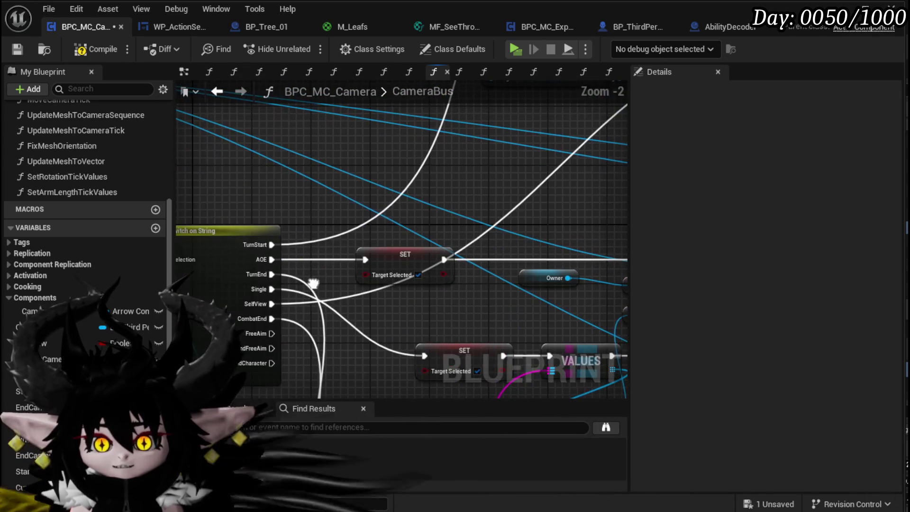
Step: Pan across the CameraBus graph to review the Owner, Battler ID and Branch nodes
scroll(289, 301, "down", 1)
mouse_move(289, 300)
left_mouse_down()
mouse_move(493, 312)
mouse_move(504, 323)
mouse_move(407, 339)
mouse_move(451, 124)
mouse_move(406, 174)
mouse_move(627, 165)
mouse_move(487, 155)
left_mouse_up()
mouse_move(354, 203)
left_mouse_down()
mouse_move(353, 258)
mouse_move(301, 142)
left_mouse_up()
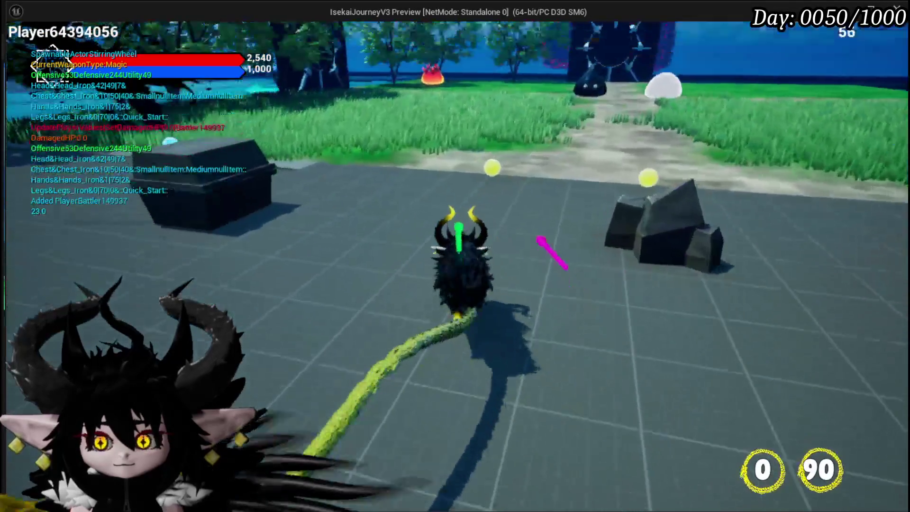
Step: Walk the character into the fire slime and dismiss the prompt to start the battle
key("w")
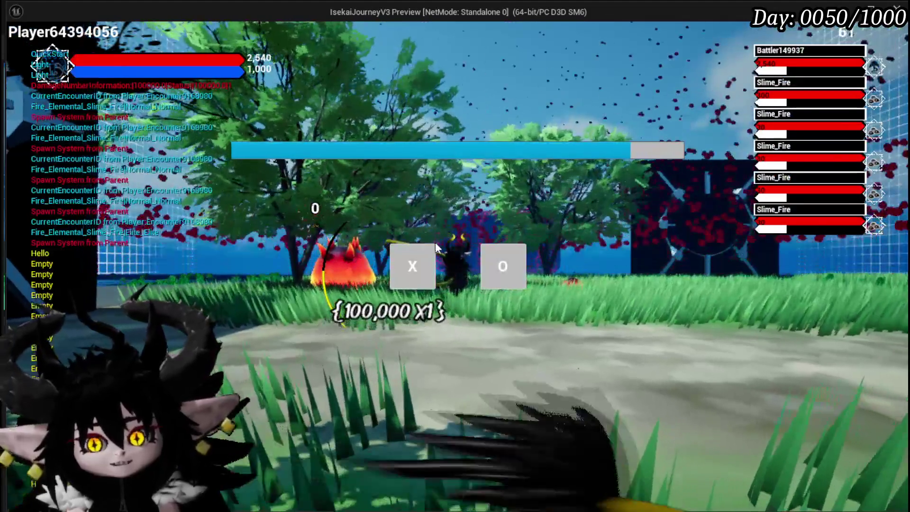
left_click(427, 258)
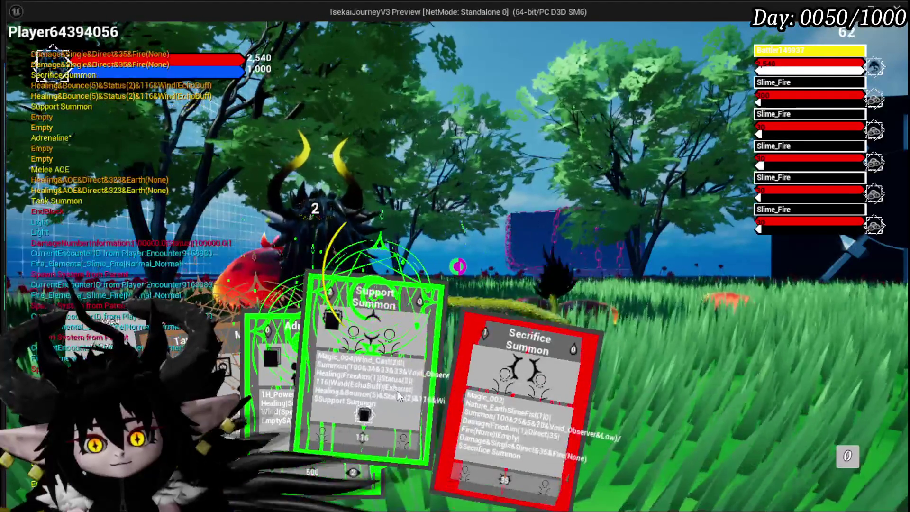
Step: Play Support Summon, cast Adrenaline on the player's battler, then stop the play-test
left_click(266, 380)
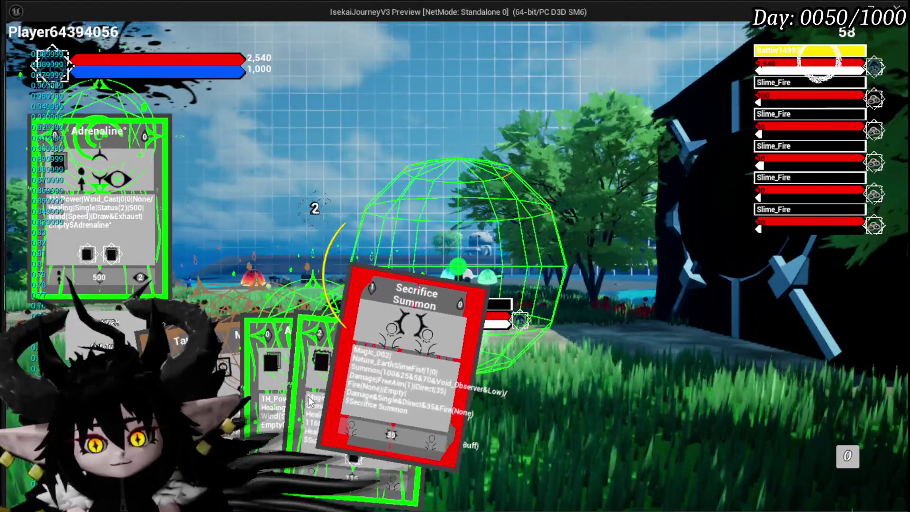
left_click(395, 374)
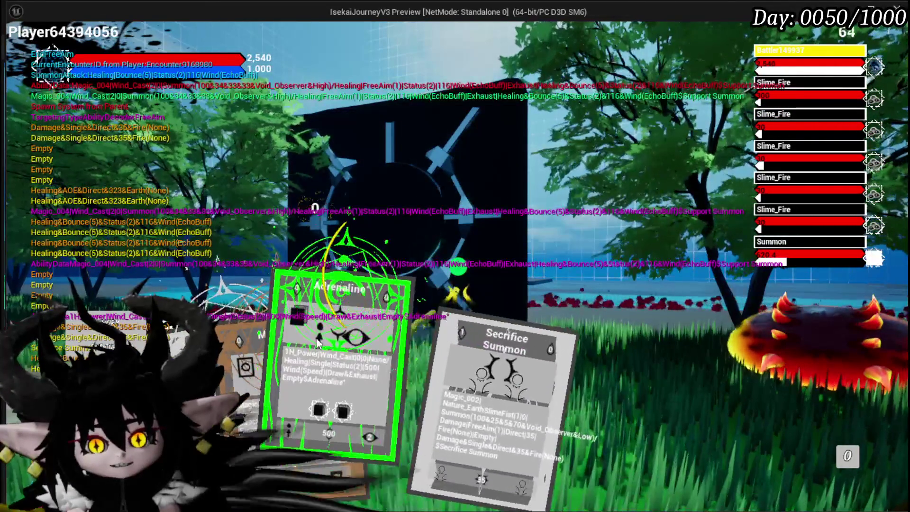
left_click(332, 379)
left_click(438, 337)
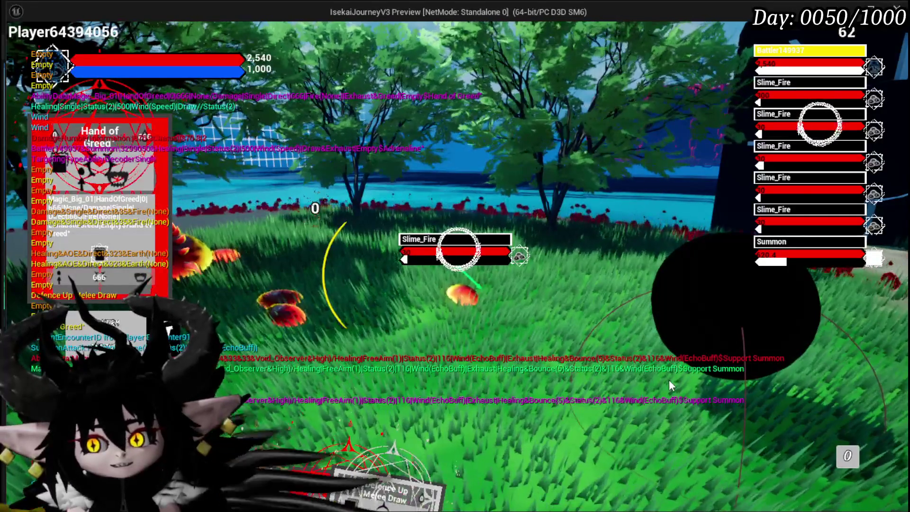
key("Escape")
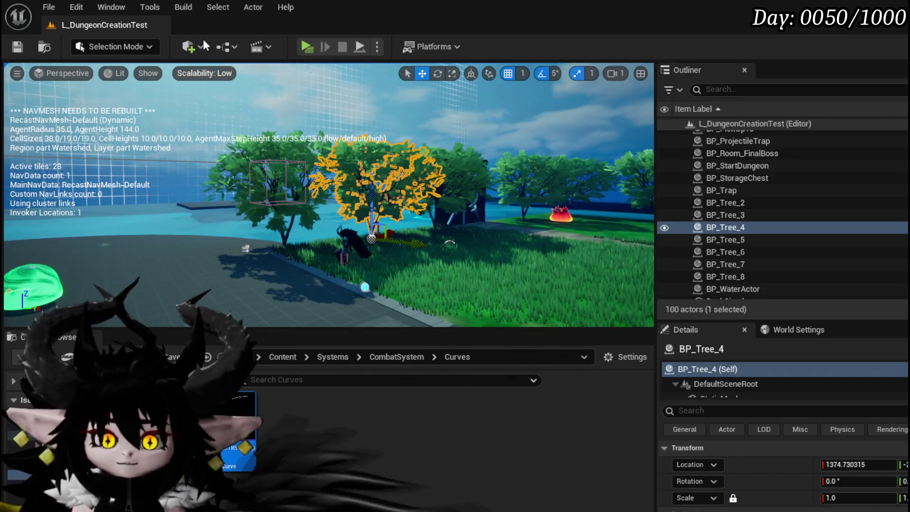
Step: Save all changes with Ctrl+S and turn the level view toward the dungeon gate
key("ctrl+s")
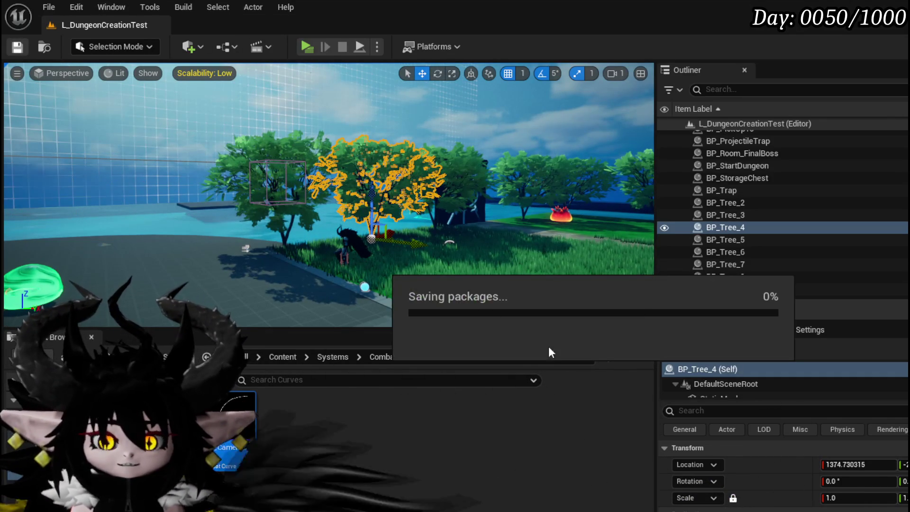
left_click_drag(488, 323, 569, 308)
left_click_drag(332, 199, 298, 199)
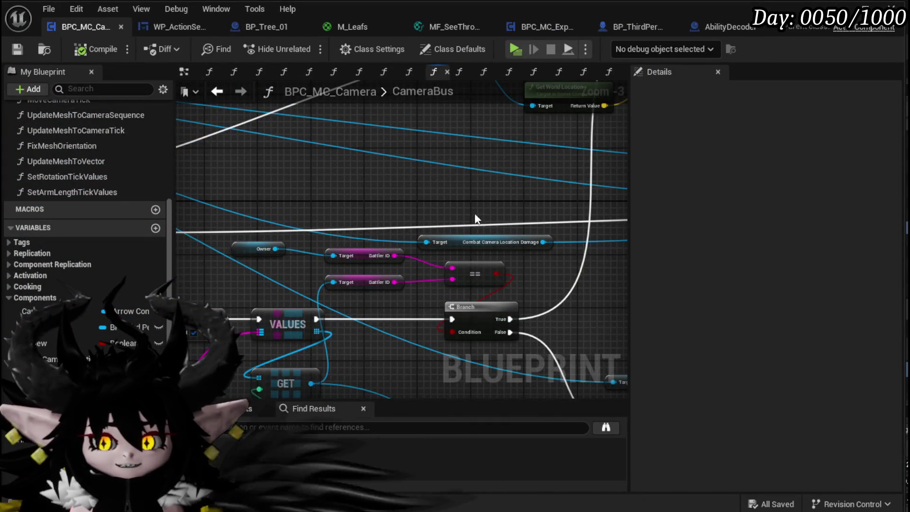
Step: Move the five Get Encounter and Get World Location nodes further left
scroll(474, 223, "down", 5)
left_click_drag(335, 188, 284, 189)
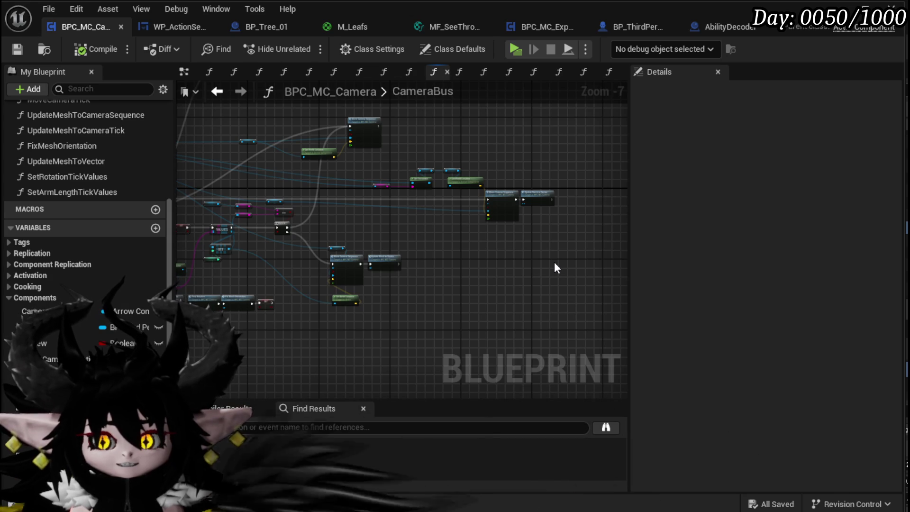
scroll(450, 226, "up", 3)
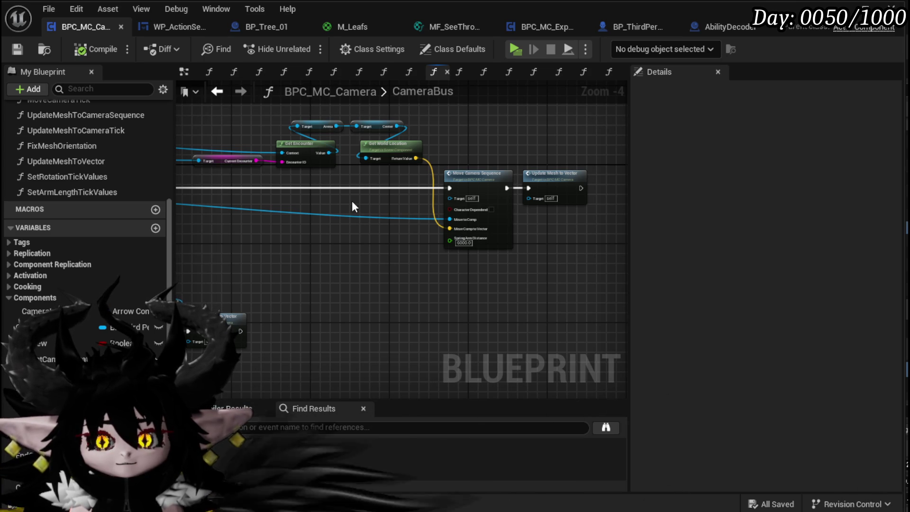
scroll(352, 207, "up", 3)
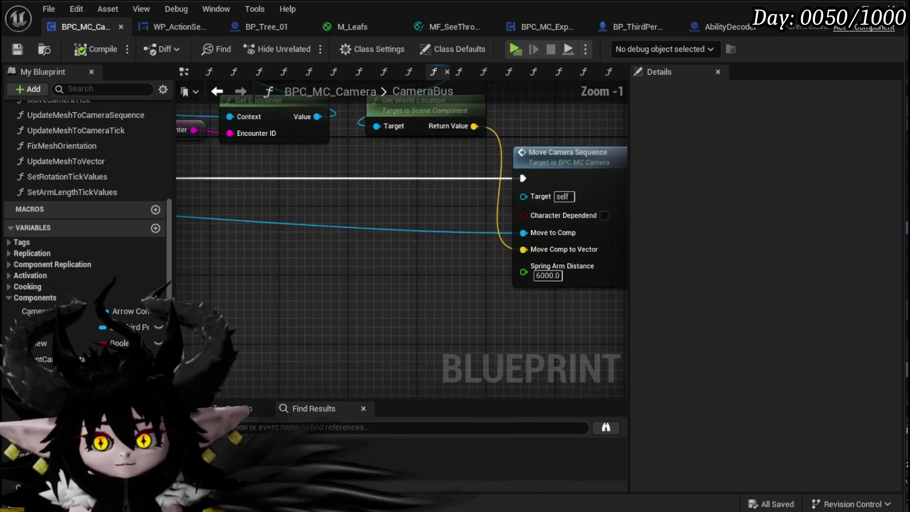
scroll(403, 241, "down", 2)
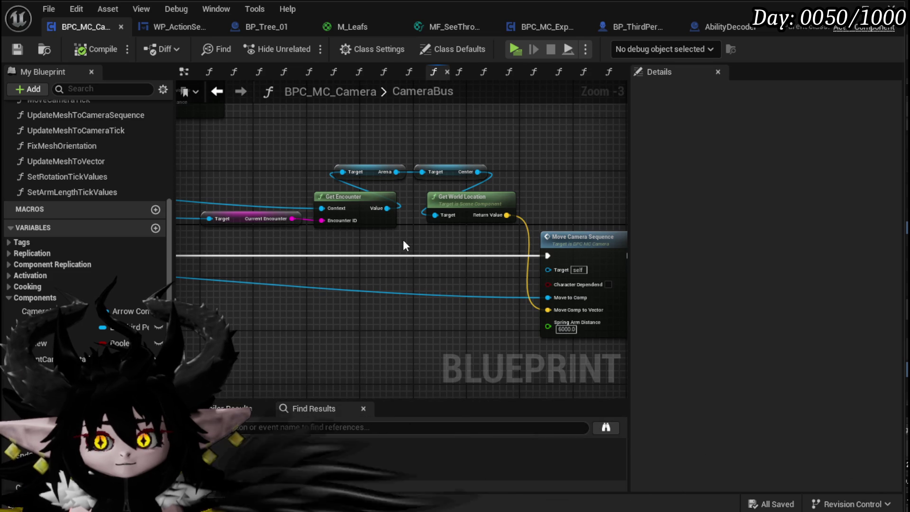
left_click_drag(280, 239, 497, 163)
left_click_drag(498, 194, 345, 200)
Step: Select the three Move Camera Sequence nodes on the Branch's False path
scroll(335, 253, "down", 4)
scroll(514, 236, "up", 3)
scroll(259, 232, "up", 3)
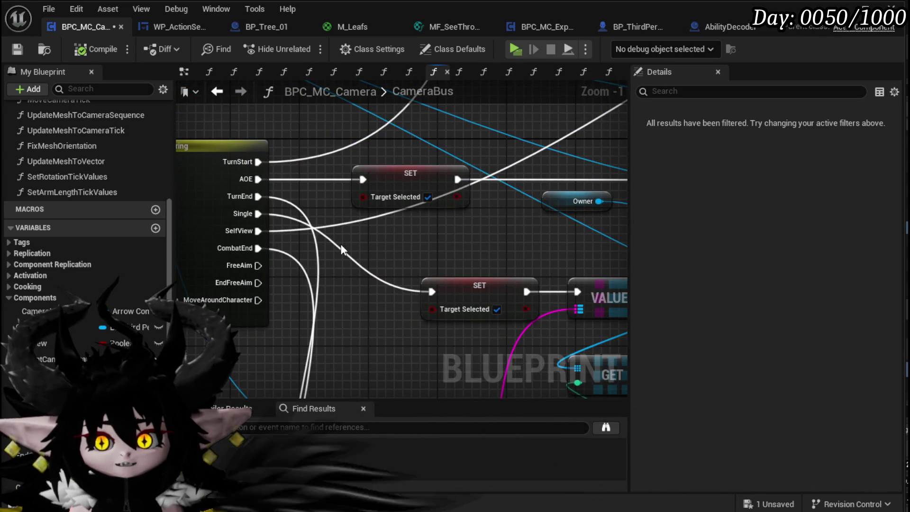
scroll(371, 255, "down", 2)
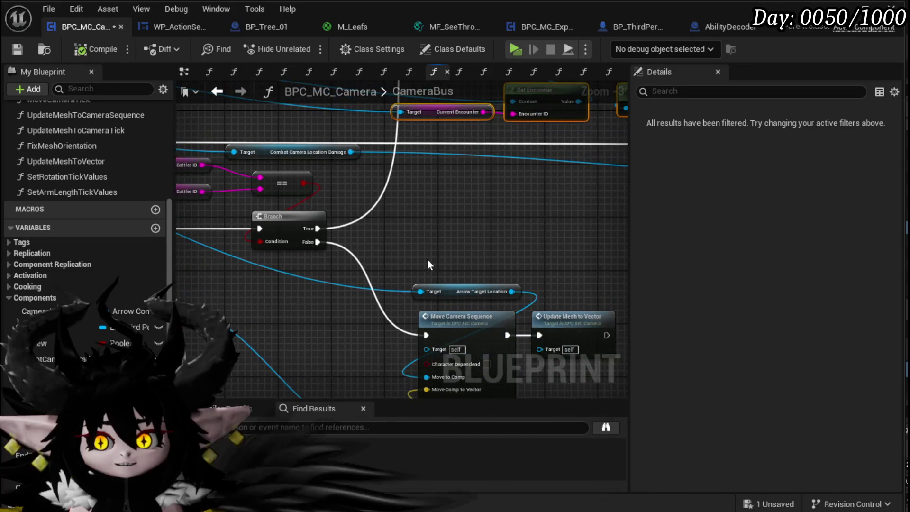
mouse_move(392, 222)
left_mouse_down()
mouse_move(358, 170)
mouse_move(311, 146)
left_mouse_up()
left_click_drag(311, 146, 503, 262)
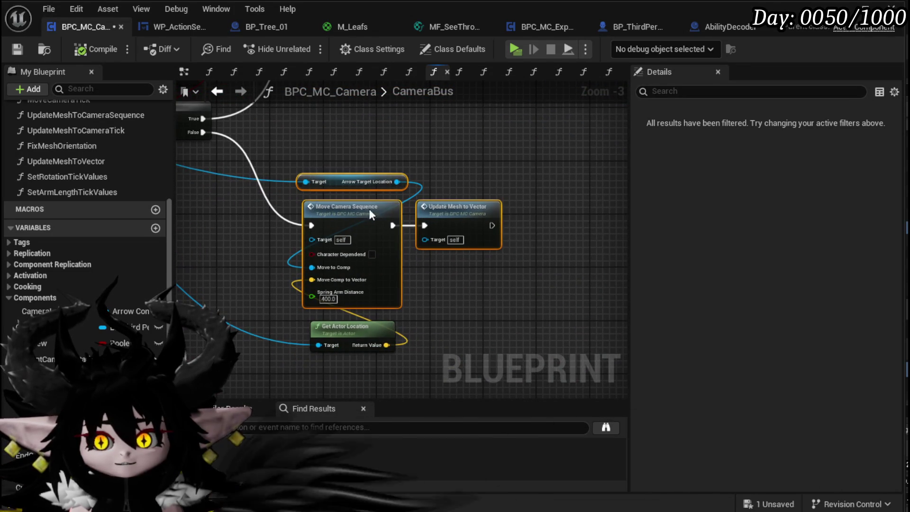
Step: Break Get Actor Location into a Break Vector and add 180 to its Z with a float Add
left_click_drag(369, 209, 519, 209)
mouse_move(347, 335)
left_mouse_down()
mouse_move(272, 289)
mouse_move(253, 314)
mouse_move(323, 316)
left_mouse_up()
type("break")
left_click(283, 357)
scroll(256, 287, "up", 2)
type("+")
key("Return")
left_click(349, 342)
type("180")
key("Return")
Step: Rebuild the location with a Make Vector using Y and the 180-added Z, feeding Move Comp to Vector
left_click_drag(396, 326, 398, 330)
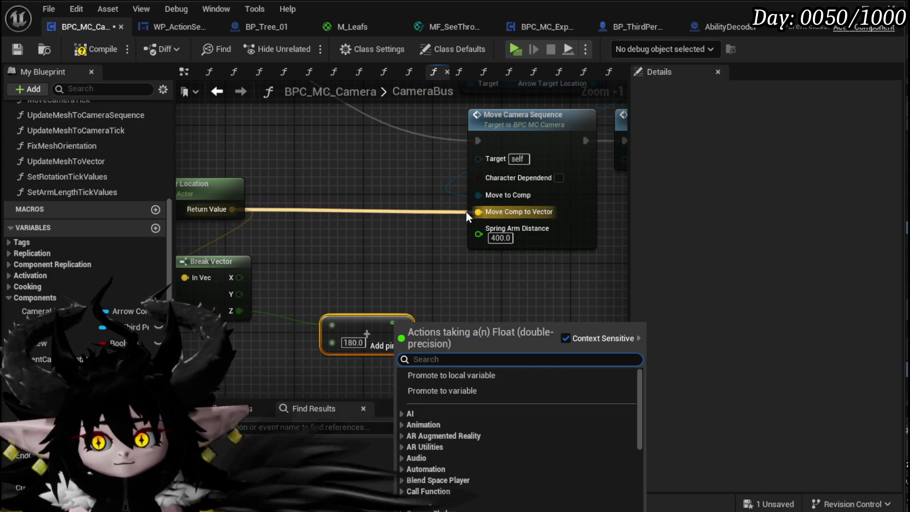
left_click_drag(481, 209, 396, 235)
type("make v")
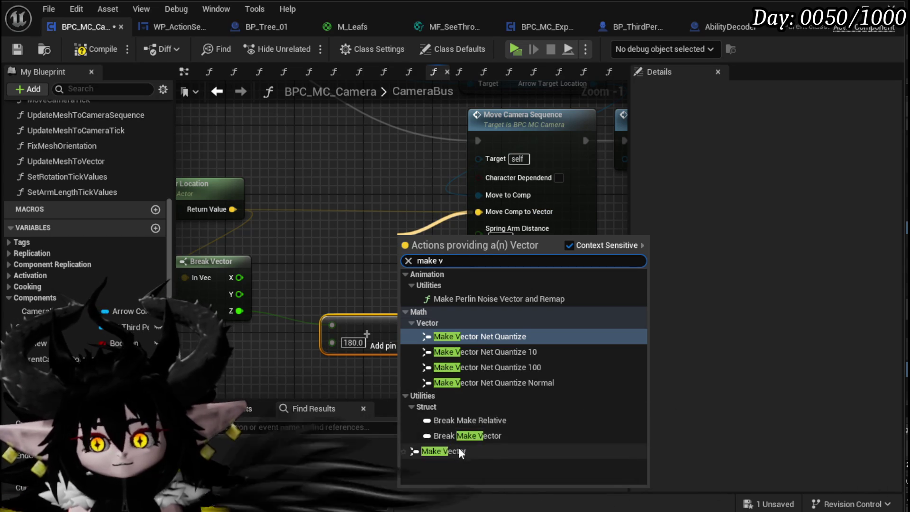
left_click(457, 450)
left_click_drag(425, 237, 364, 228)
mouse_move(379, 342)
left_mouse_down()
mouse_move(317, 348)
mouse_move(349, 345)
mouse_move(341, 283)
mouse_move(482, 294)
left_mouse_up()
mouse_move(358, 283)
left_mouse_down()
mouse_move(349, 256)
mouse_move(486, 257)
left_mouse_up()
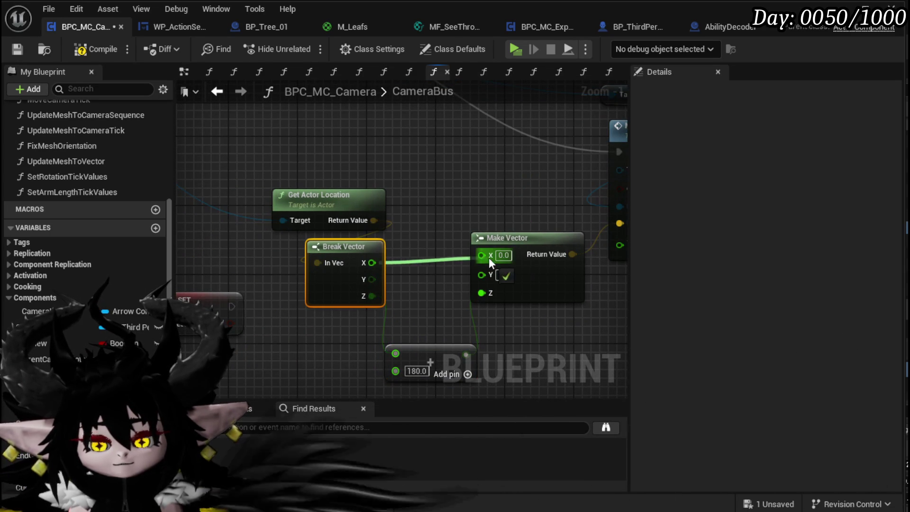
left_click_drag(356, 246, 357, 237)
left_click_drag(372, 271, 479, 287)
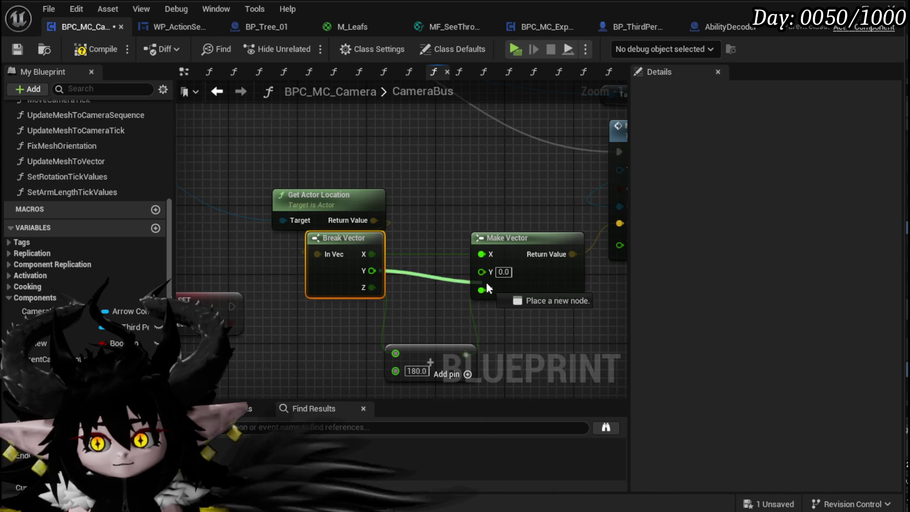
left_click_drag(425, 347, 417, 314)
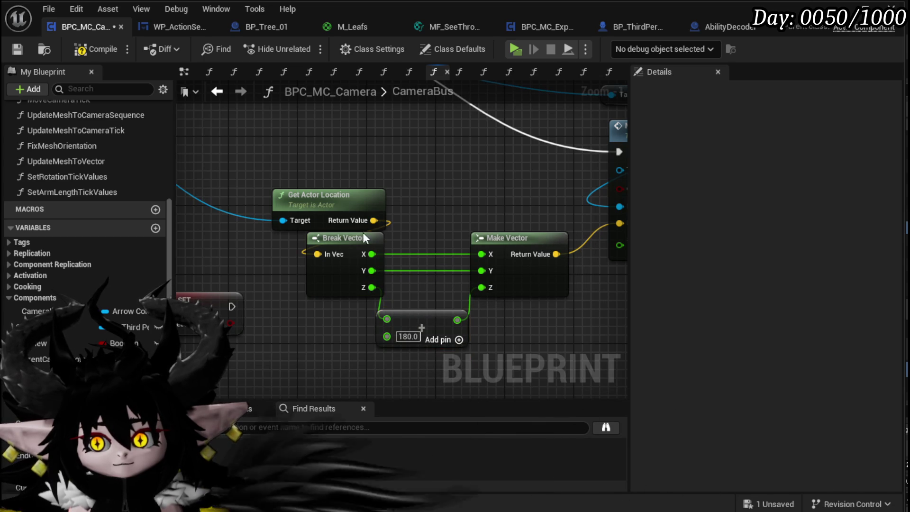
Step: Compile the camera blueprint, tidy the vector and Add nodes, and save
left_click(17, 49)
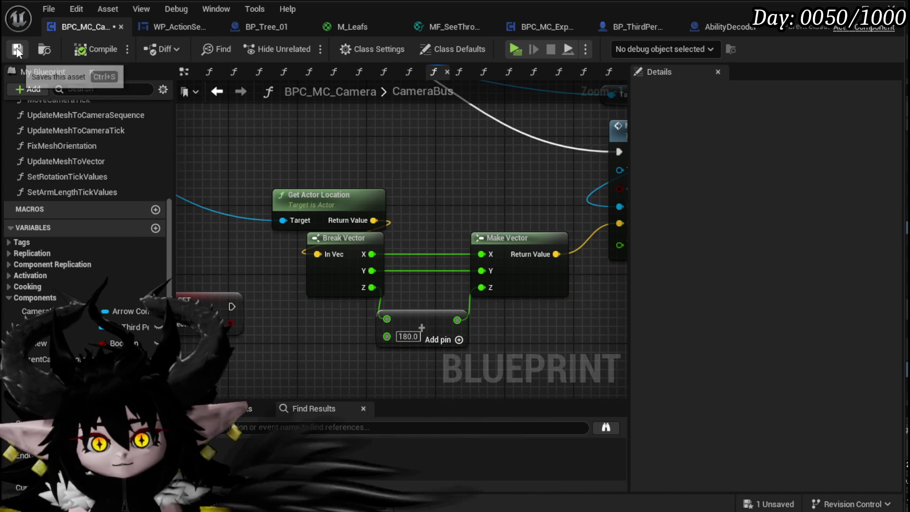
mouse_move(397, 165)
left_mouse_down()
mouse_move(372, 255)
mouse_move(321, 250)
left_mouse_up()
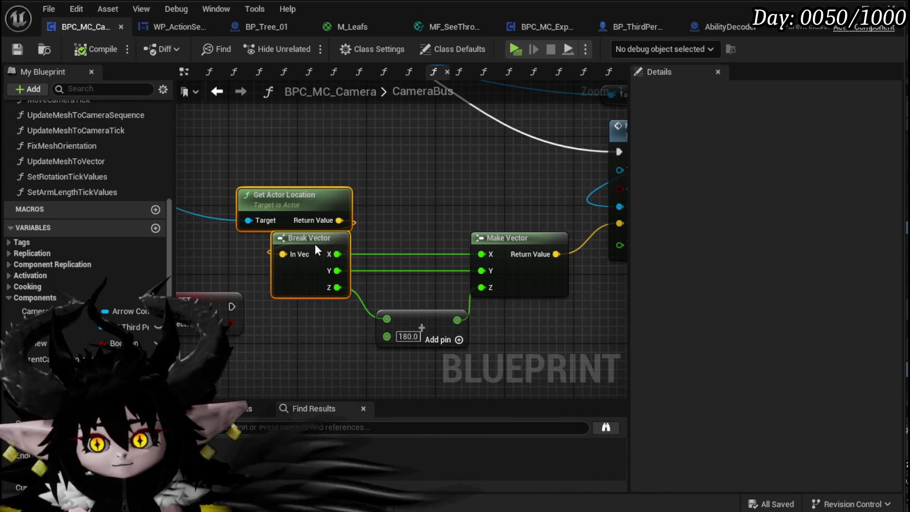
left_click(414, 310)
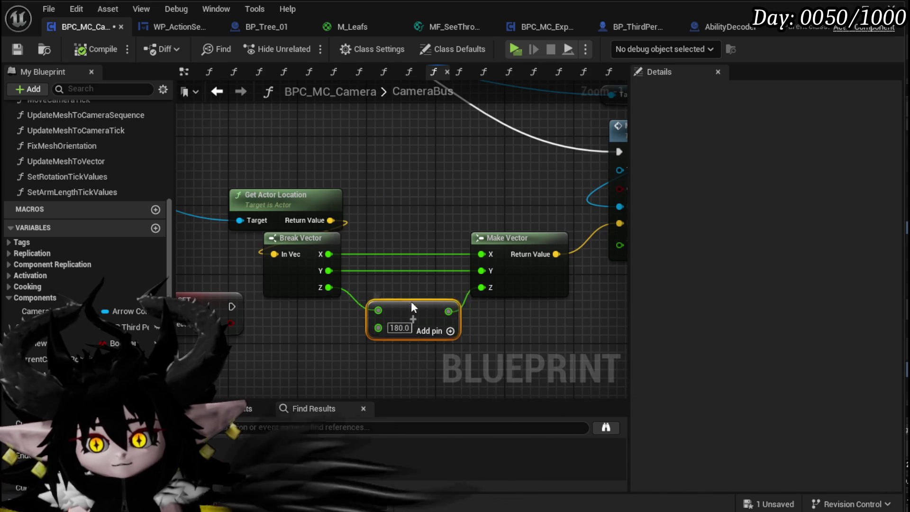
left_click_drag(405, 286, 408, 286)
left_click(337, 141)
key("ctrl+s")
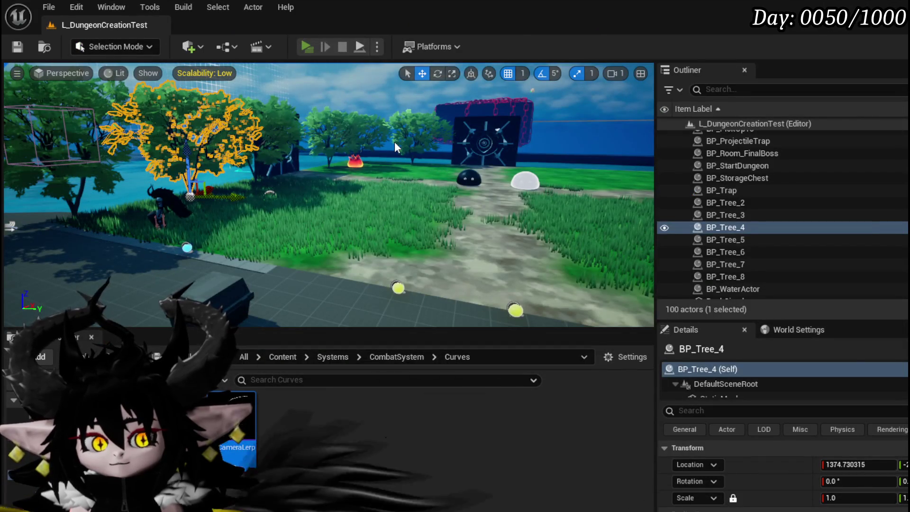
Step: Launch Play In Editor with Alt+P and walk the character along the path to the fire slime
key("alt+p")
key("w")
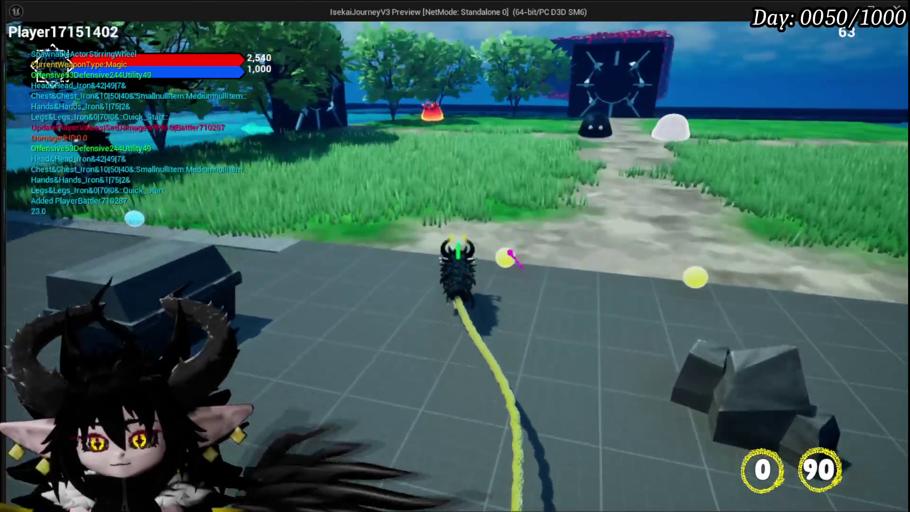
key("w")
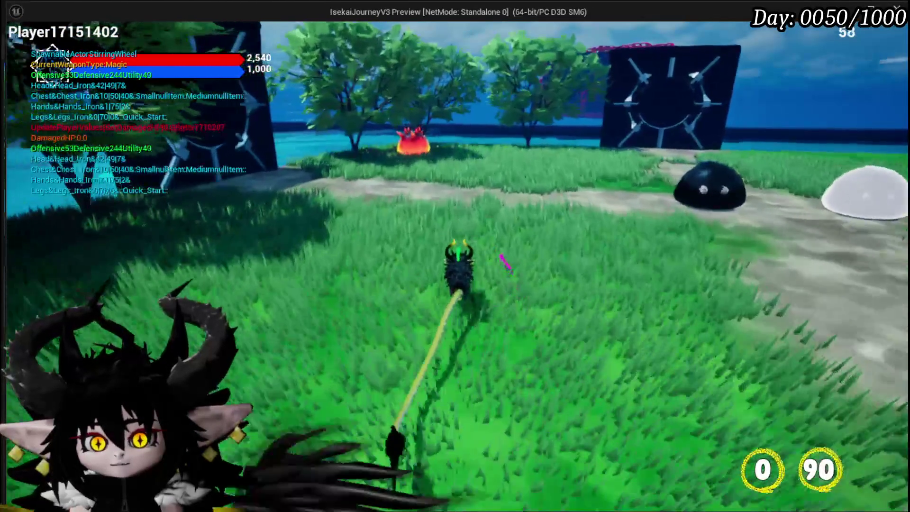
key("w")
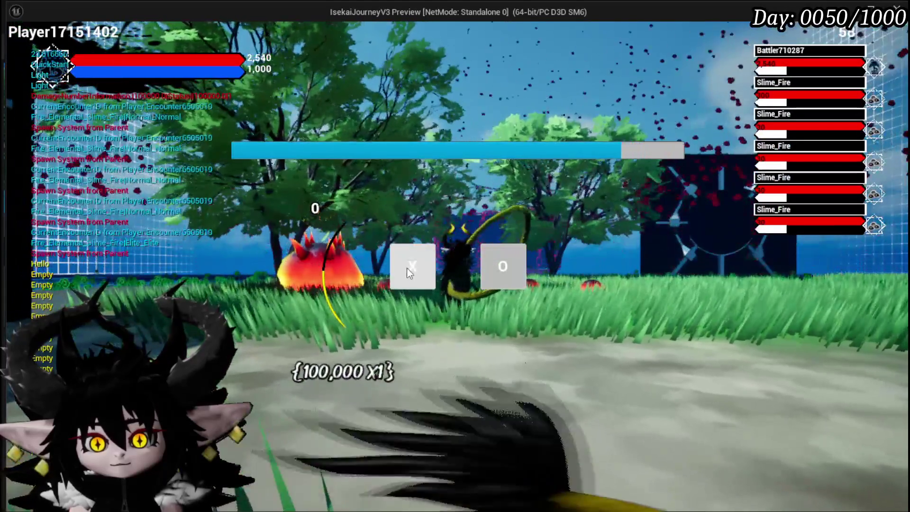
Step: Accept the encounter, then cast Tank Summon and Power Up on chosen targets
left_click(409, 268)
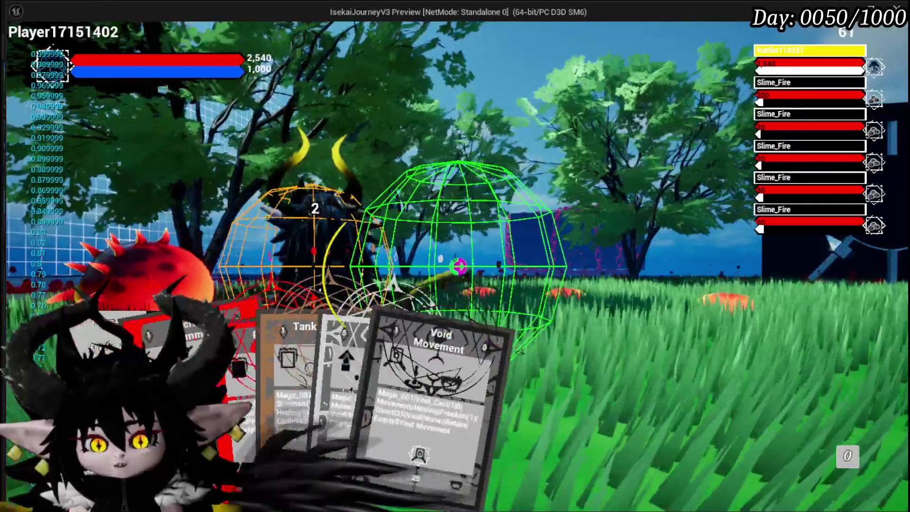
left_click(342, 405)
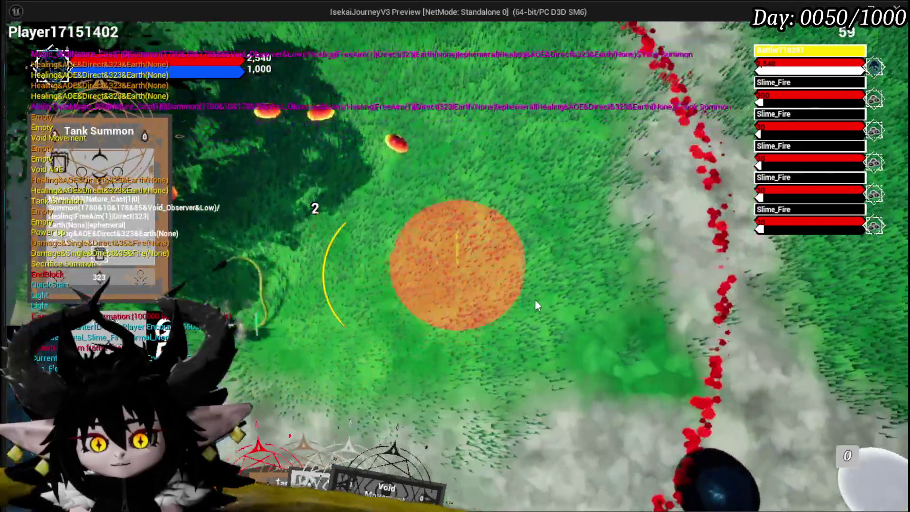
left_click(534, 300)
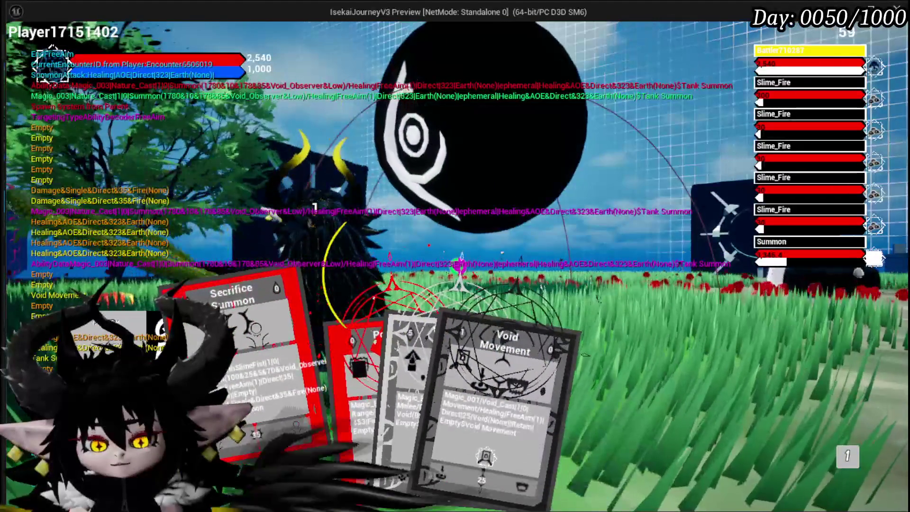
left_click(347, 433)
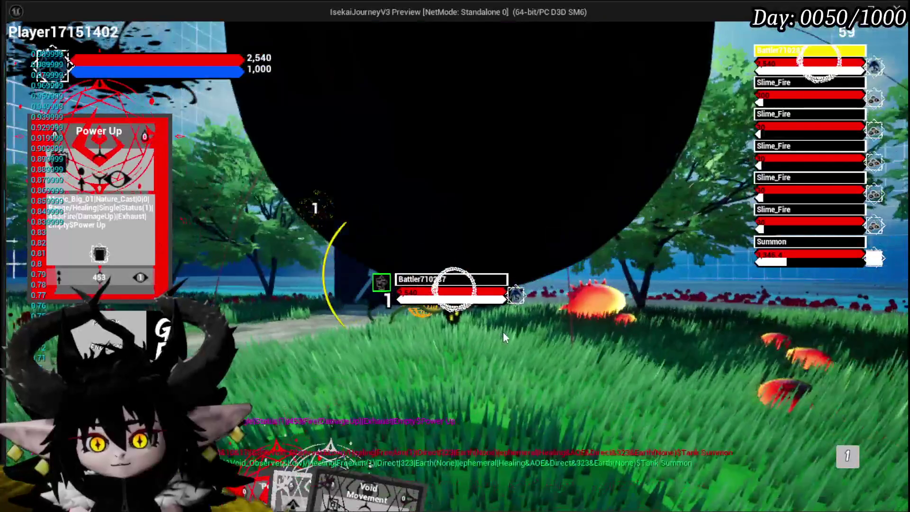
left_click(502, 331)
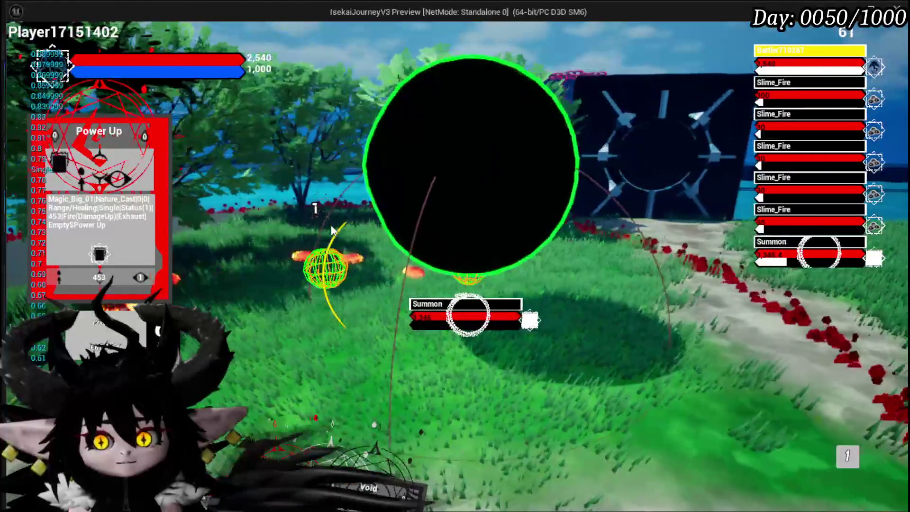
Step: Confirm the cast so the summon acts, then end the play-test with Esc
left_click(499, 240)
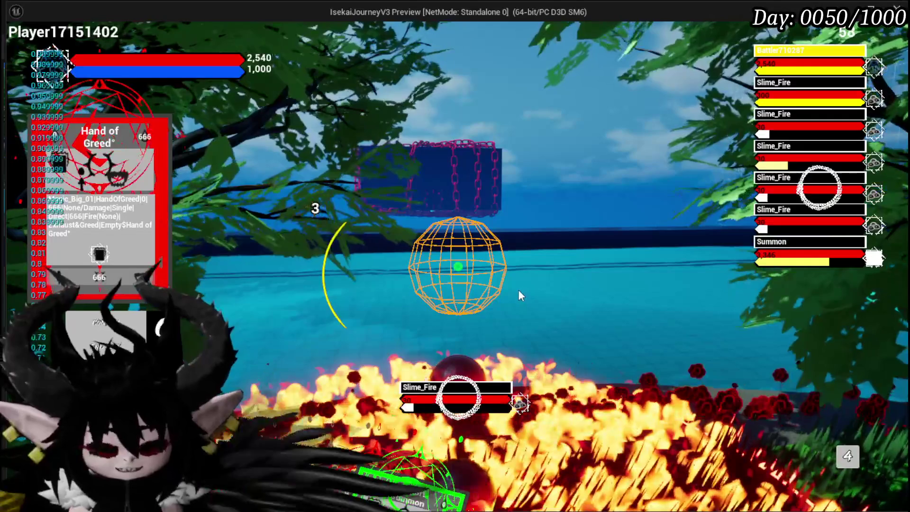
key("Escape")
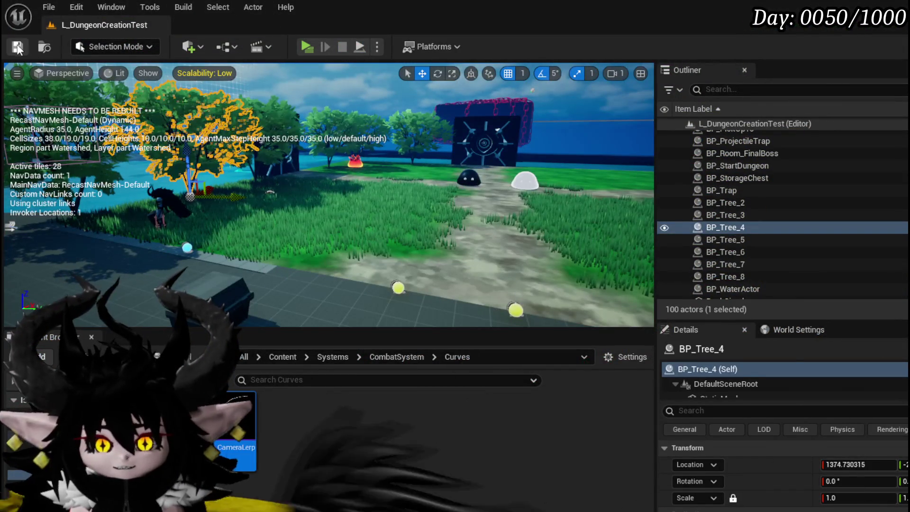
Step: Save the level and add a Mesh getter wired off the GET node's output
left_click(21, 49)
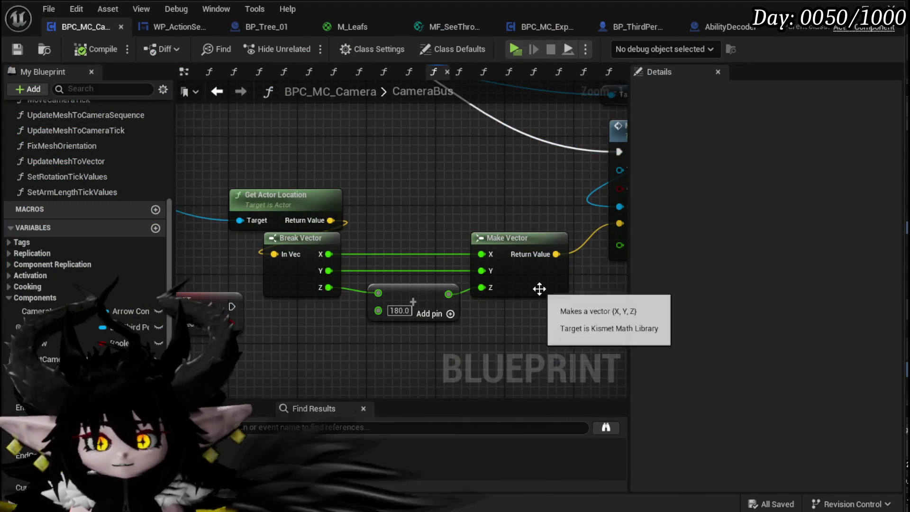
left_click_drag(540, 289, 610, 311)
scroll(330, 214, "up", 3)
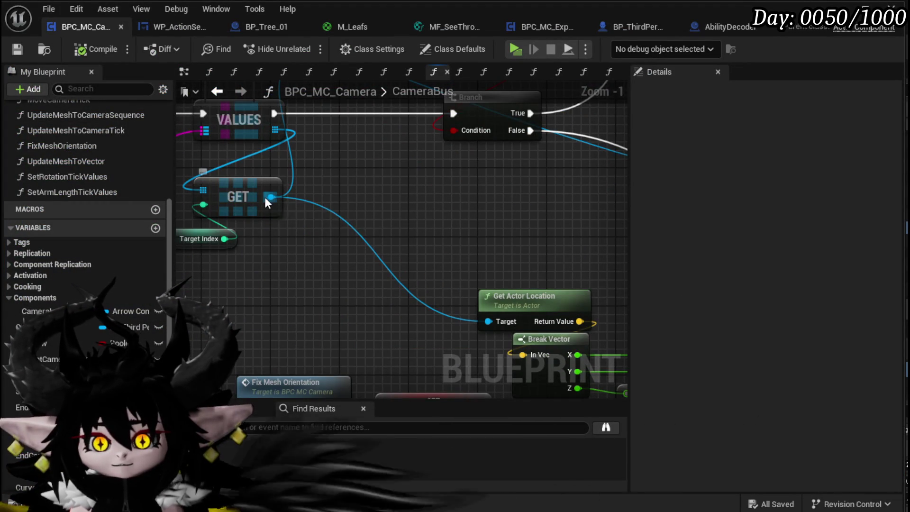
left_click_drag(320, 279, 320, 279)
type("get MEsh")
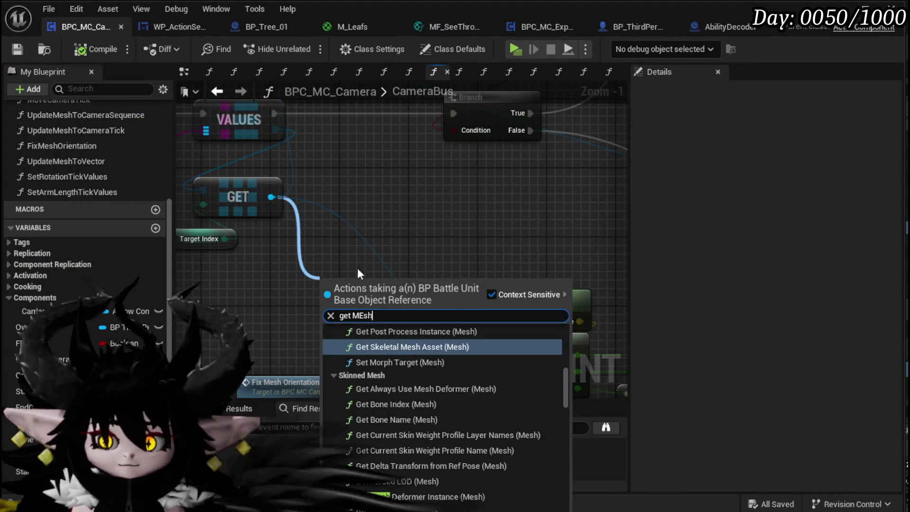
scroll(568, 382, "down", 10)
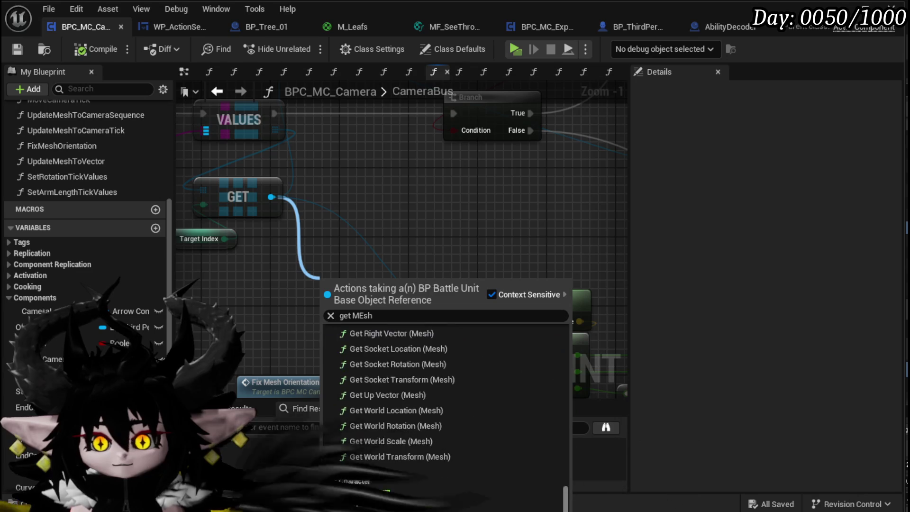
left_click(408, 493)
Step: Add a Get World Location node fed by the Mesh output
left_click_drag(387, 283, 480, 257)
type("get ")
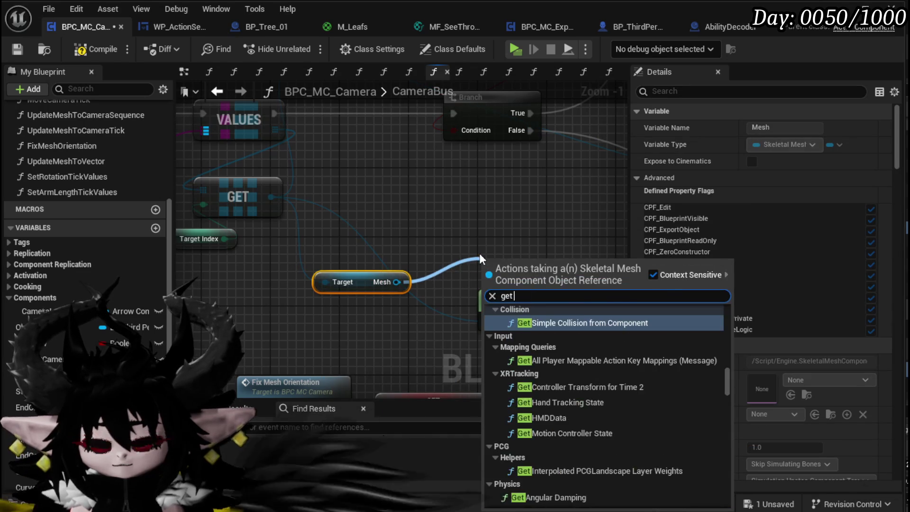
type("world loca")
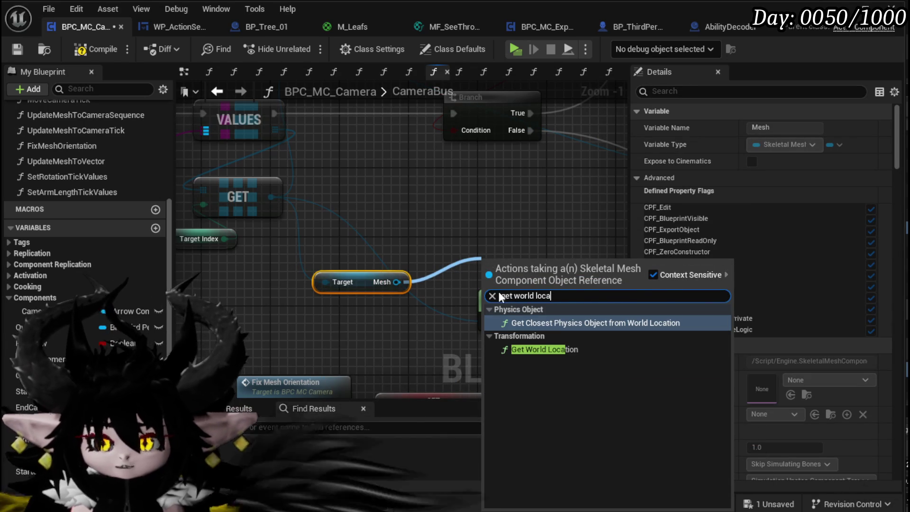
left_click(522, 350)
left_click_drag(532, 250, 354, 214)
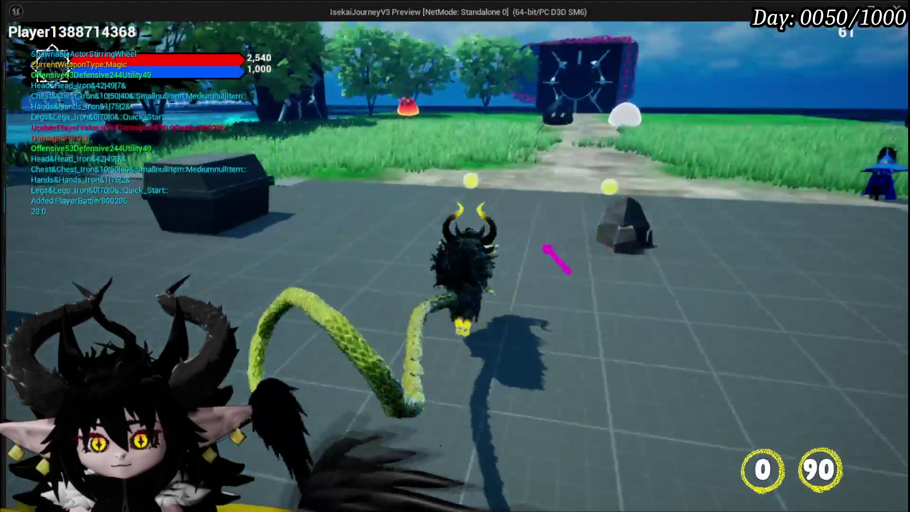
Step: Run the character to the fire slime and start the battle
key("w")
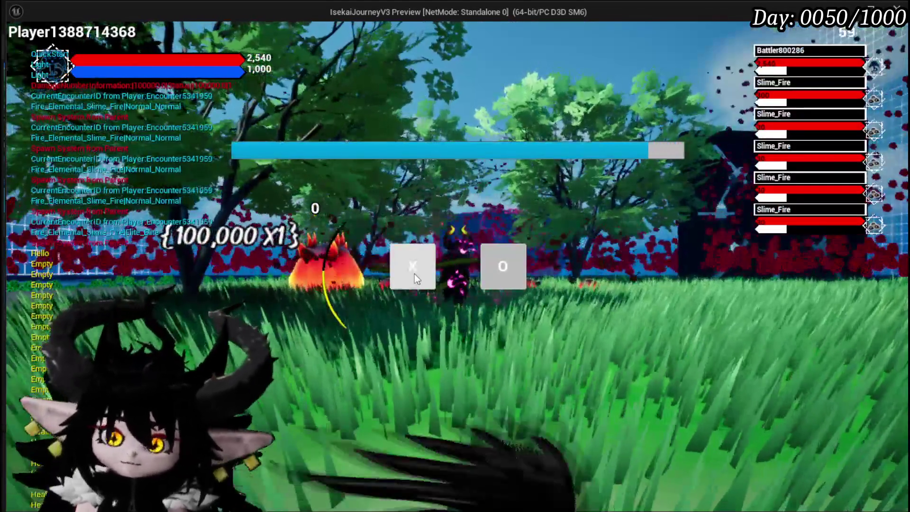
left_click(415, 275)
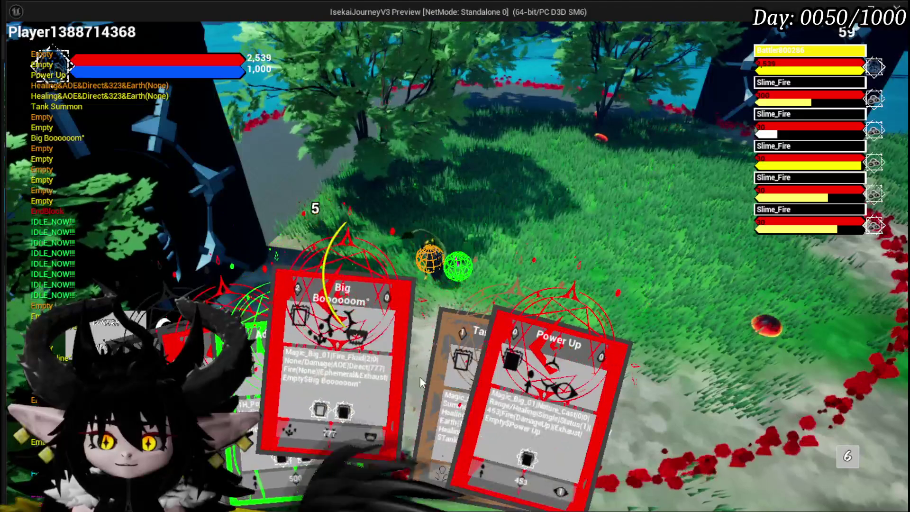
Step: Cast Tank Summon at the aimed spot and Power Up on the battler
left_click(437, 379)
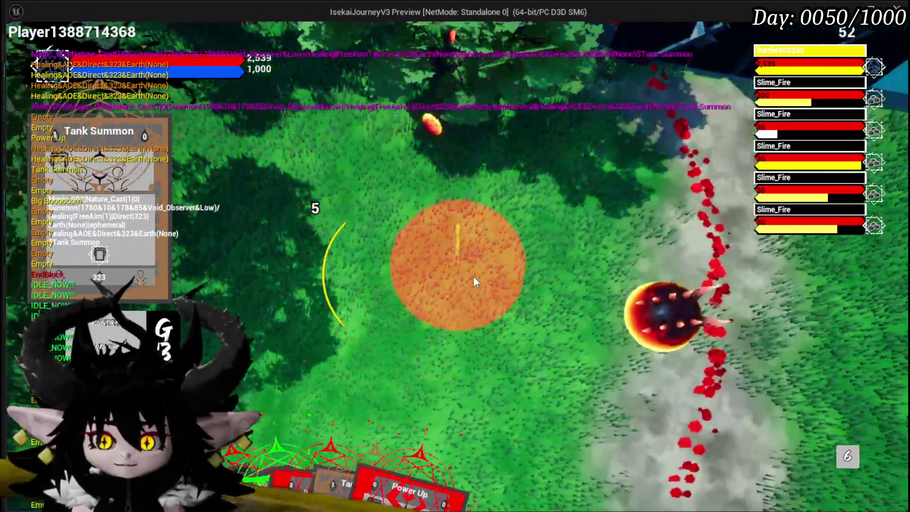
left_click(474, 278)
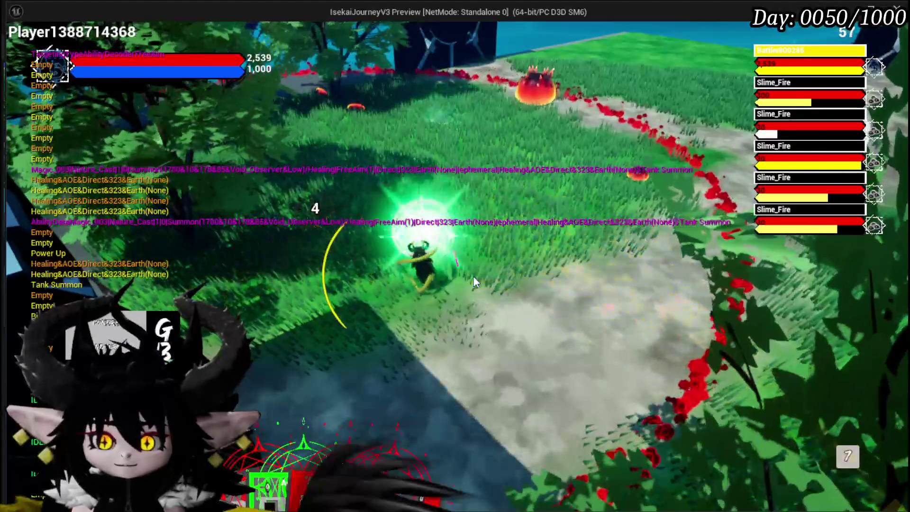
left_click(412, 369)
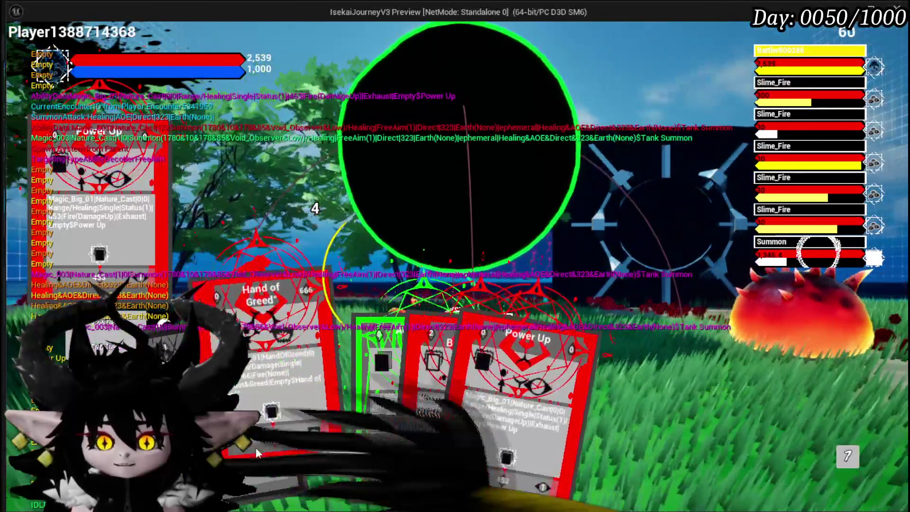
Step: Cast Hand of Greed on a Slime_Fire, switch to Big Booooom, then end the play-test
left_click(255, 447)
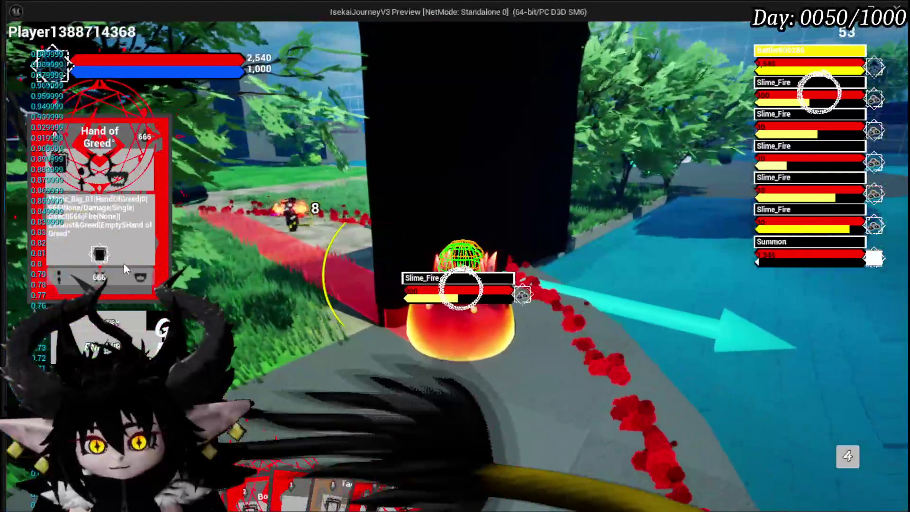
left_click(124, 263)
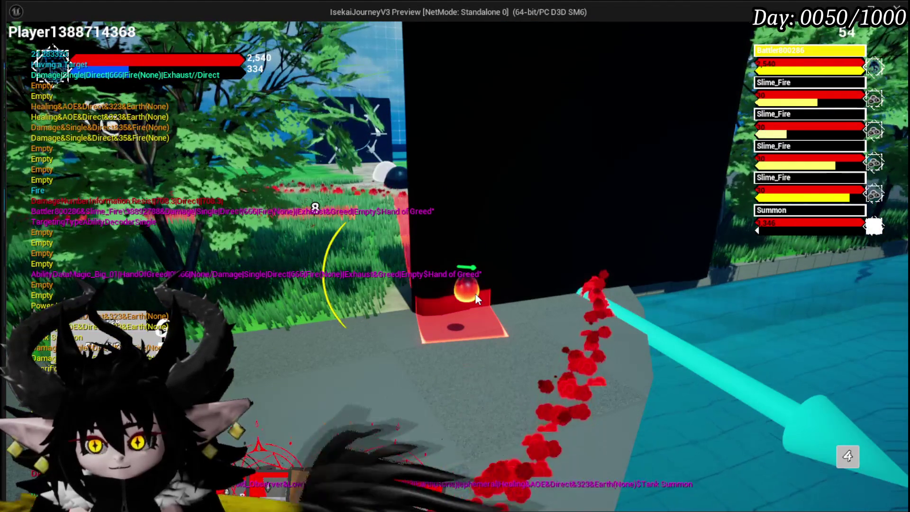
mouse_move(279, 488)
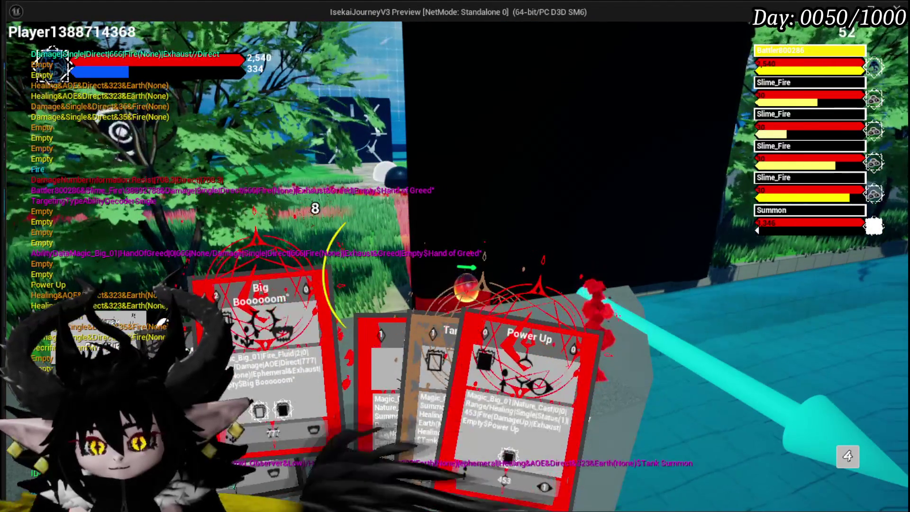
left_click(300, 345)
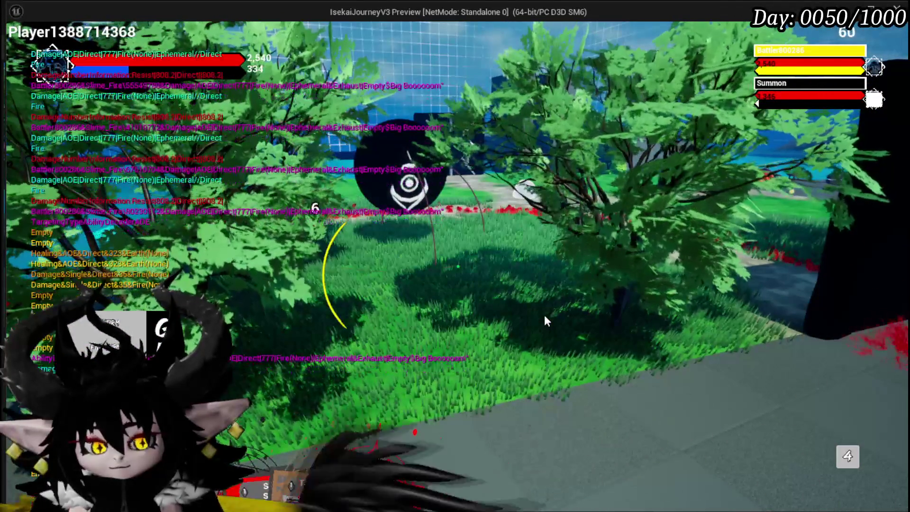
key("Escape")
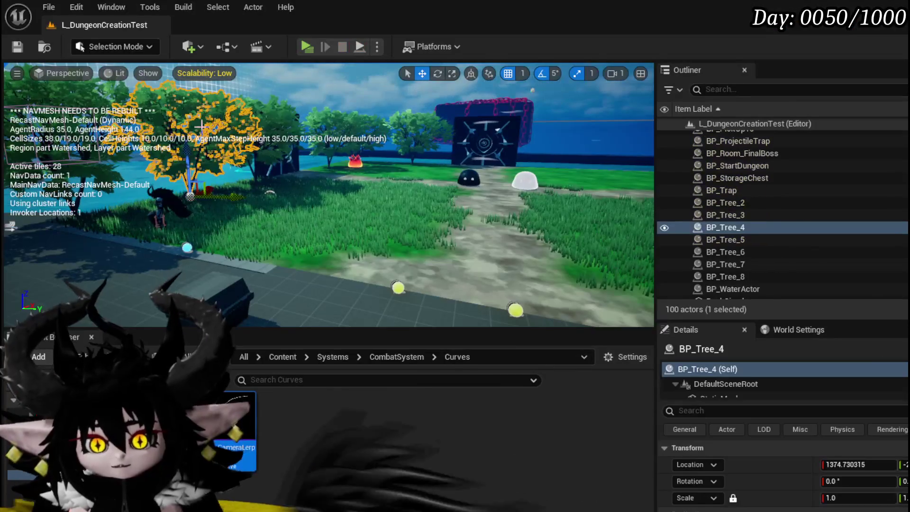
Step: Save the level, then move the Combat Camera Location Healing and Get World Location nodes up
left_click(15, 49)
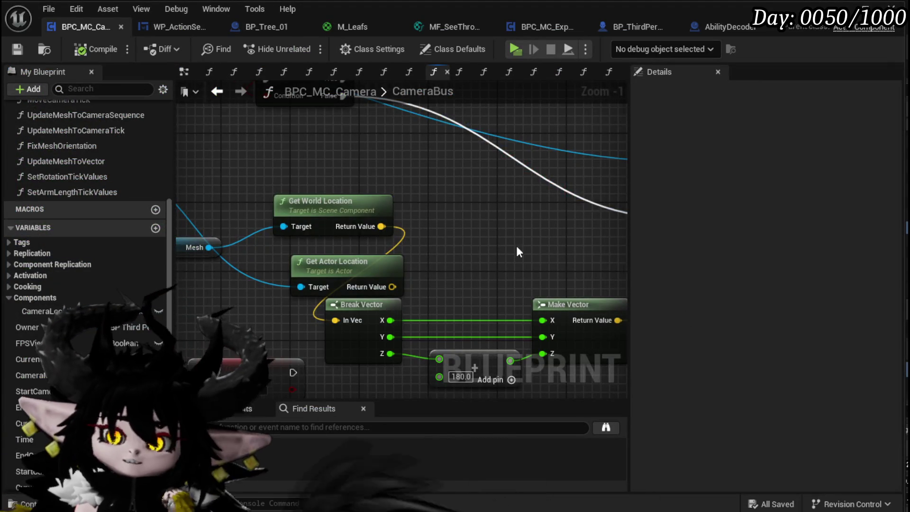
scroll(530, 256, "down", 2)
mouse_move(467, 198)
left_mouse_down()
mouse_move(372, 340)
mouse_move(434, 384)
left_mouse_up()
mouse_move(173, 197)
left_mouse_down()
mouse_move(253, 232)
mouse_move(362, 165)
left_mouse_up()
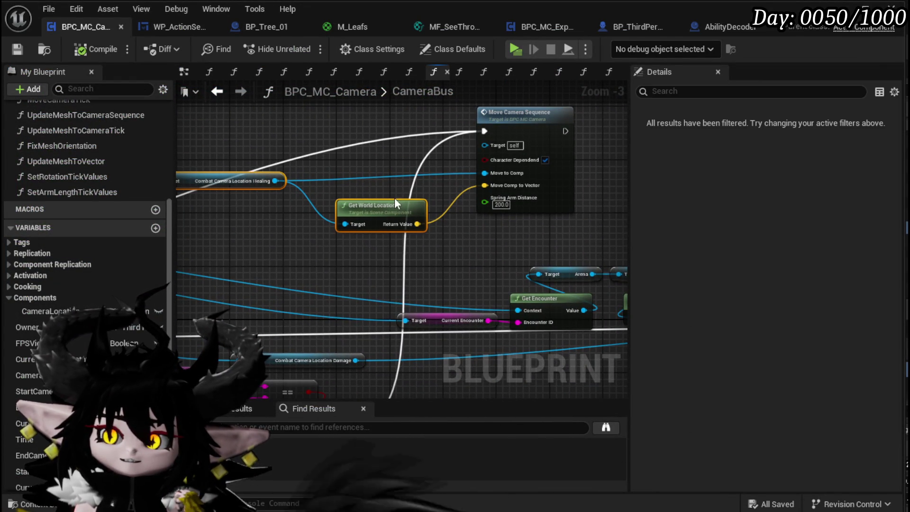
left_click_drag(391, 212, 391, 198)
left_click(362, 227)
Step: Nudge Combat Camera Location Healing into place and survey the Branch, Move Camera Sequence and Break Vector nodes
mouse_move(207, 166)
left_mouse_down()
mouse_move(337, 177)
mouse_move(327, 196)
mouse_move(305, 185)
left_mouse_up()
left_click(370, 210)
left_click(398, 226)
left_click_drag(398, 226, 252, 217)
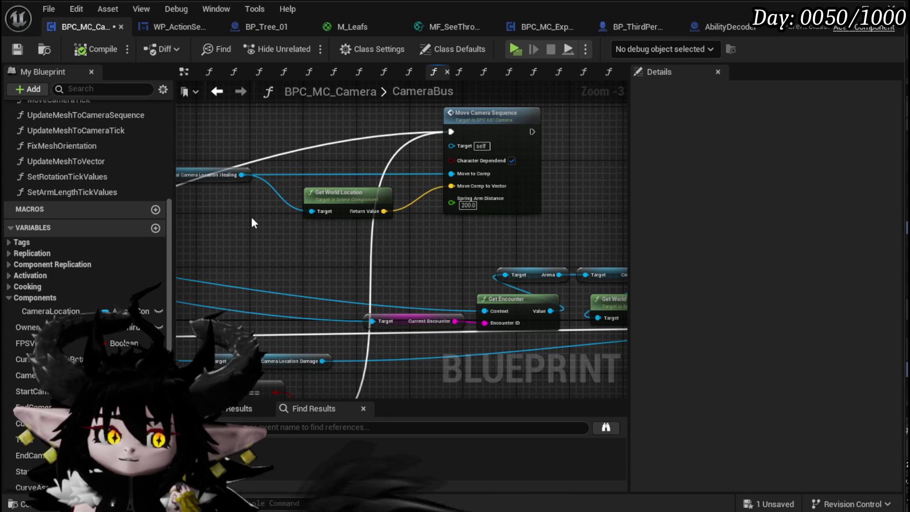
scroll(260, 217, "down", 3)
scroll(379, 232, "up", 3)
mouse_move(379, 232)
left_mouse_down()
mouse_move(329, 180)
mouse_move(270, 186)
mouse_move(317, 150)
left_mouse_up()
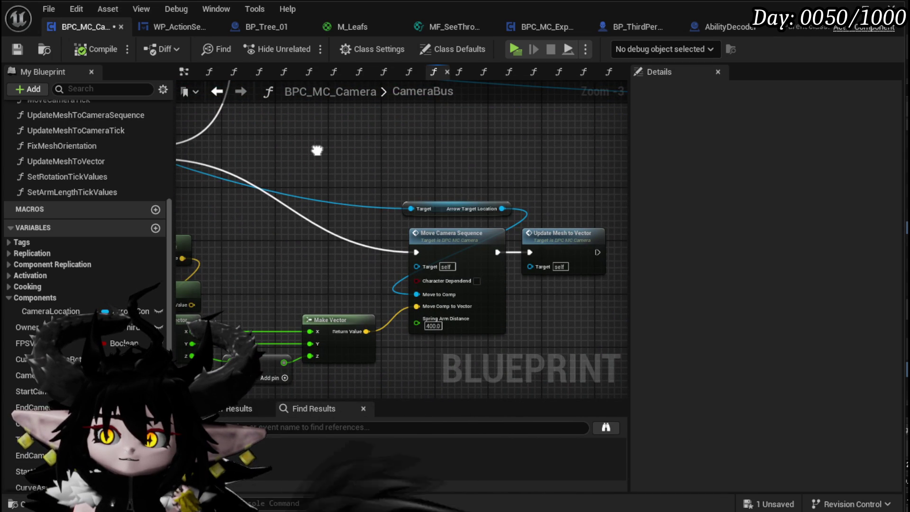
mouse_move(317, 150)
left_mouse_down()
mouse_move(450, 144)
mouse_move(575, 155)
mouse_move(378, 138)
left_mouse_up()
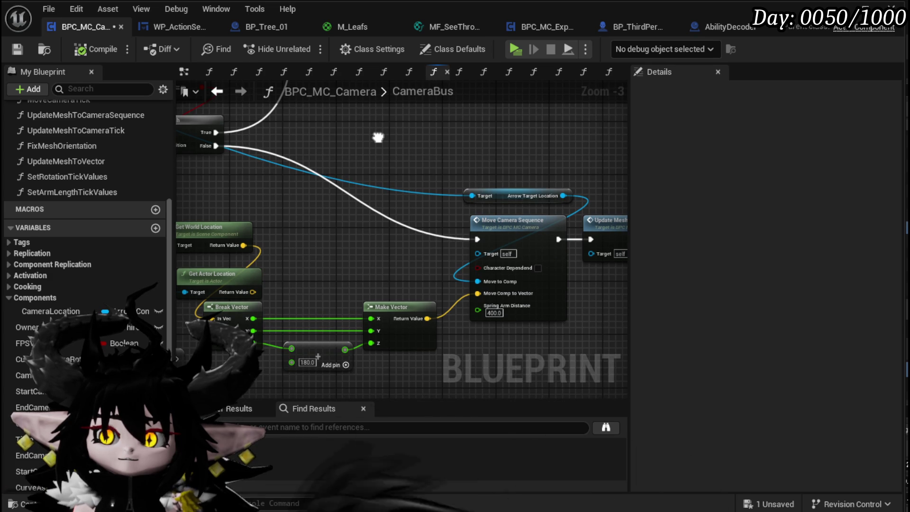
left_click_drag(378, 138, 396, 136)
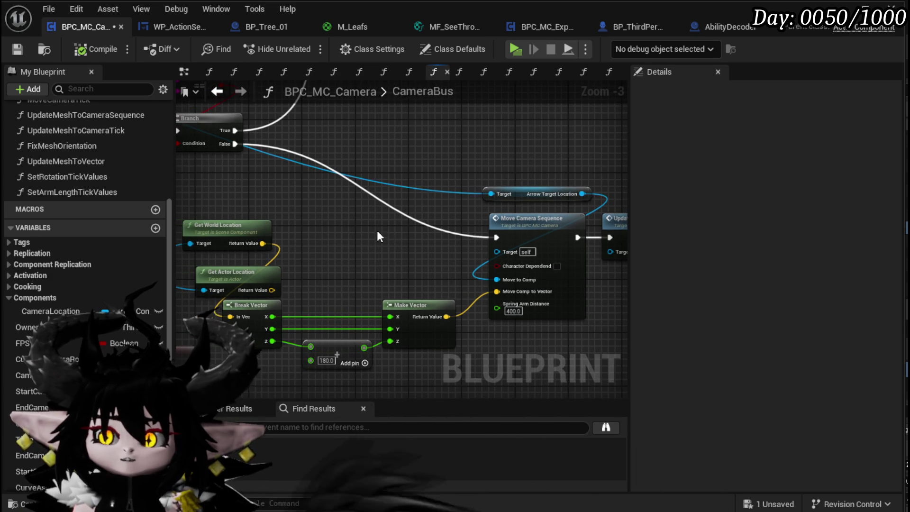
scroll(379, 231, "down", 1)
left_click_drag(258, 197, 301, 368)
scroll(327, 285, "down", 1)
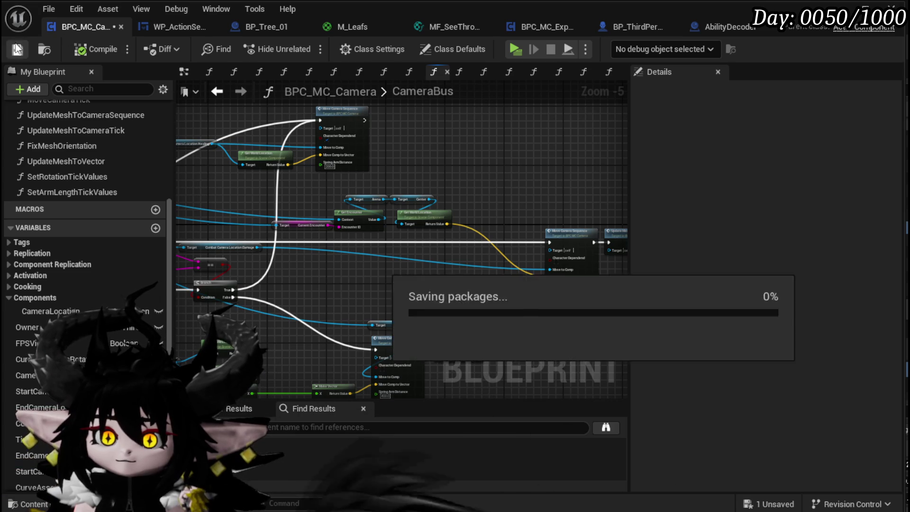
Step: Check Move Camera Sequence's inputs, then view the CombatCameraLocationHealing arrow and spline in the character viewport
left_click(332, 110)
left_click_drag(359, 96, 383, 176)
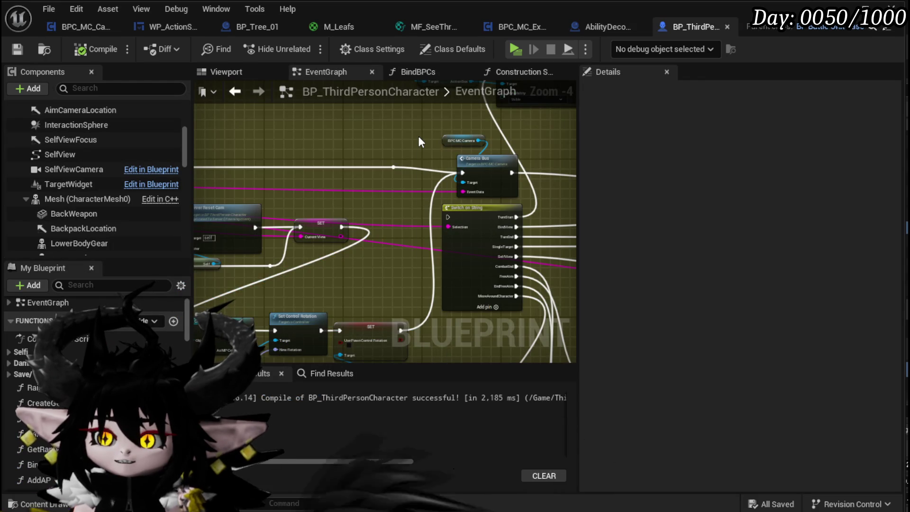
scroll(419, 138, "down", 3)
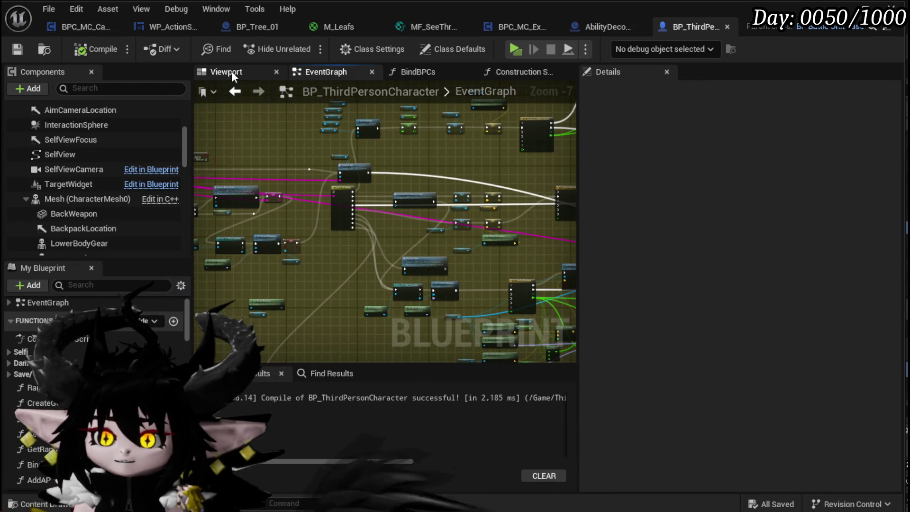
left_click(233, 75)
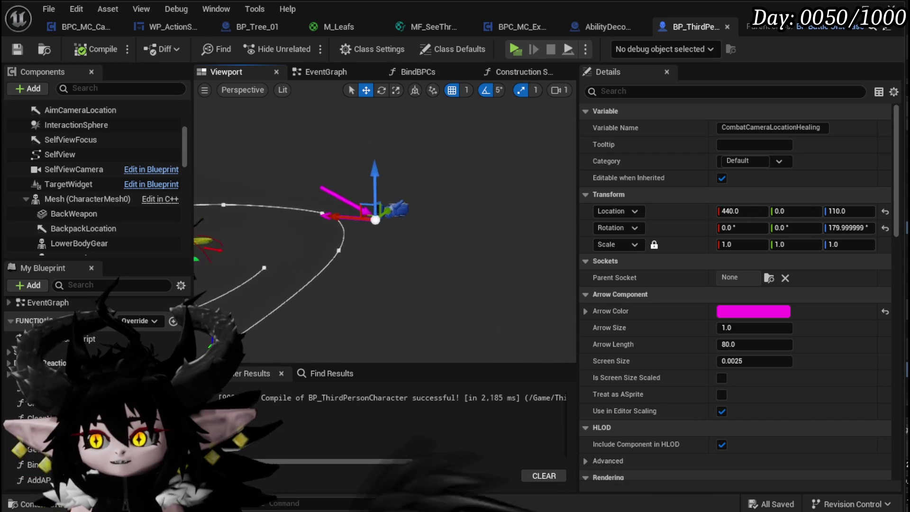
left_click_drag(417, 231, 417, 231)
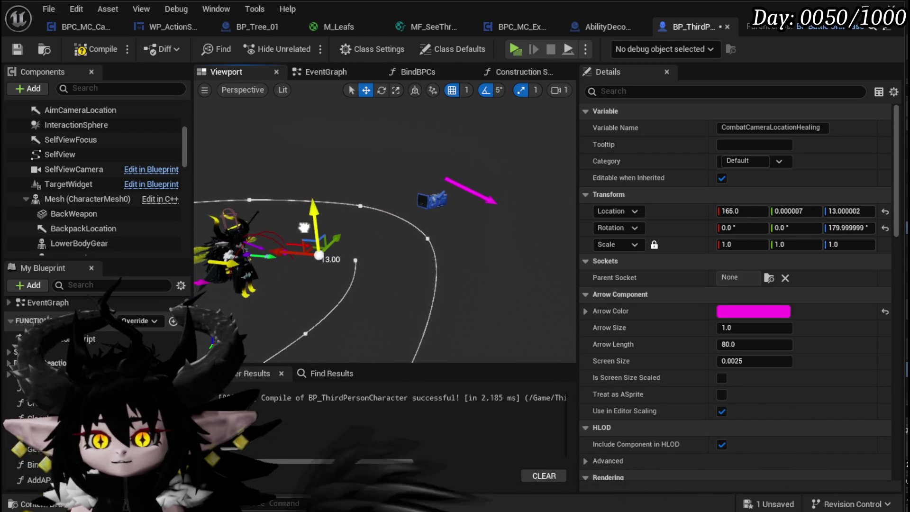
left_click_drag(413, 227, 400, 218)
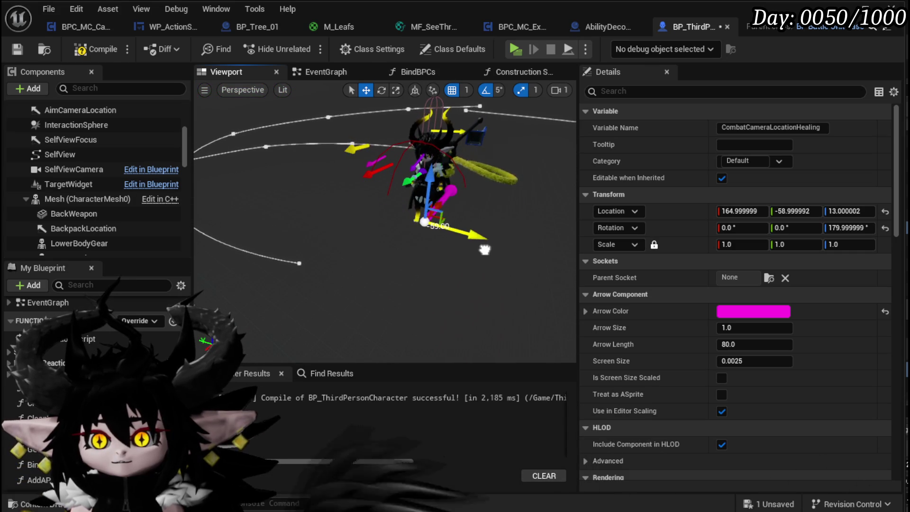
mouse_move(453, 273)
left_mouse_down()
mouse_move(393, 266)
mouse_move(444, 195)
left_mouse_up()
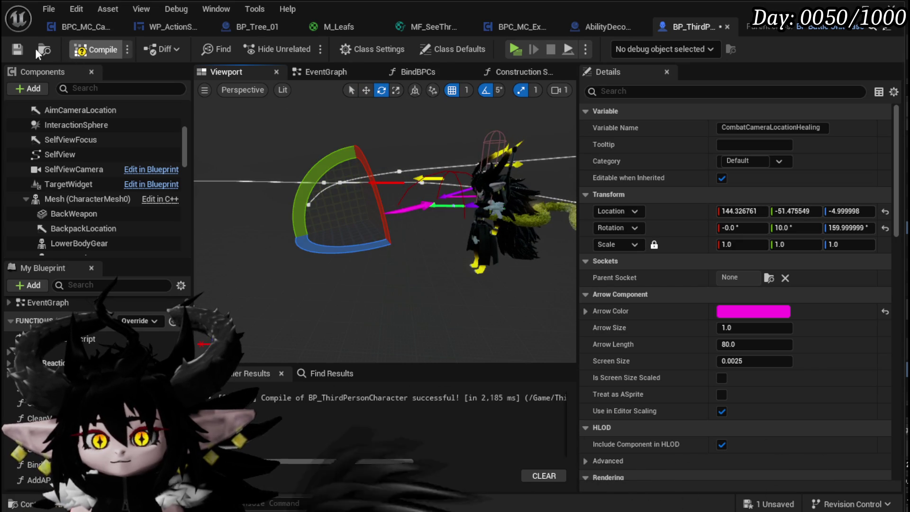
Step: Compile and save BP_ThirdPersonCharacter with the arrow at 10° pitch, then minimize the editor
left_click(20, 48)
mouse_move(319, 191)
left_mouse_down()
mouse_move(308, 199)
mouse_move(319, 190)
left_mouse_up()
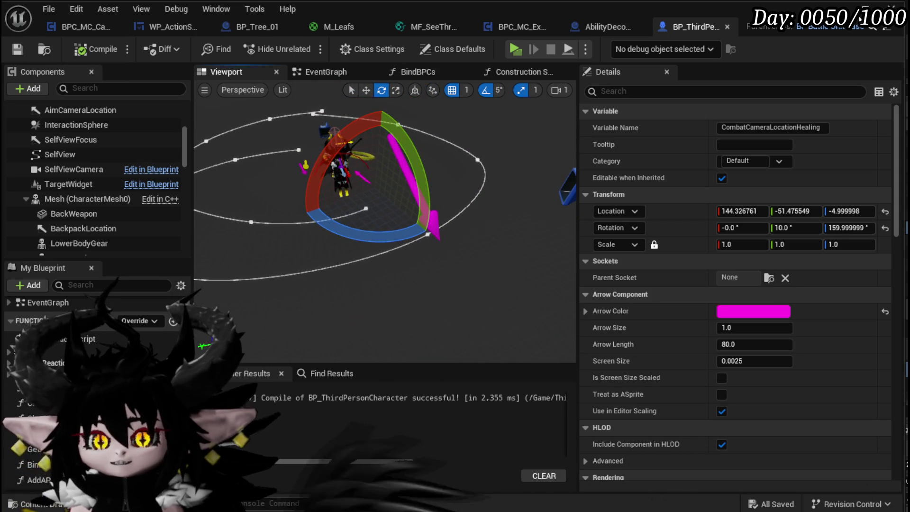
left_click(865, 8)
Step: Start a play-in-editor test and run the character up to the fire slime
left_click(304, 49)
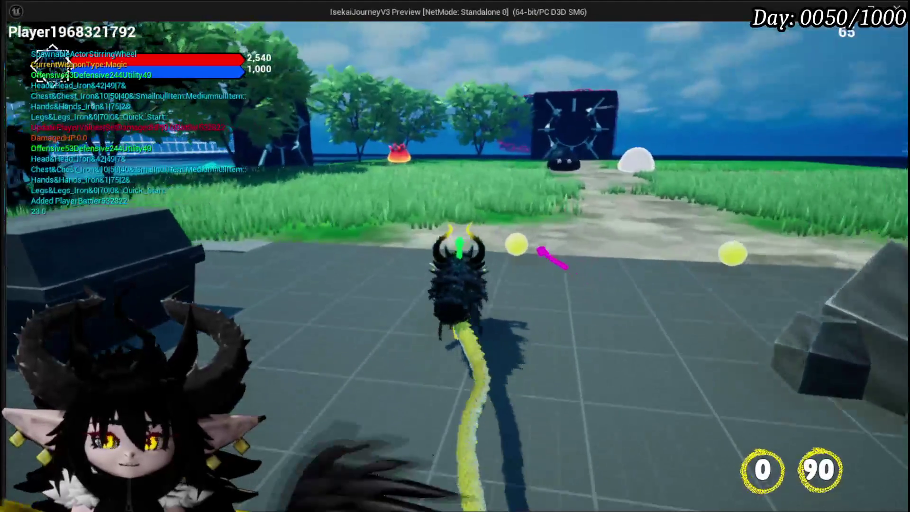
key("w")
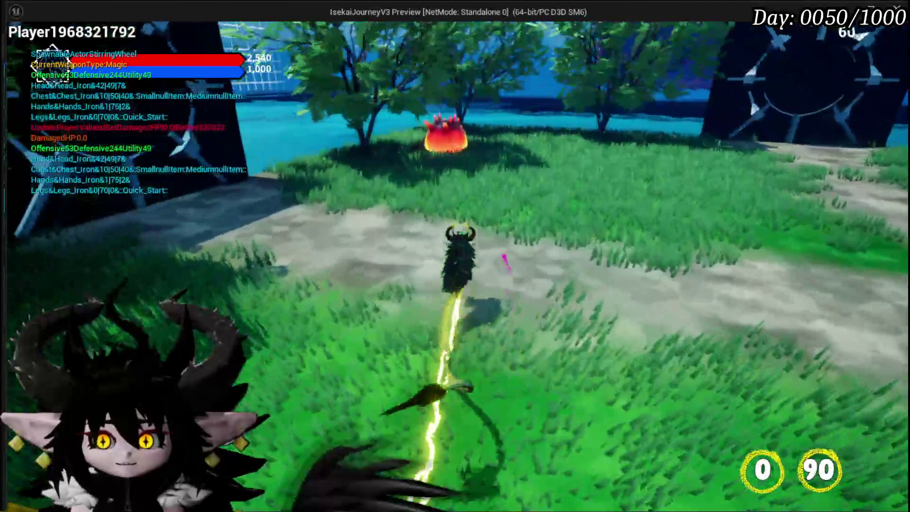
key("w")
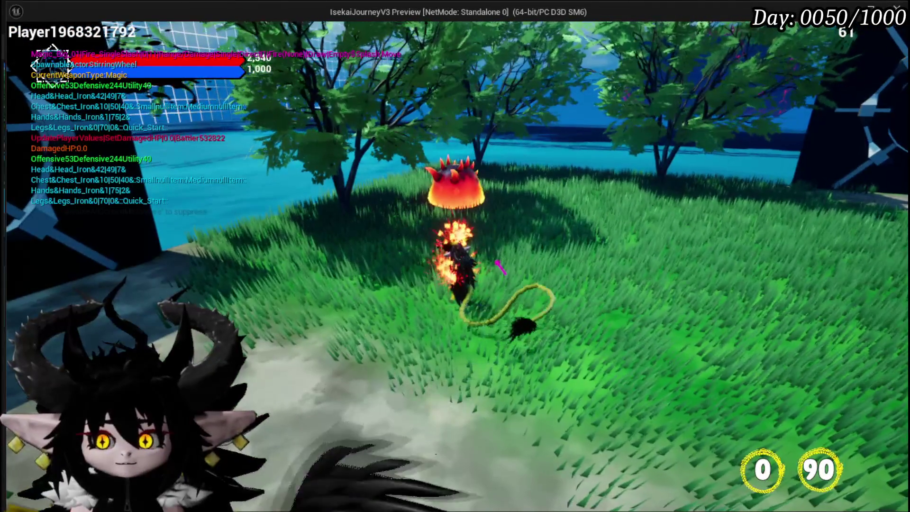
key("w")
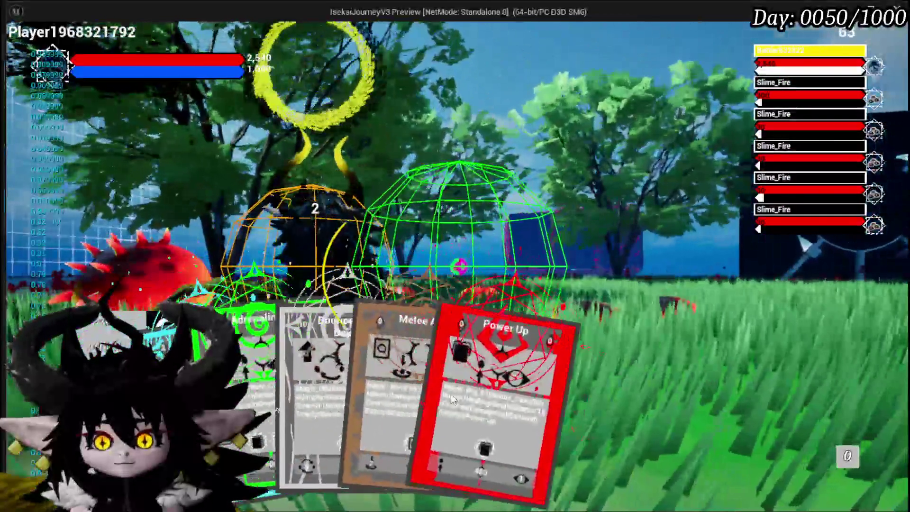
Step: Play the Power Up card in battle, then stop the preview and save the level
left_click(454, 391)
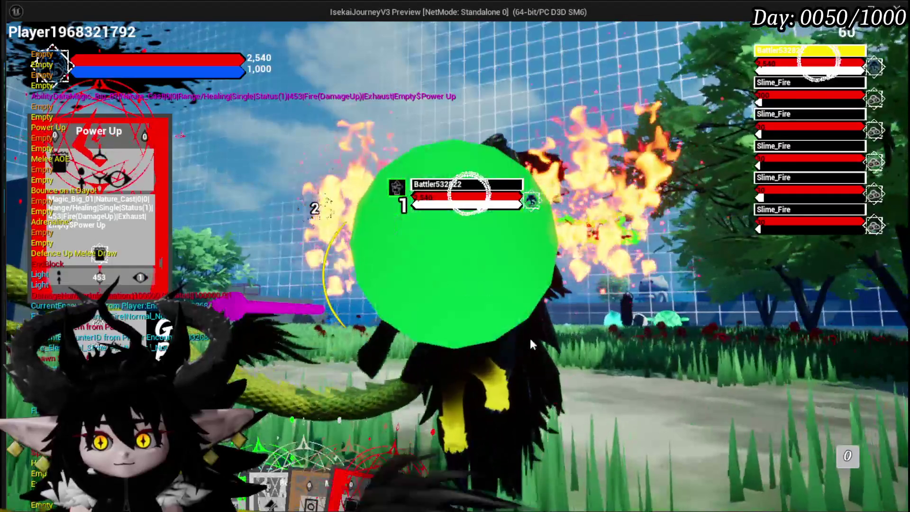
key("Escape")
left_click(17, 47)
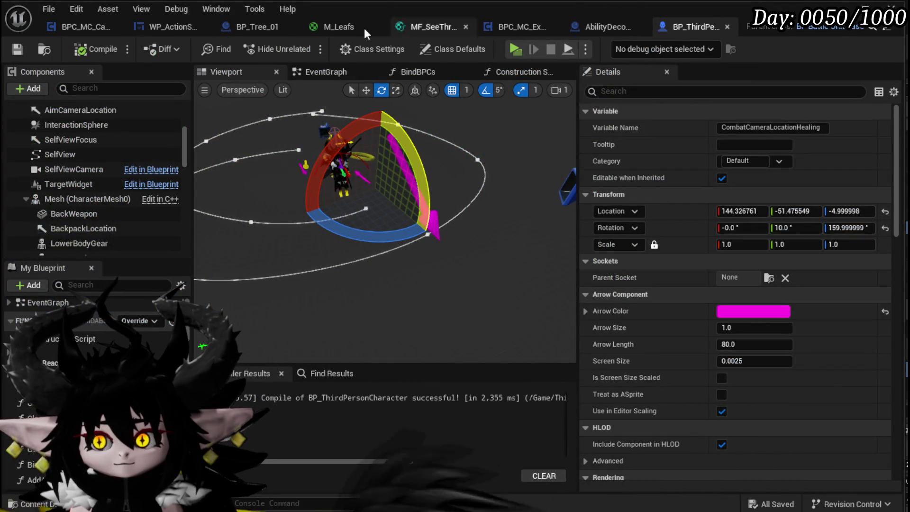
Step: Set Move Camera Sequence's Spring Arm Distance to 0 in CameraBus and save BPC_MC_Camera
left_click(153, 27)
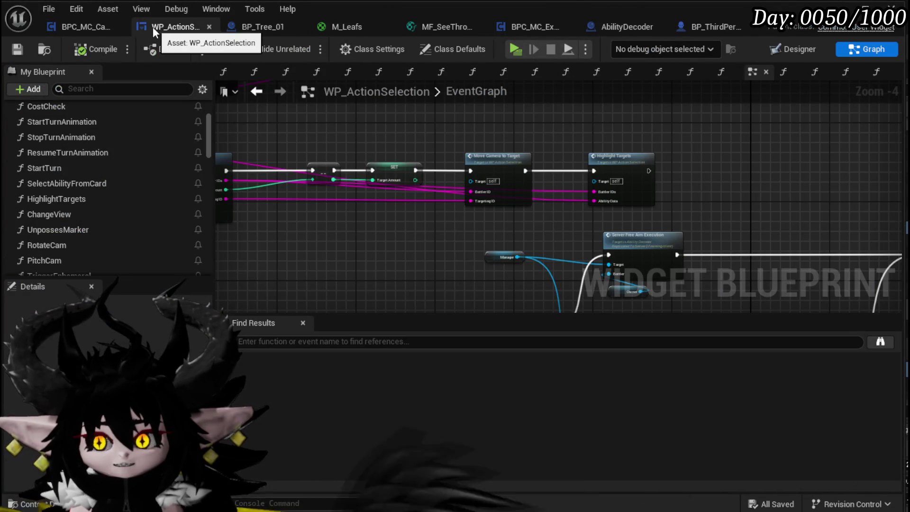
left_click(90, 27)
scroll(346, 259, "up", 4)
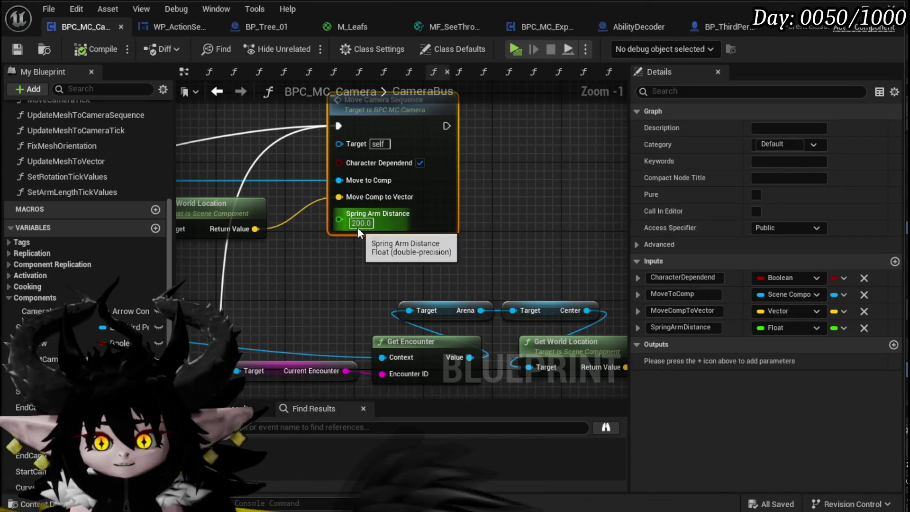
type("0")
left_click(360, 281)
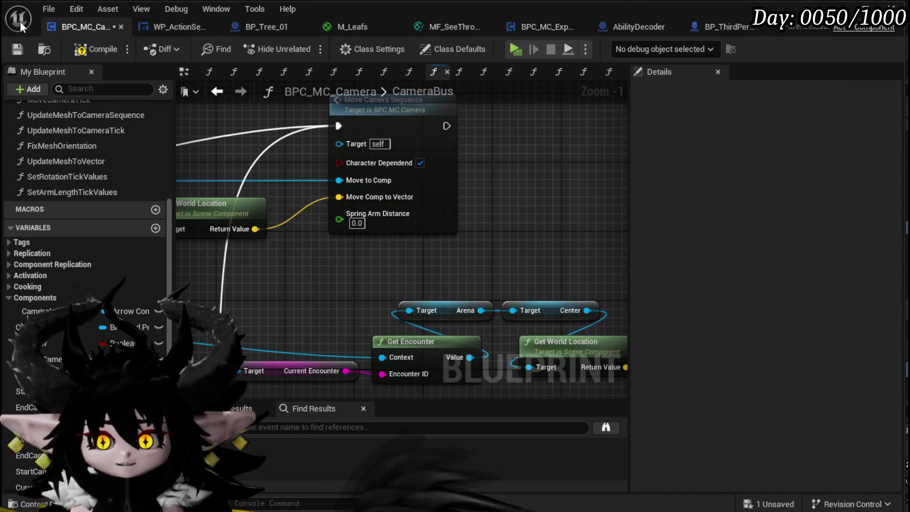
left_click(17, 51)
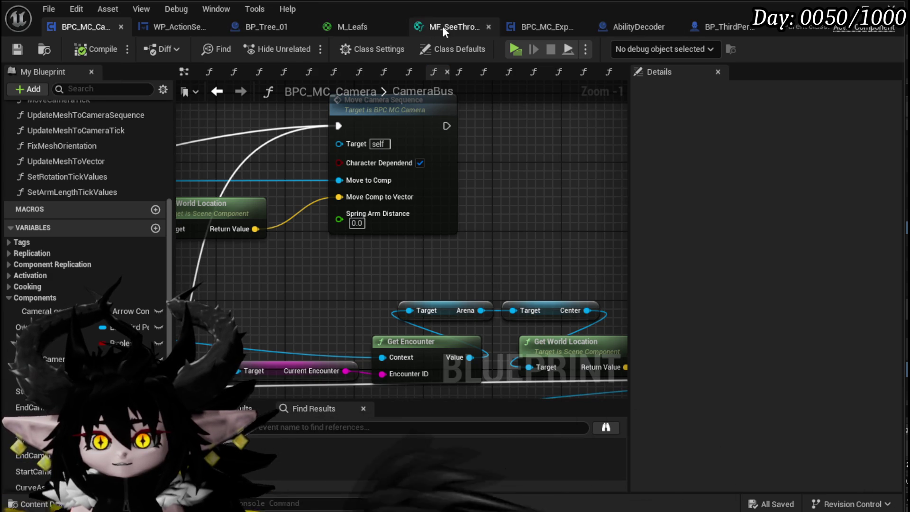
Step: Browse the WP_ActionSelection, BPC_MC_Exploration SaveLocation and AbilityDecoder SelectAbility graphs
left_click(175, 27)
left_click(76, 27)
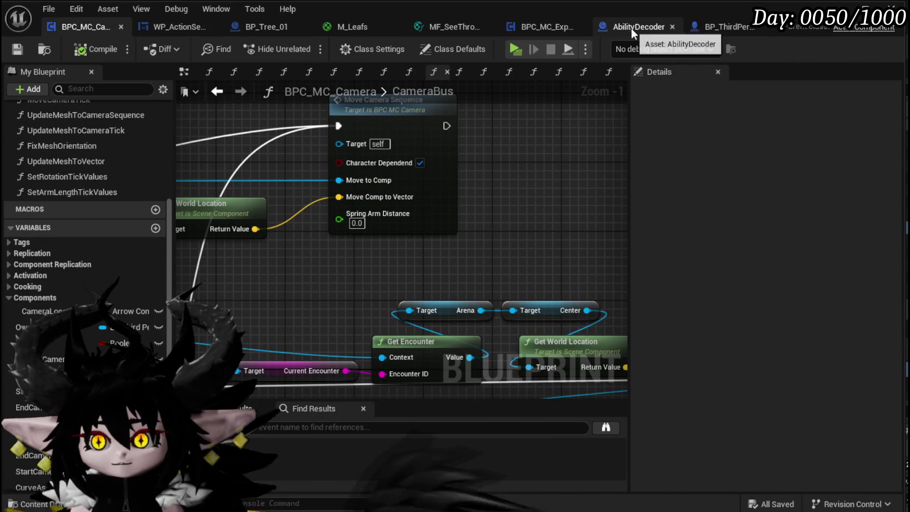
left_click(541, 28)
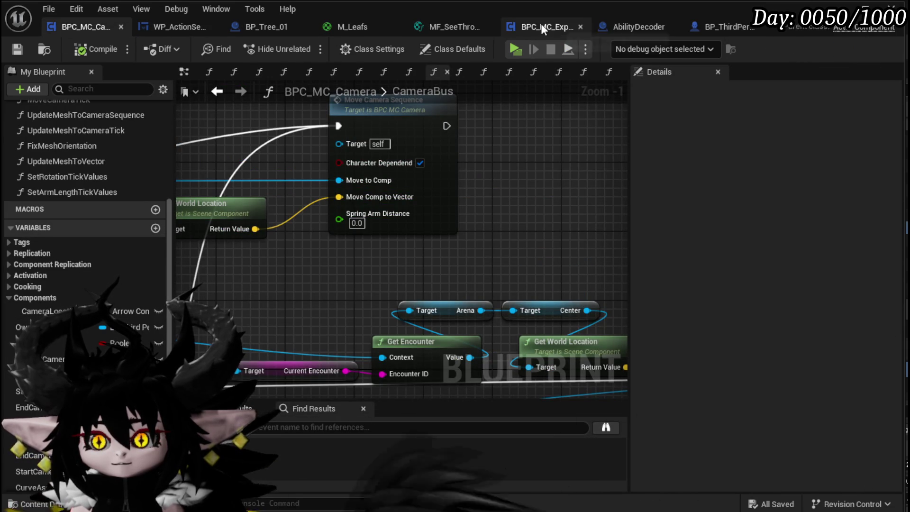
left_click(624, 24)
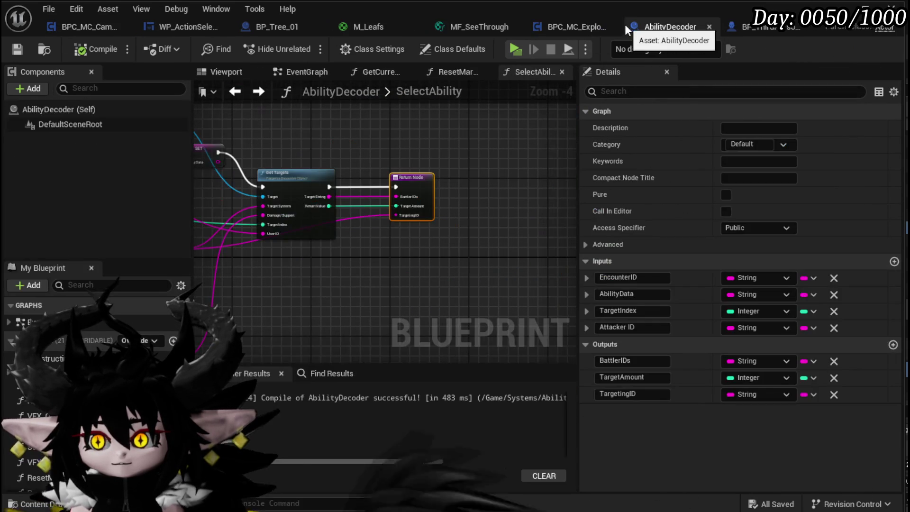
left_click(552, 30)
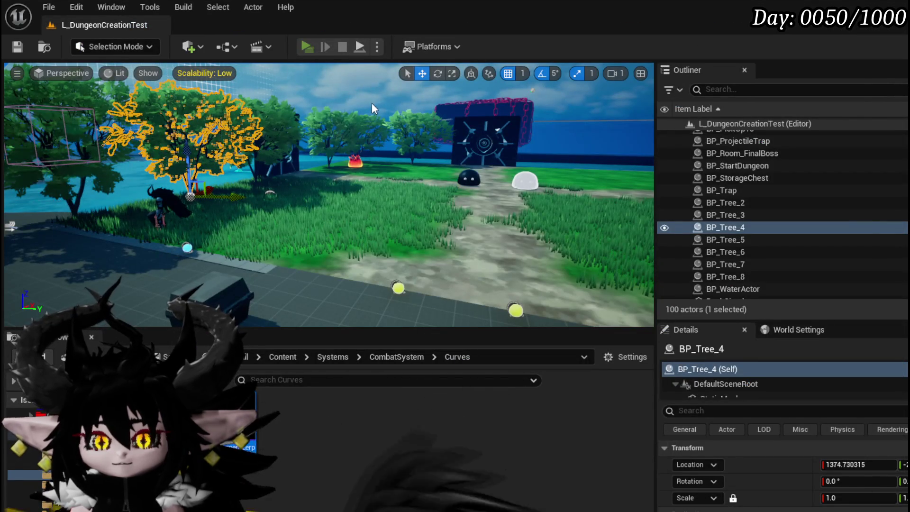
Step: Run to the fire slime and start a battle, then stop the preview and save all assets
key("w")
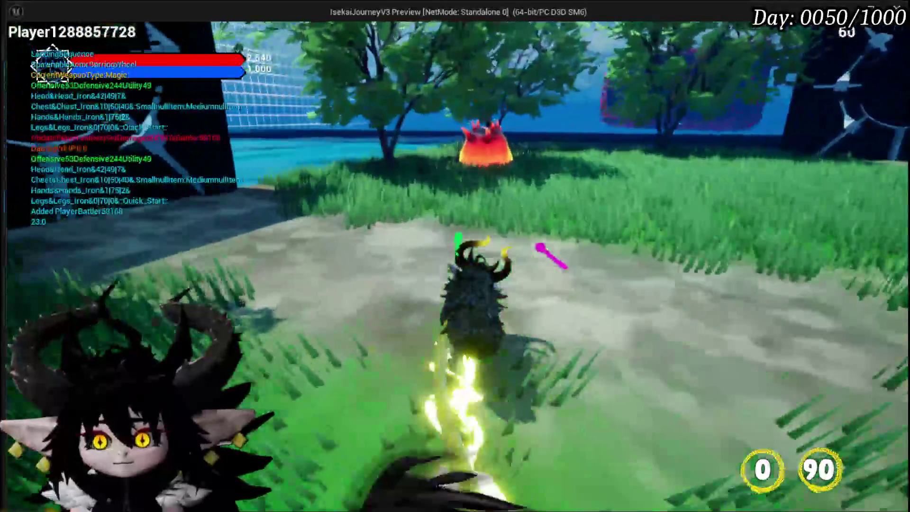
key("1")
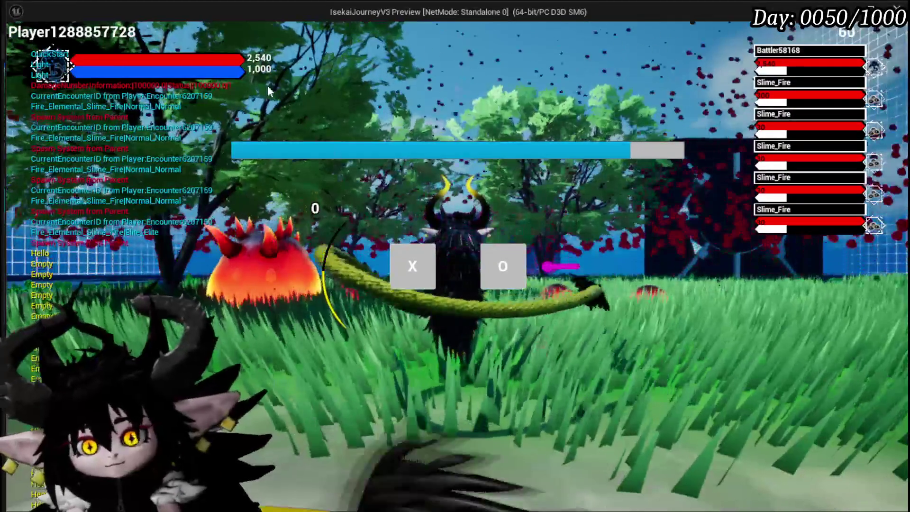
left_click(411, 274)
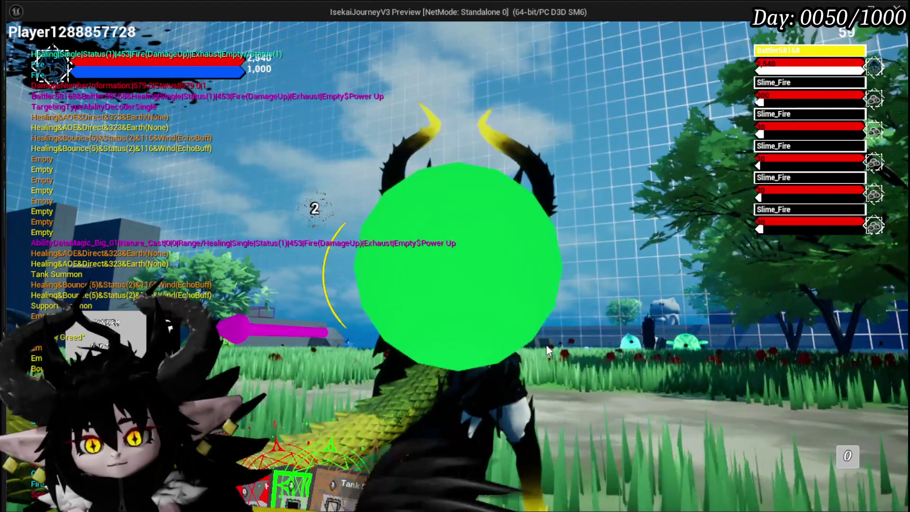
key("Escape")
left_click(12, 49)
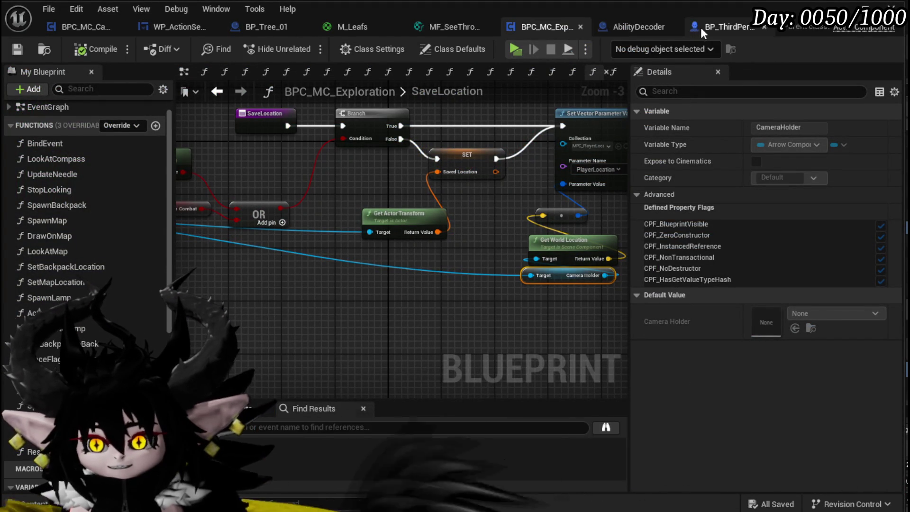
Step: In BP_ThirdPerson, pull the CombatCameraLocationHealing arrow in toward the character, then compile and save
left_click(698, 27)
left_click_drag(323, 213, 415, 188)
left_click_drag(423, 234, 436, 251)
key("w")
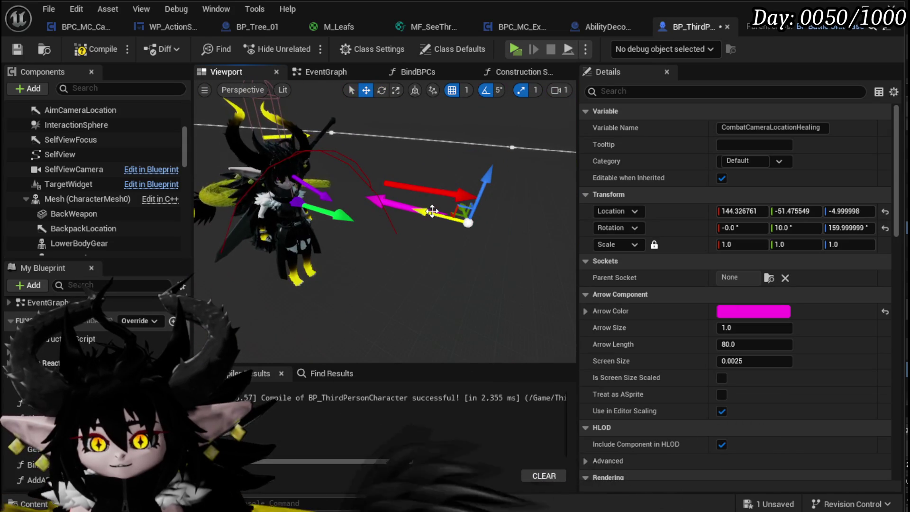
left_click_drag(346, 185, 332, 182)
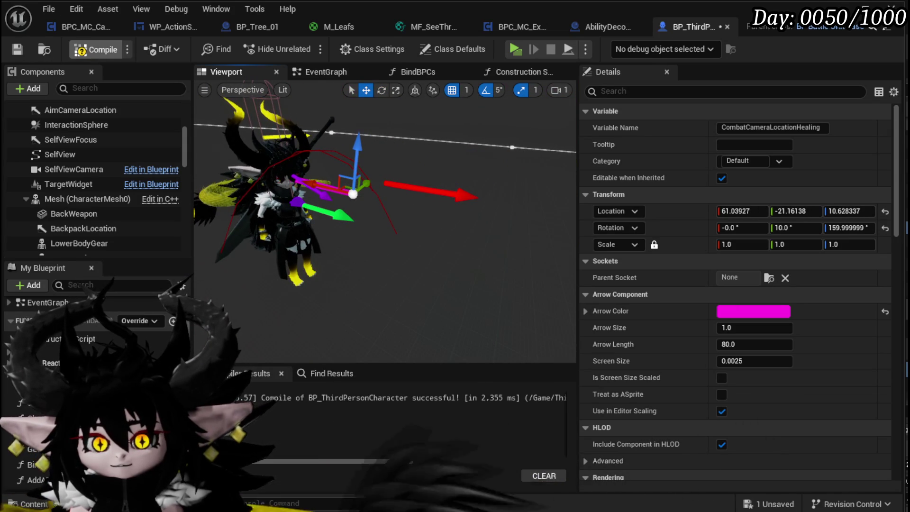
left_click(17, 50)
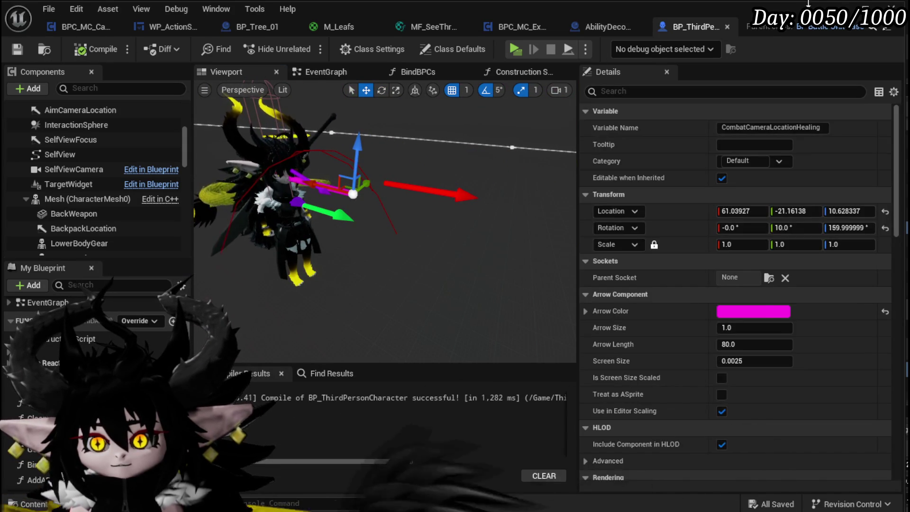
key("alt+Tab")
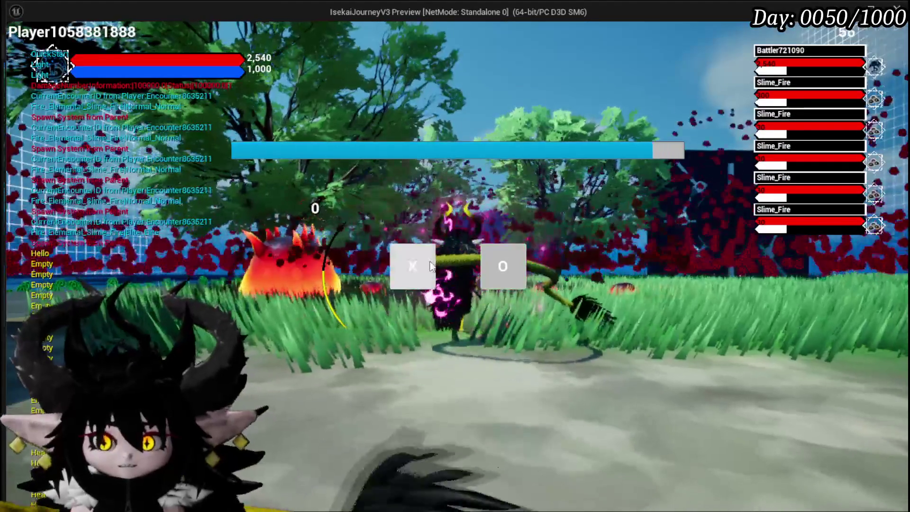
Step: Accept the prompt to start another battle against the fire slimes
left_click(430, 265)
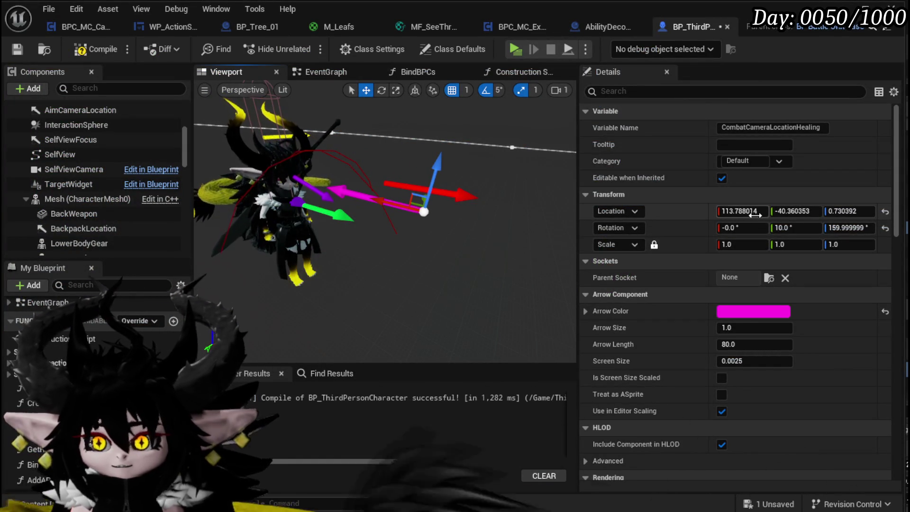
Step: Set the arrow's Location X to 120, then recompile and save the character blueprint
type("0")
key("Return")
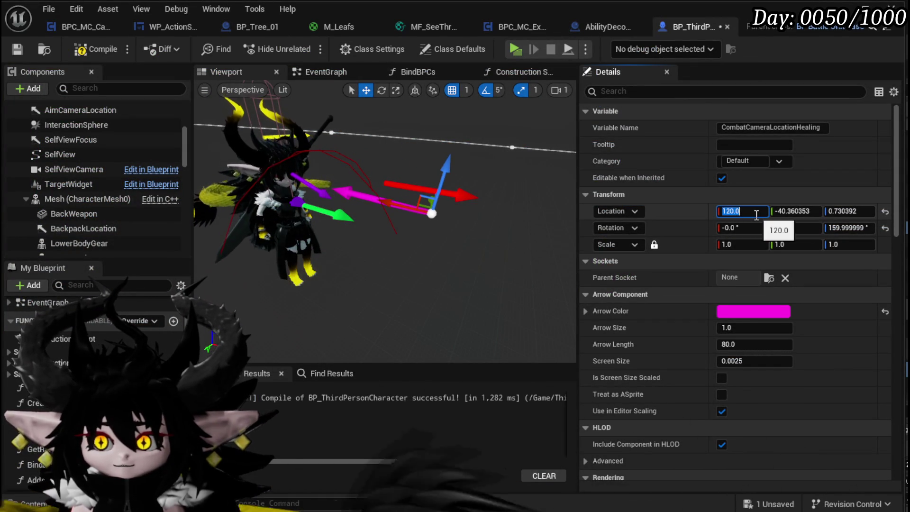
left_click(99, 53)
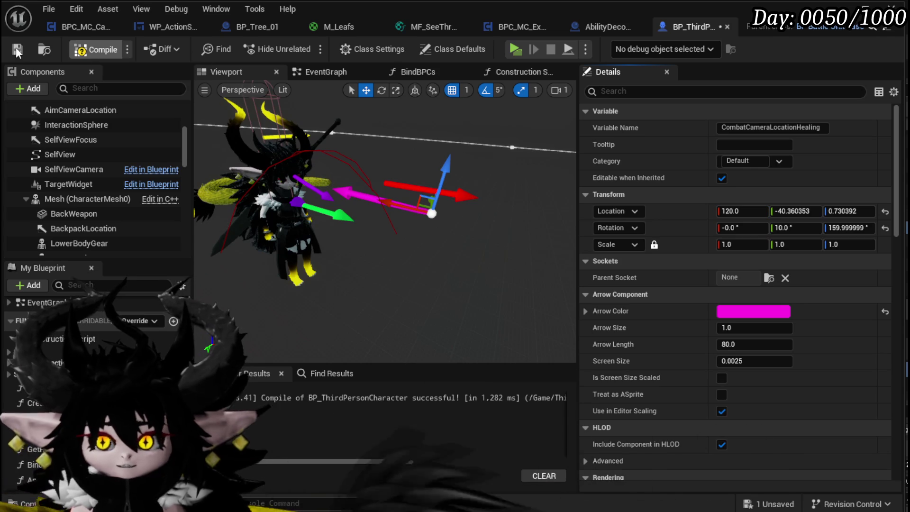
left_click(17, 50)
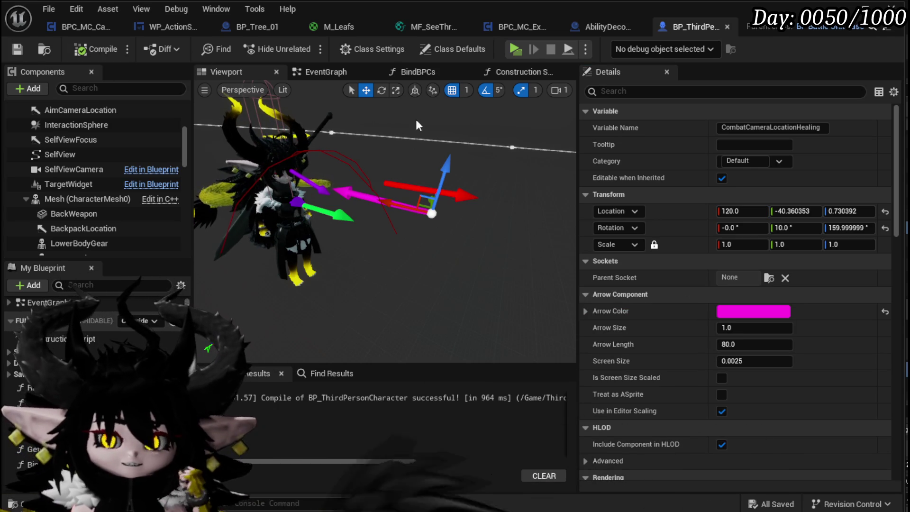
Step: In BPC_MC_Camera, open SetArmLengthTickValues from its call in CameraOffSetLocation
left_click(74, 24)
left_click(384, 72)
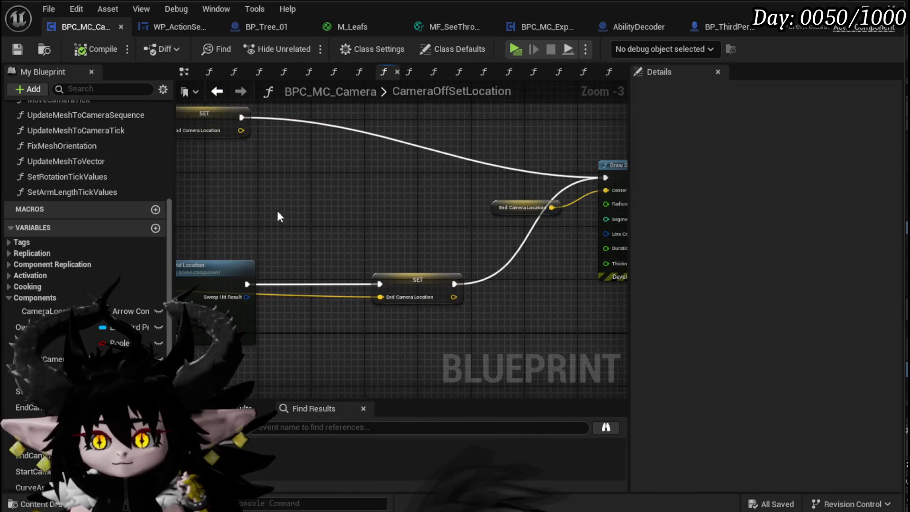
left_click_drag(409, 221, 202, 219)
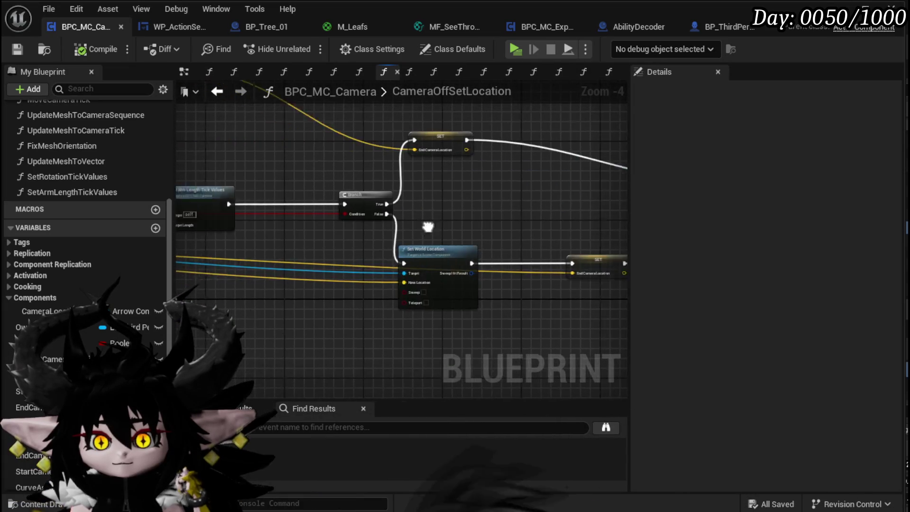
scroll(452, 214, "up", 3)
double_click(400, 197)
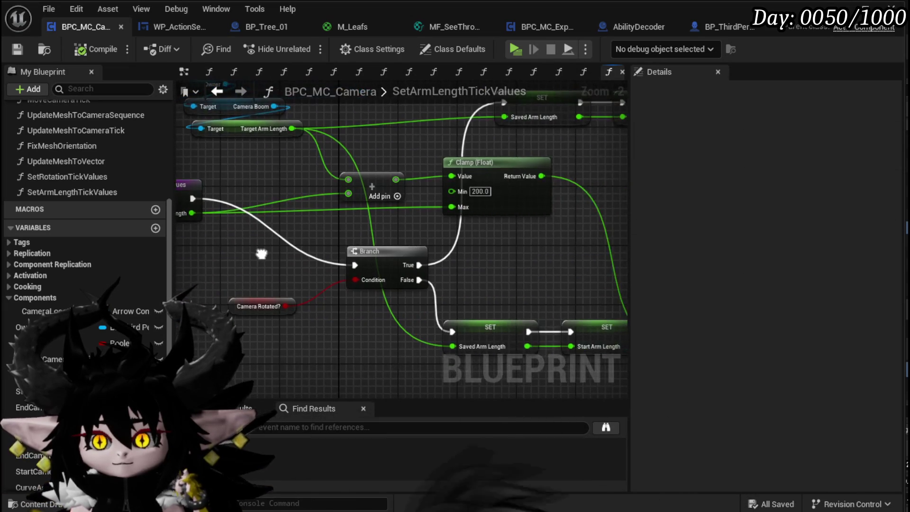
Step: Space the lower SET node chain away from Clamp (Float) and nudge Clamp slightly right
left_click(318, 210)
scroll(341, 223, "down", 1)
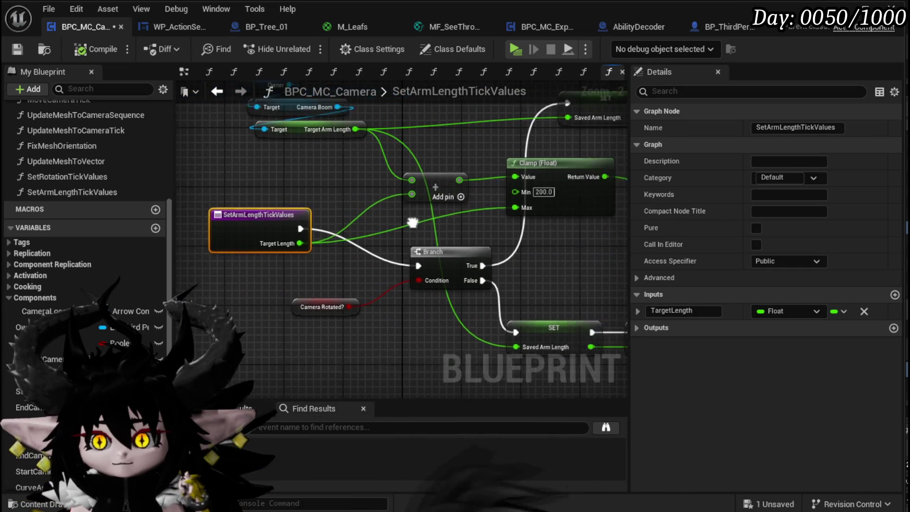
left_click(382, 200)
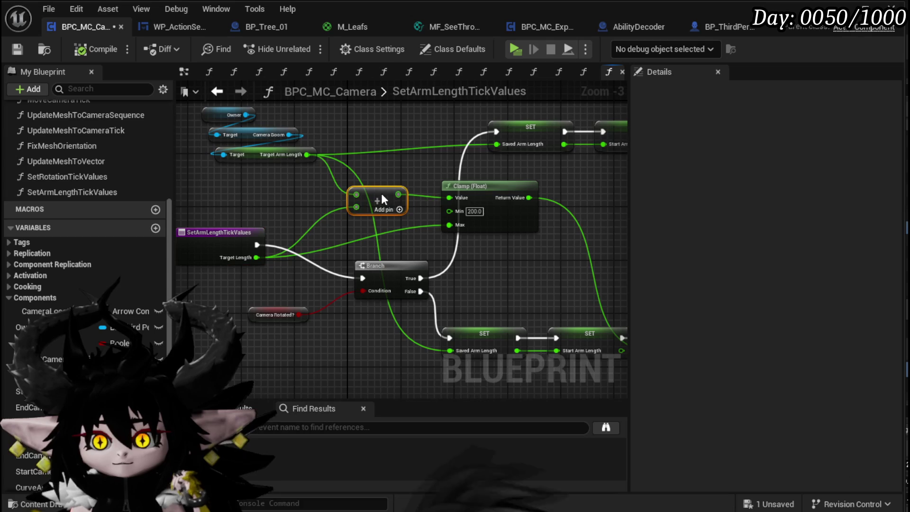
left_click(484, 186)
scroll(568, 180, "down", 1)
left_click_drag(582, 189, 299, 184)
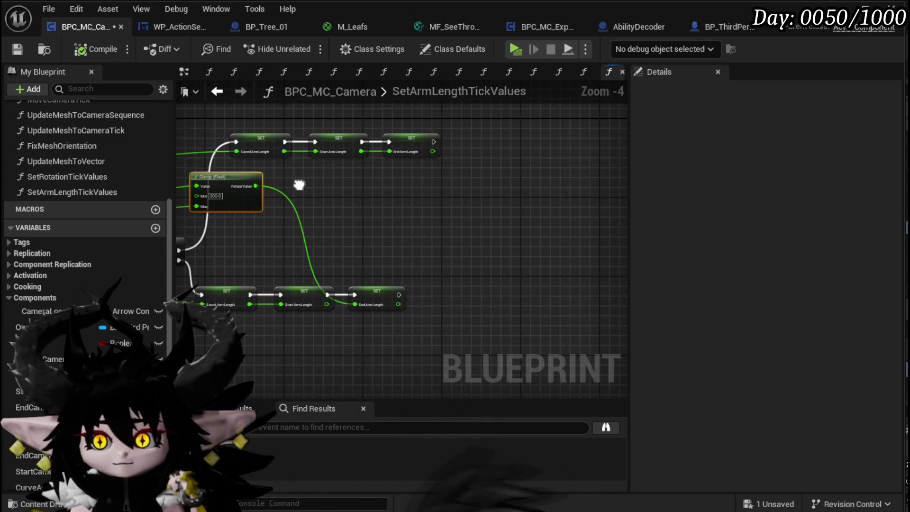
left_click_drag(398, 282, 400, 284)
left_click_drag(300, 296, 358, 296)
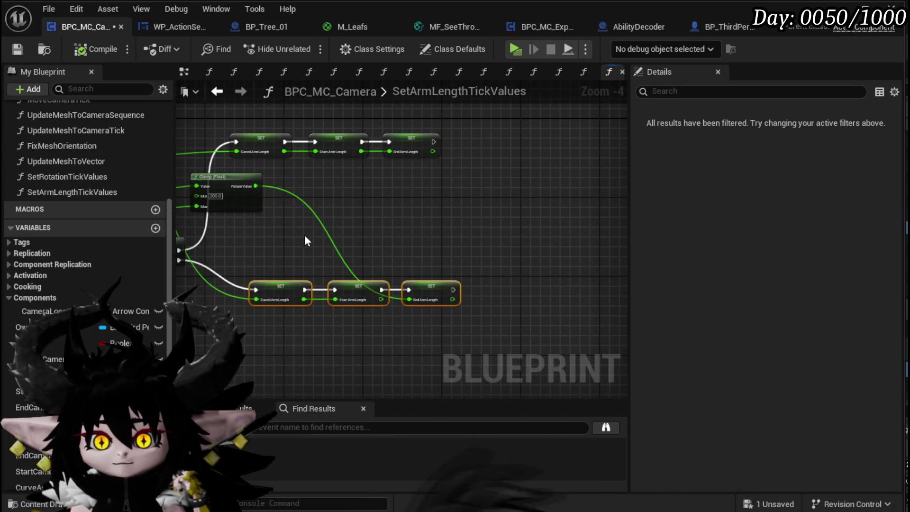
left_click_drag(297, 235, 434, 238)
left_click_drag(369, 190, 382, 189)
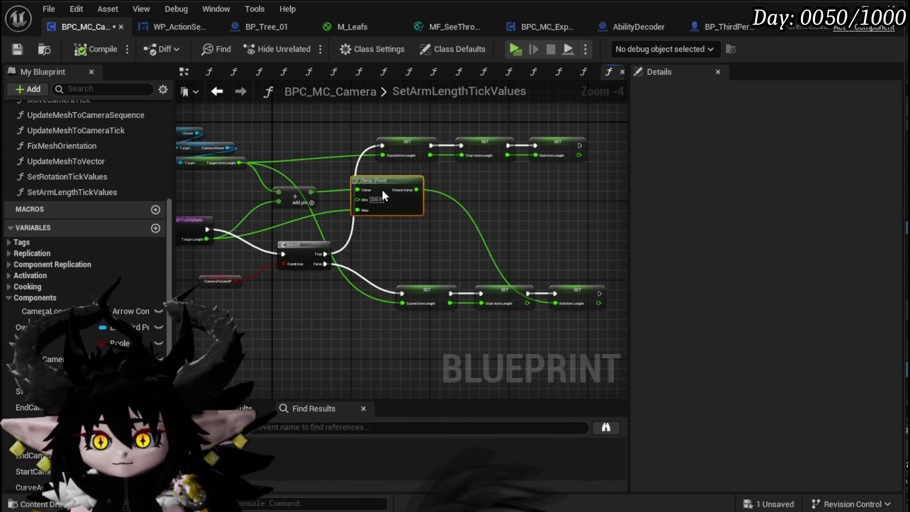
Step: Move the SetArmLengthTickValues entry node down, save, and return to CameraOffSetLocation
left_click(383, 235)
left_click_drag(371, 240, 392, 257)
mouse_move(219, 237)
left_mouse_down()
mouse_move(214, 263)
mouse_move(240, 256)
left_mouse_up()
left_click(281, 235)
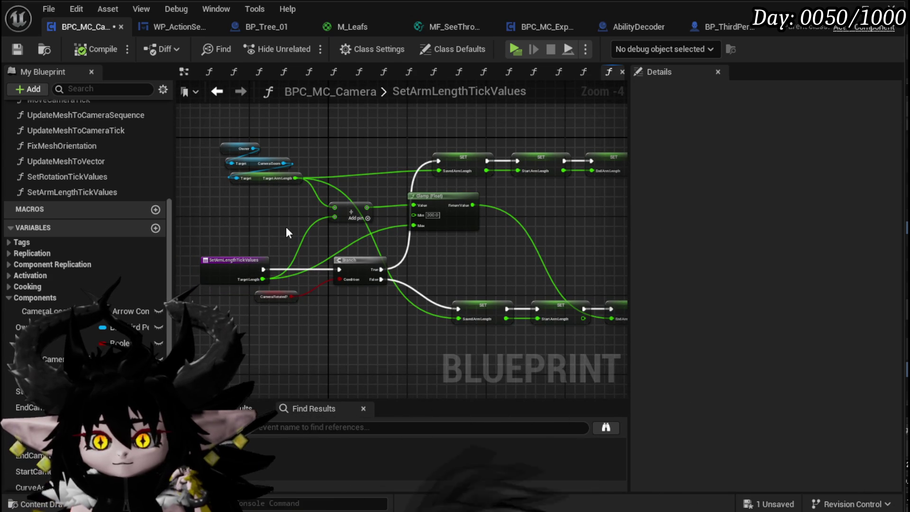
left_click(18, 49)
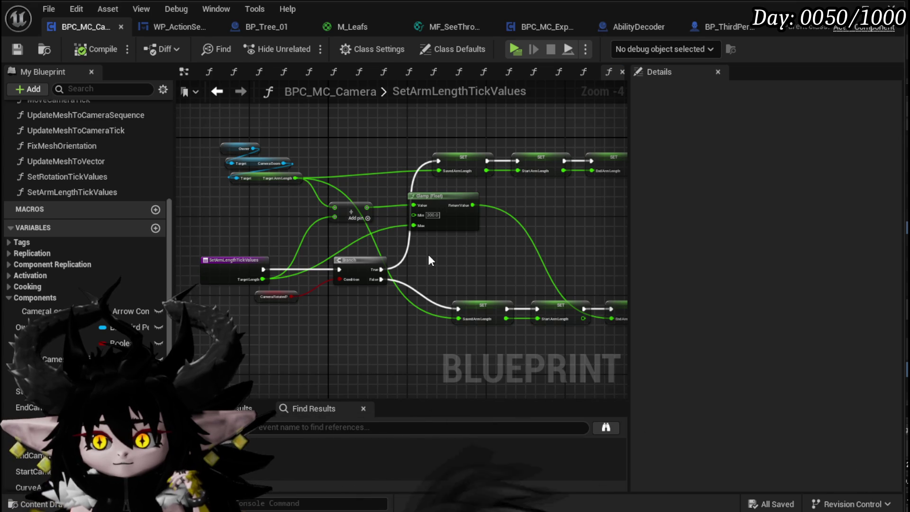
mouse_move(301, 185)
left_mouse_down()
mouse_move(514, 215)
mouse_move(443, 171)
left_mouse_up()
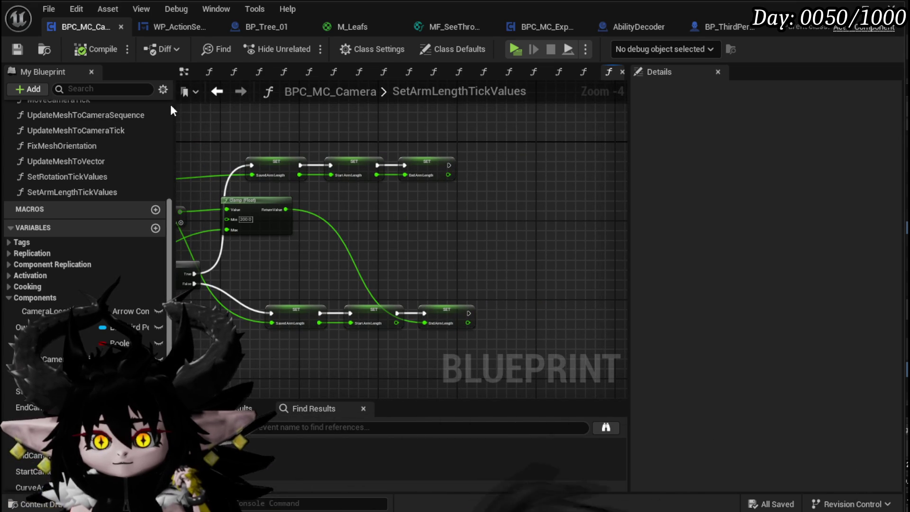
left_click(214, 93)
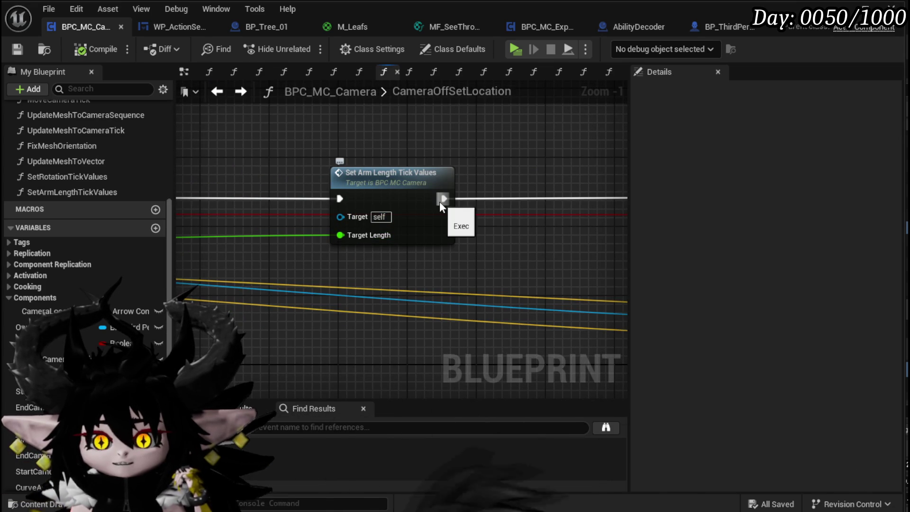
Step: Open the MoveCameraTick function graph from My Blueprint
left_click_drag(416, 196, 347, 210)
scroll(347, 209, "down", 5)
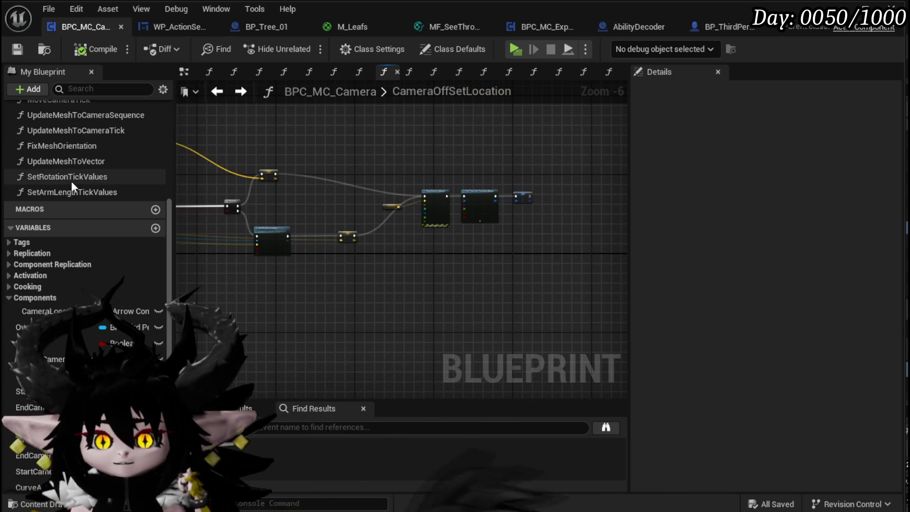
scroll(73, 180, "up", 3)
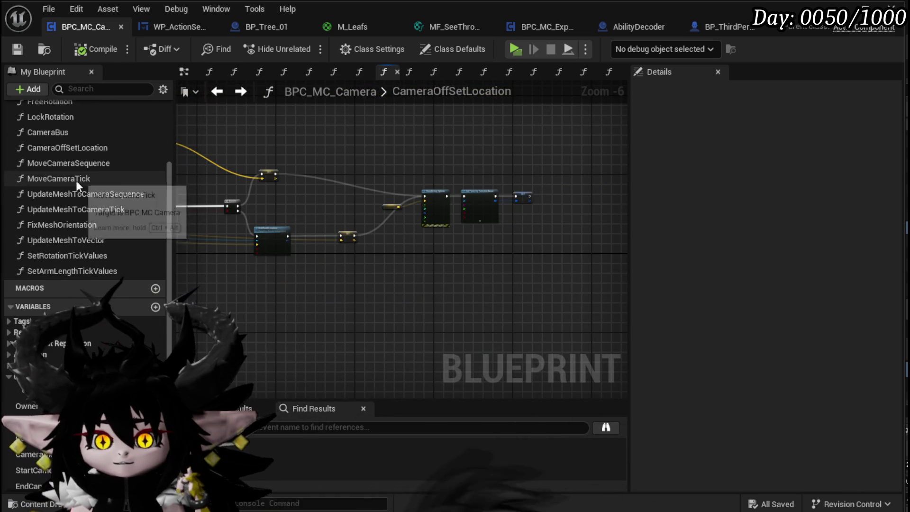
double_click(93, 179)
Step: Move the Lerp node group down-left and the Owner and Camera Boom nodes up-left
mouse_move(369, 259)
left_mouse_down()
mouse_move(558, 274)
mouse_move(339, 244)
mouse_move(401, 271)
mouse_move(581, 260)
mouse_move(418, 280)
mouse_move(431, 266)
left_mouse_up()
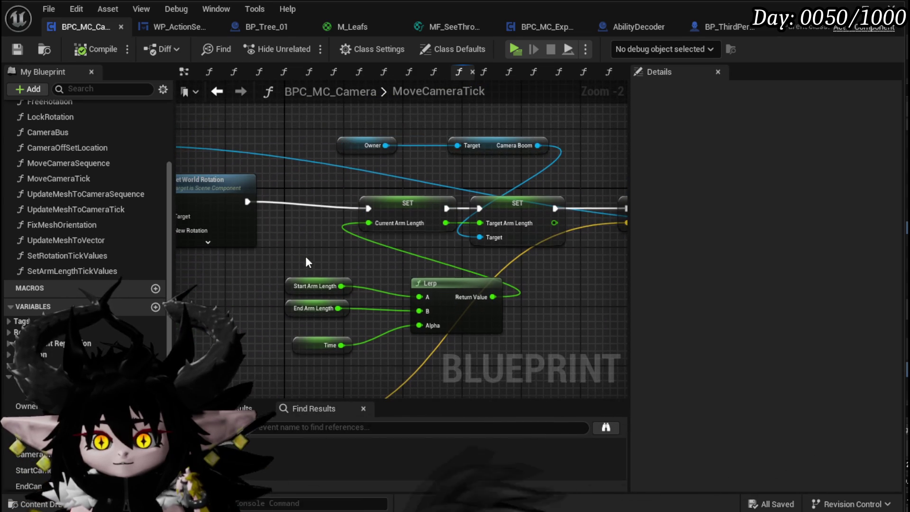
left_click_drag(306, 259, 285, 234)
left_click_drag(477, 283, 337, 276)
mouse_move(432, 265)
left_mouse_down()
mouse_move(491, 279)
mouse_move(414, 340)
left_mouse_up()
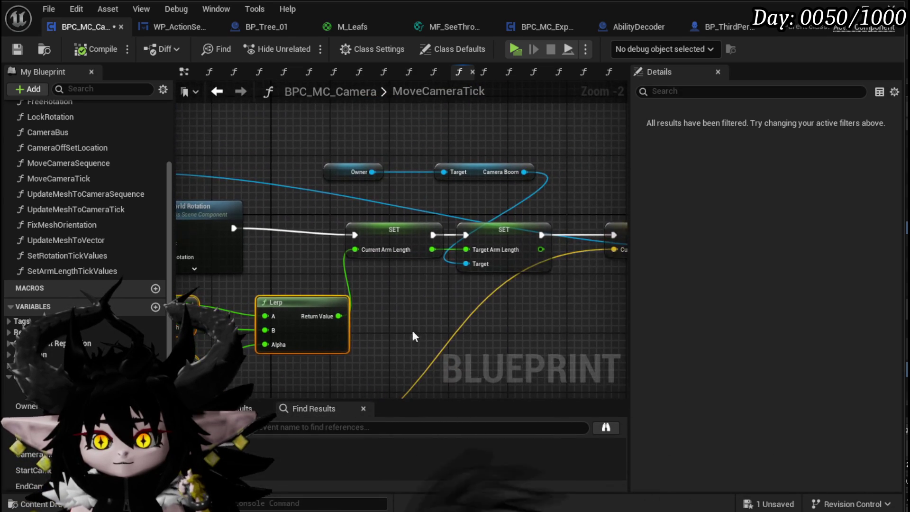
mouse_move(492, 250)
left_mouse_down()
mouse_move(446, 227)
mouse_move(269, 225)
mouse_move(371, 270)
left_mouse_up()
mouse_move(429, 236)
left_mouse_down()
mouse_move(435, 271)
mouse_move(311, 209)
mouse_move(433, 250)
left_mouse_up()
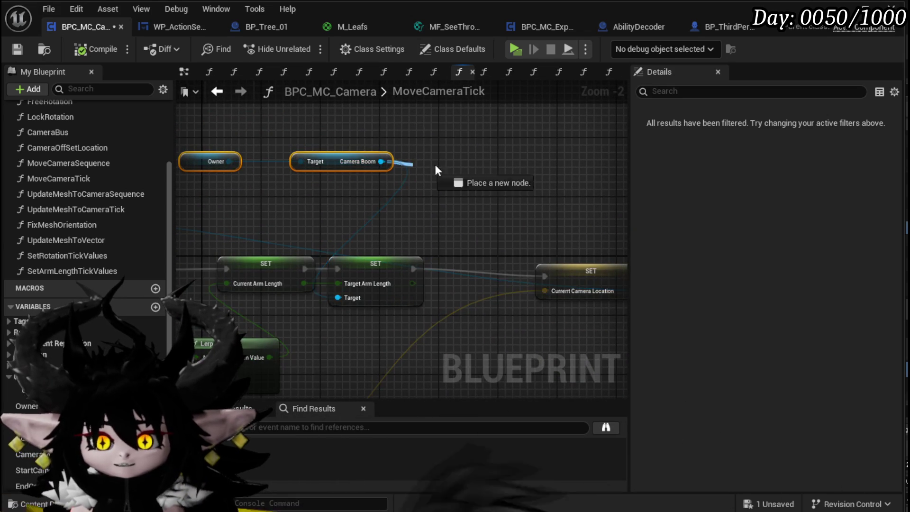
Step: Add a Get Target Arm Length node off the Camera Boom output
left_click_drag(407, 170, 491, 171)
type("get arm")
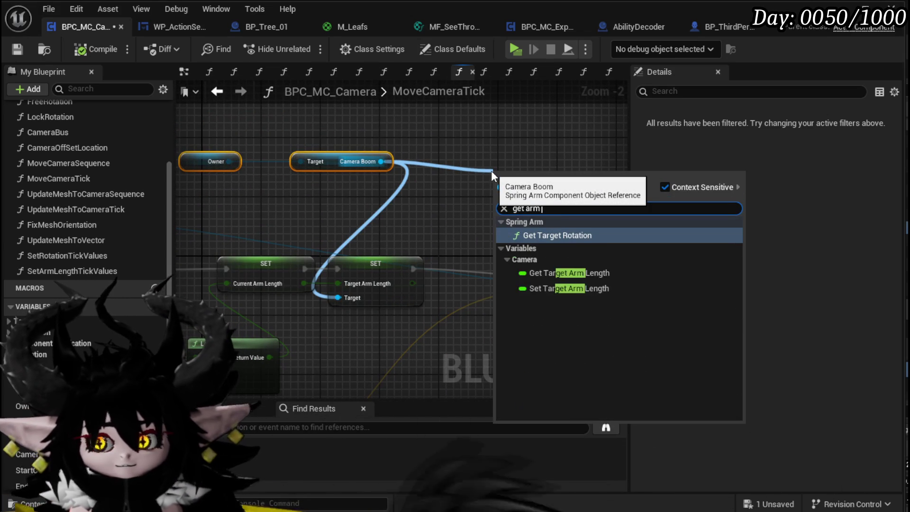
type(" l")
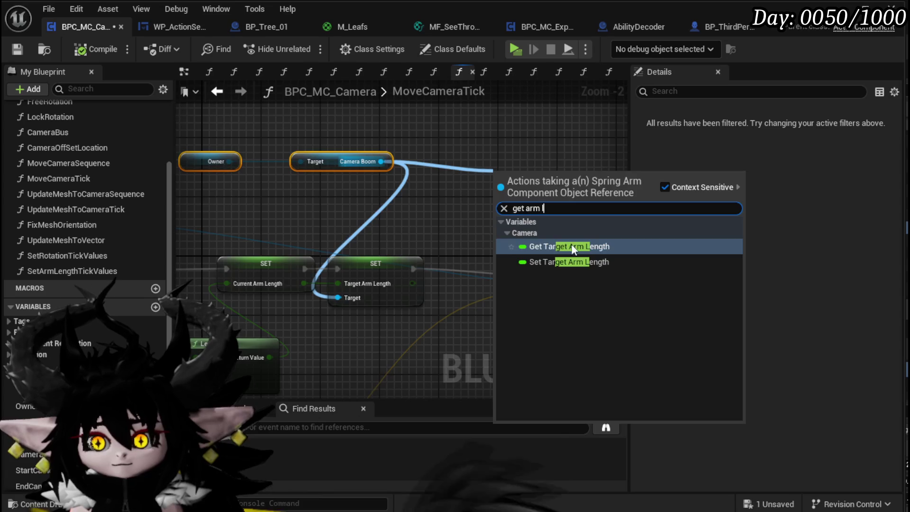
left_click(570, 246)
scroll(360, 184, "down", 3)
mouse_move(360, 184)
left_mouse_down()
mouse_move(623, 221)
mouse_move(292, 212)
left_mouse_up()
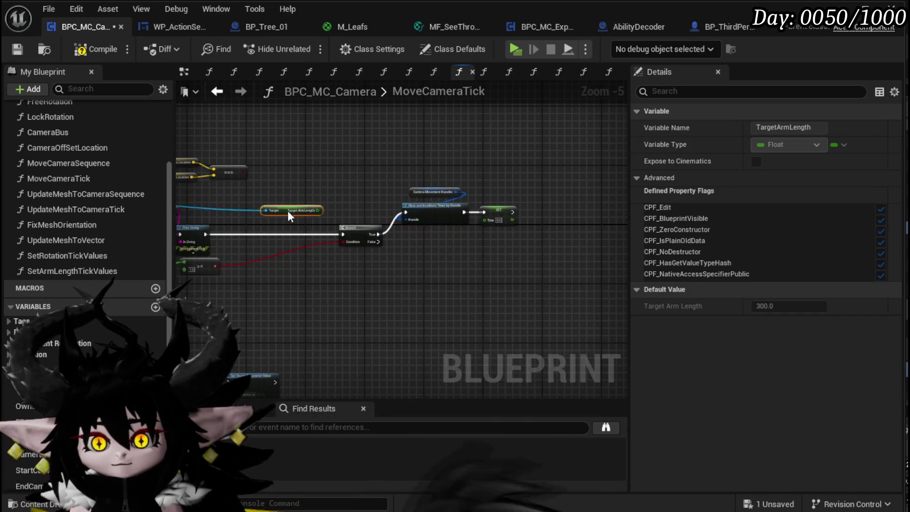
scroll(436, 275, "up", 3)
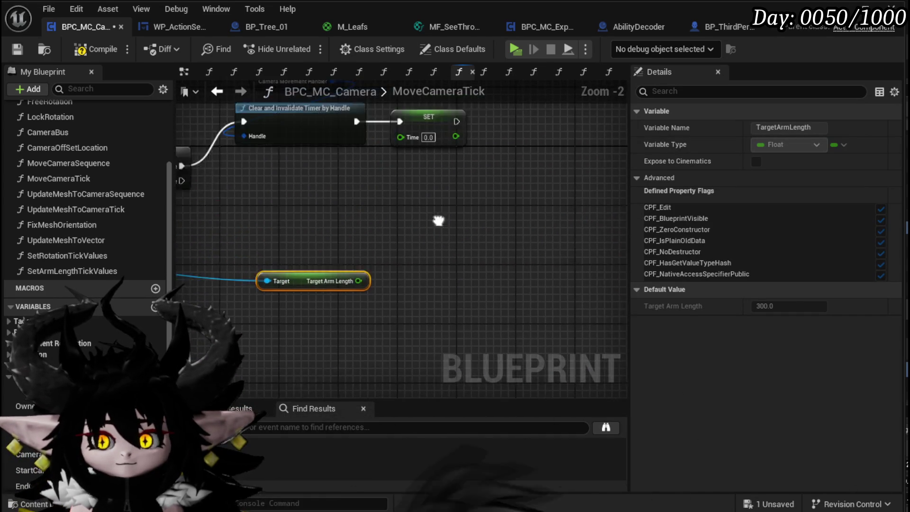
Step: After the Time SET node, add a Print String fed by an Append starting with 'Target Arm Length'
left_click_drag(470, 192, 476, 192)
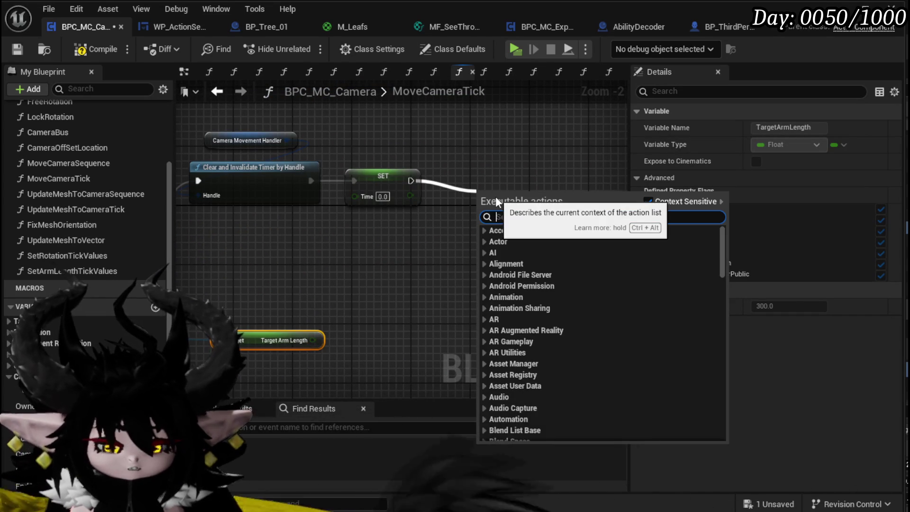
type("print string")
key("Return")
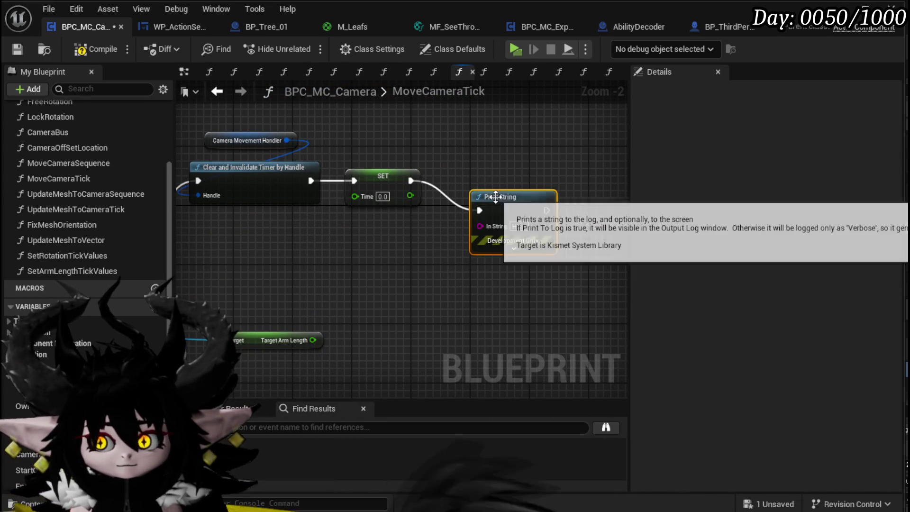
left_click_drag(481, 226, 363, 236)
type("A")
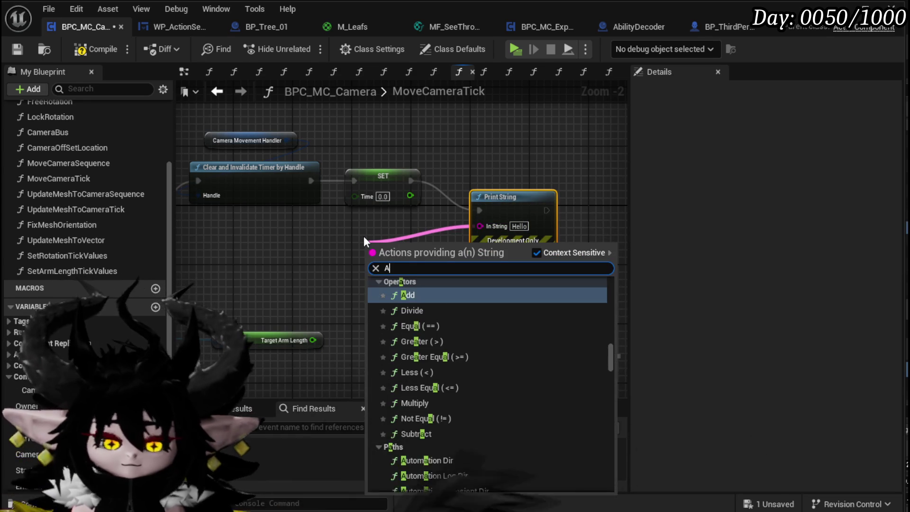
type("ppend")
key("Return")
left_click(385, 262)
type("Targ")
key("Return")
type("et Arm Lengt")
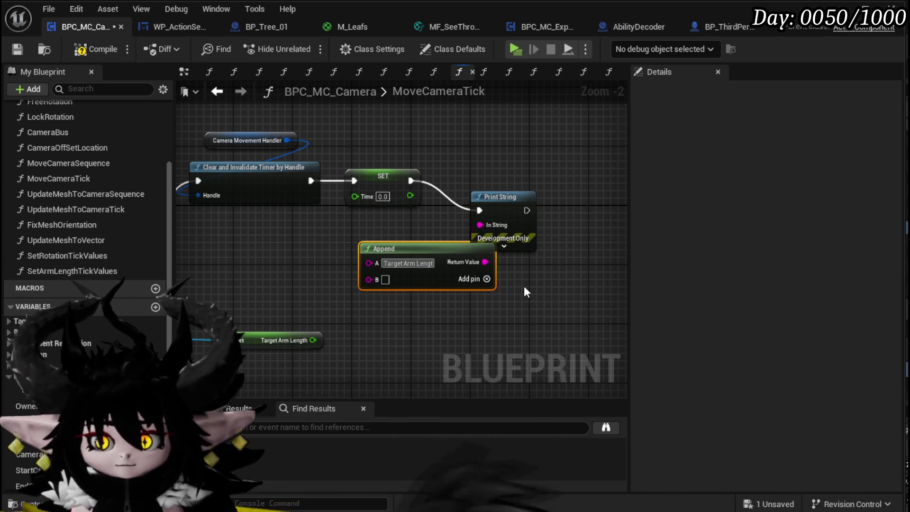
type("h")
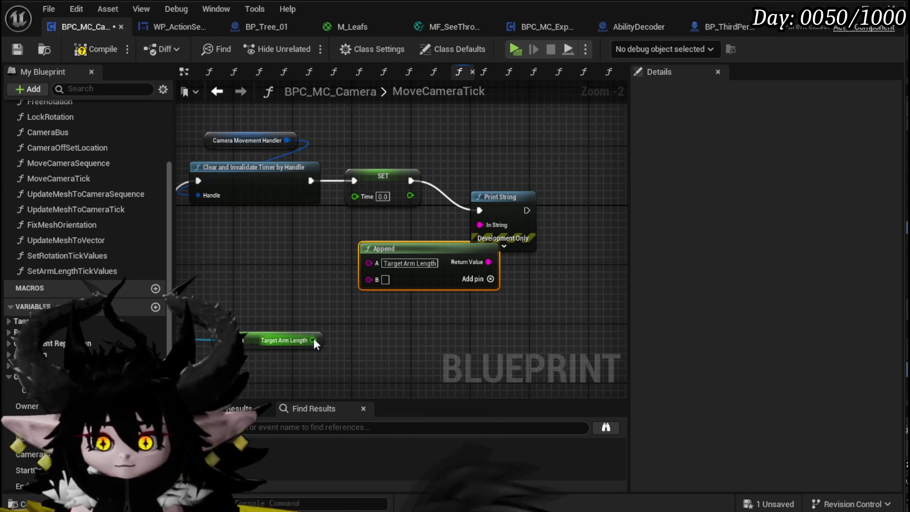
left_click_drag(428, 249, 367, 242)
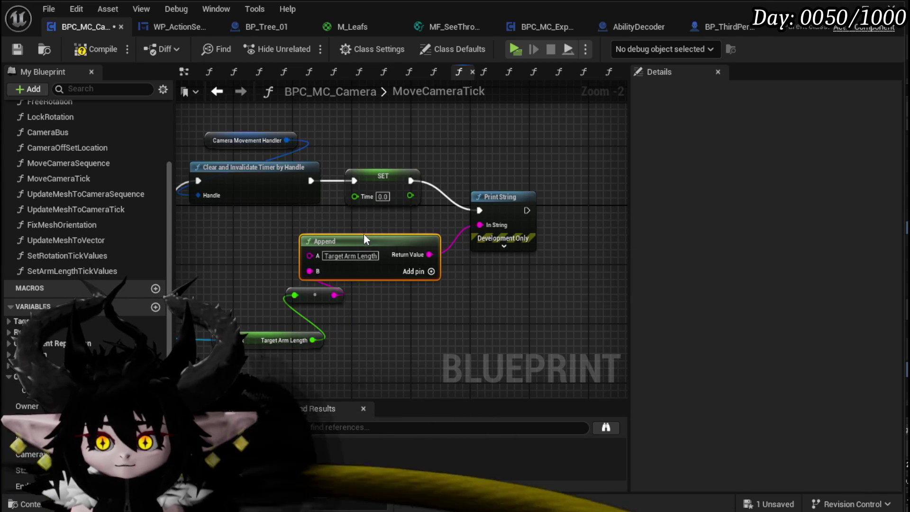
Step: Make the Print String magenta with a 40-second duration, compile, and start a play-test
left_click(503, 246)
left_click(517, 272)
left_click_drag(586, 338, 617, 326)
left_click(543, 442)
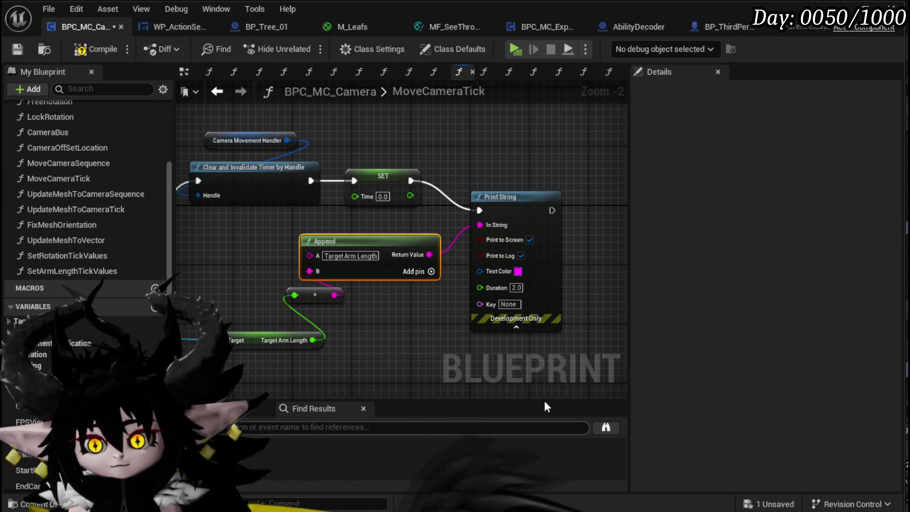
left_click(518, 288)
type("40")
left_click(399, 346)
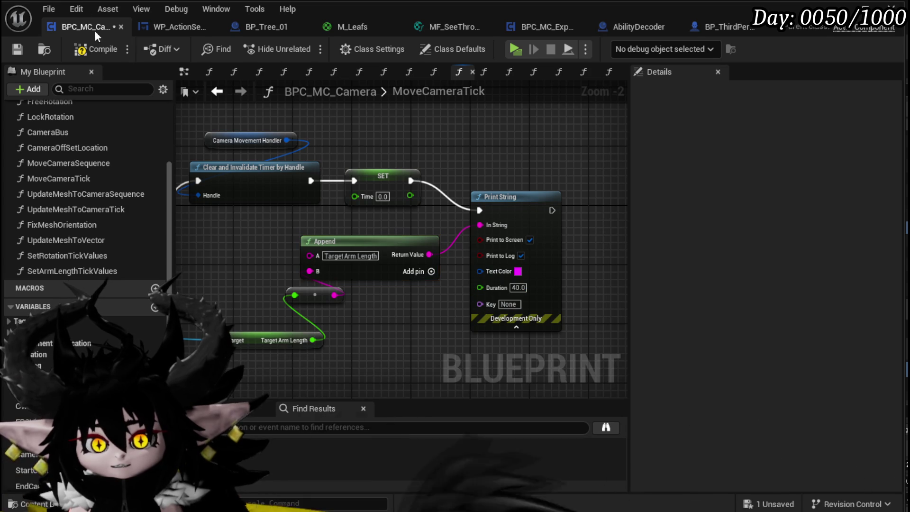
left_click(82, 51)
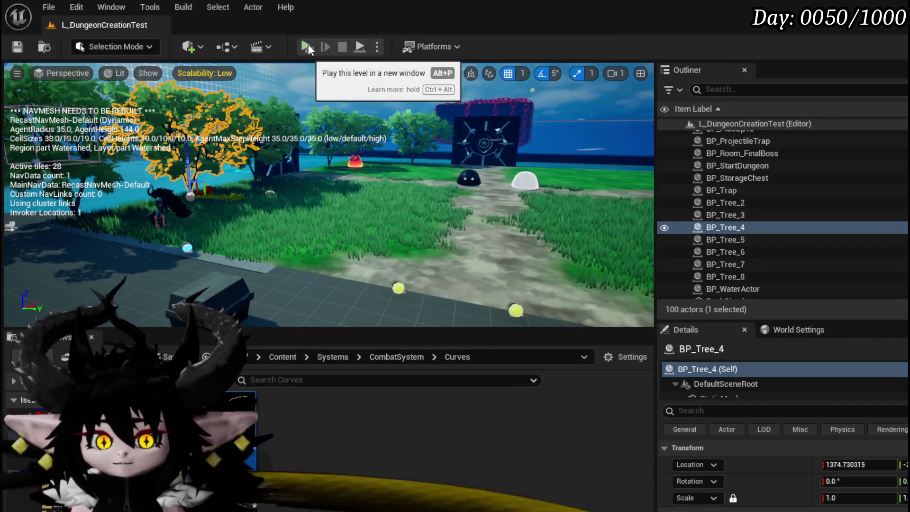
left_click(308, 44)
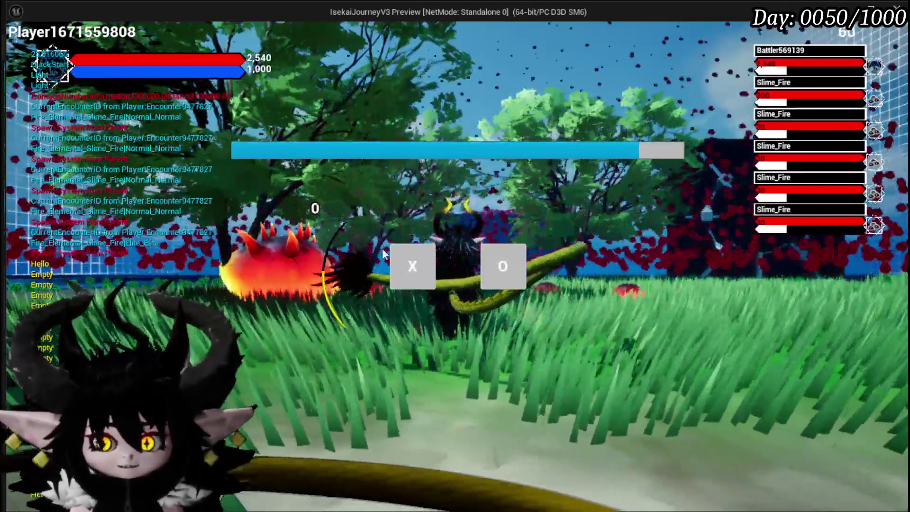
Step: Fight the fire slime battle with an attack and the Adrenaline card, then stop and save the level
left_click(419, 275)
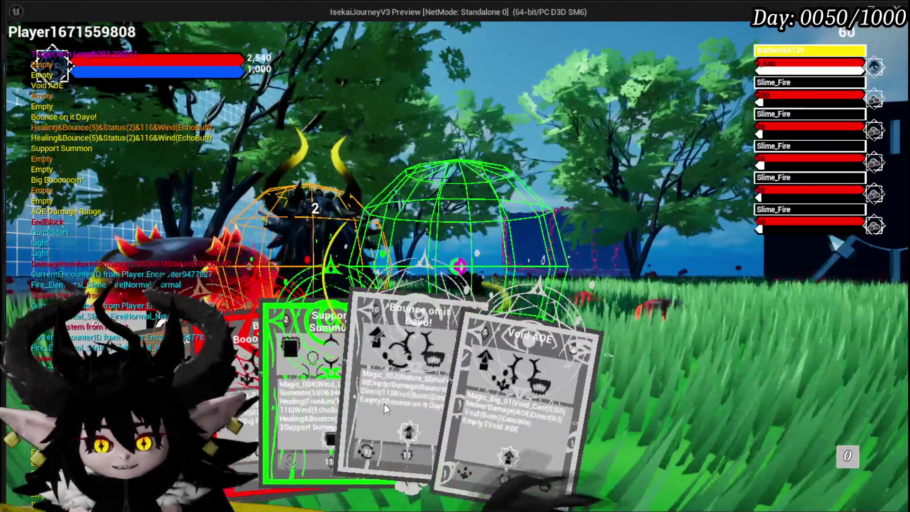
left_click(245, 389)
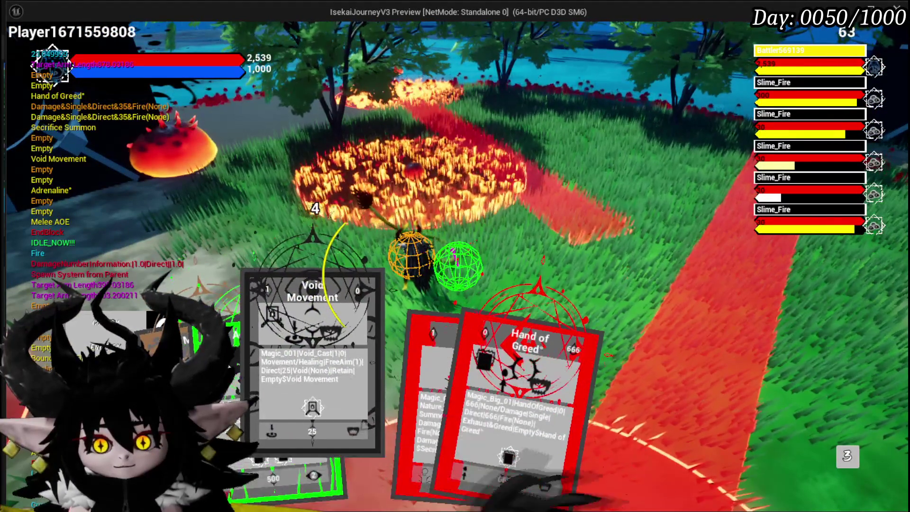
left_click_drag(256, 369, 470, 339)
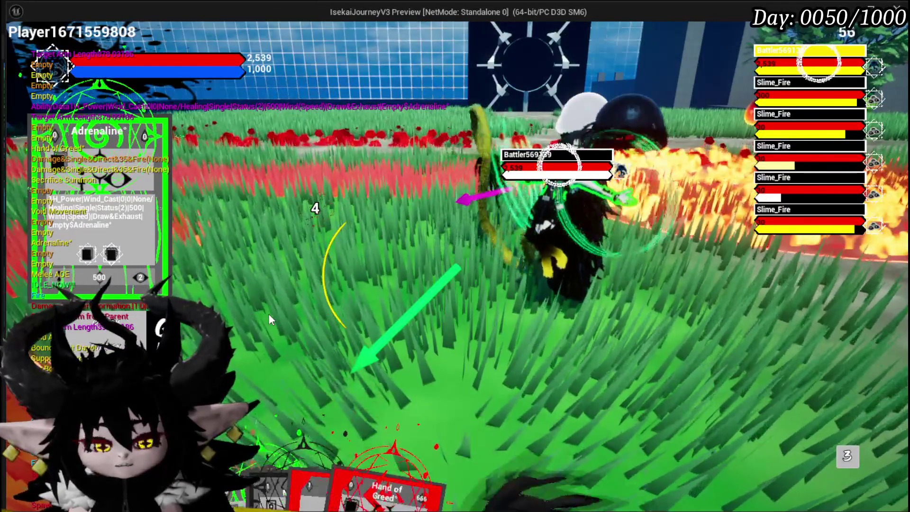
key("Escape")
key("ctrl+s")
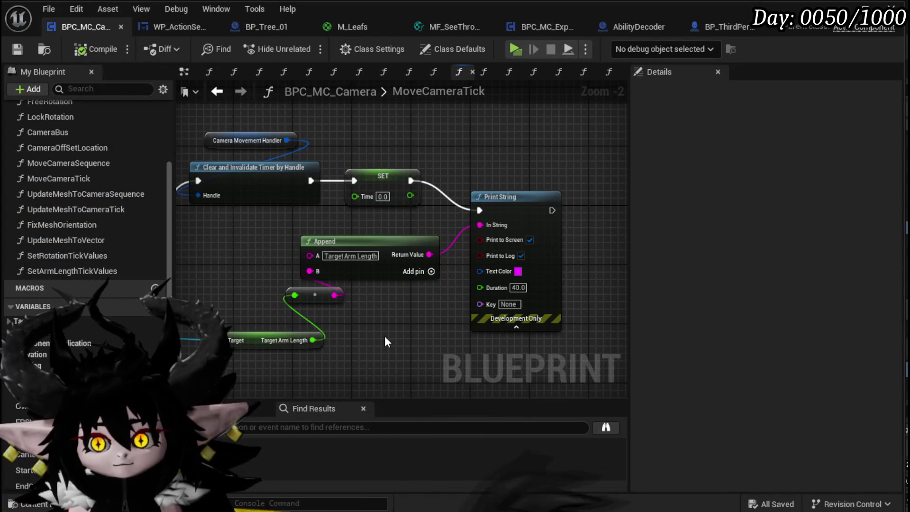
Step: Select the Append and Print String debug nodes, then open SetArmLengthTickValues via CameraOffSetLocation
left_click_drag(240, 229, 532, 331)
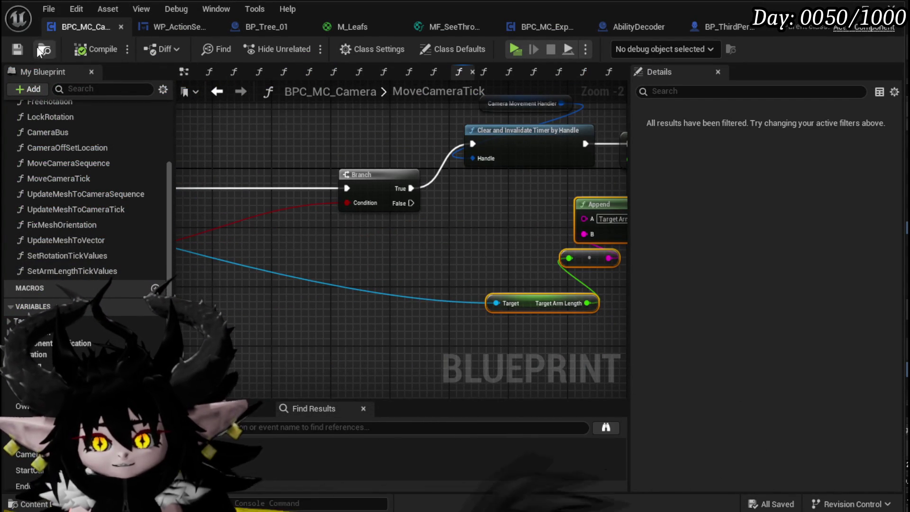
scroll(502, 165, "down", 3)
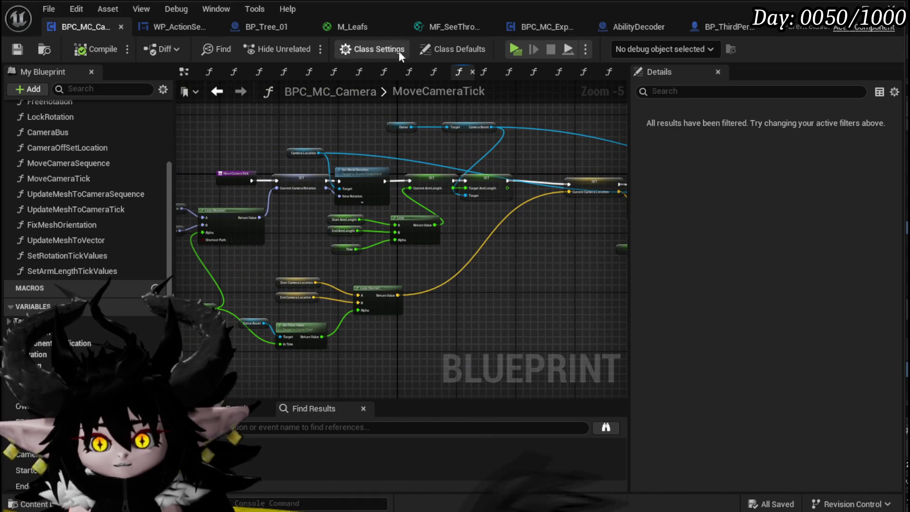
left_click(217, 91)
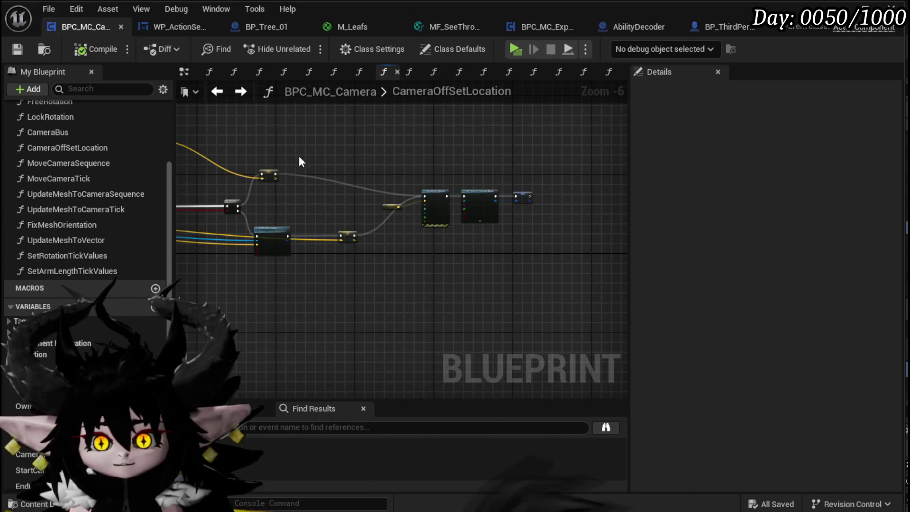
scroll(284, 204, "up", 4)
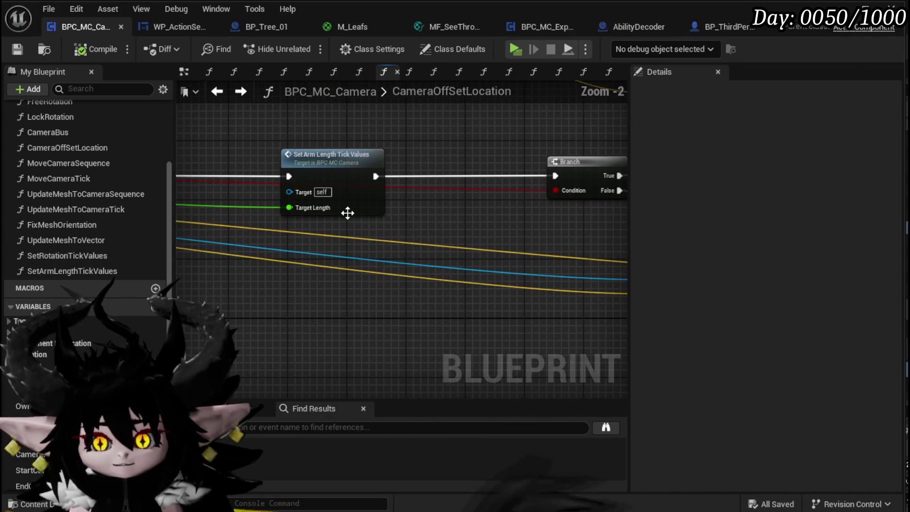
double_click(315, 164)
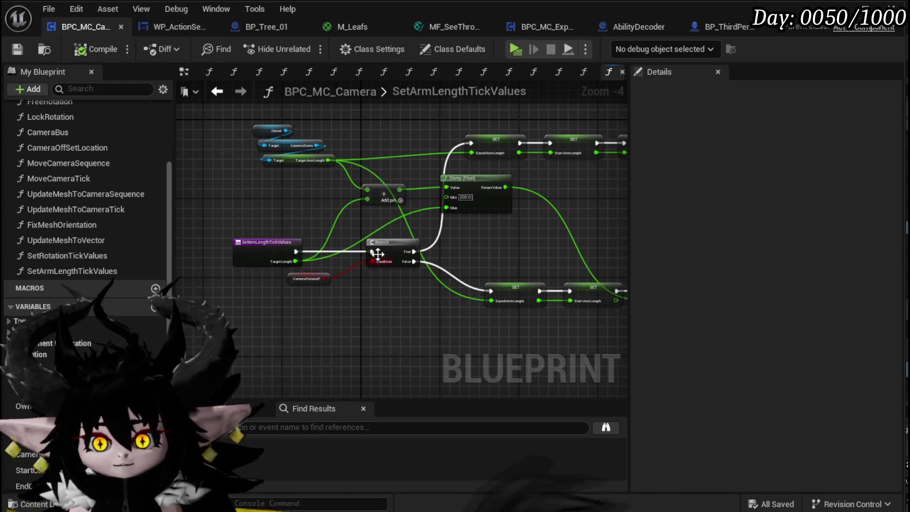
Step: Move the CameraRotated? getter under the Branch and select the Owner, Camera Boom and Target Arm Length nodes
scroll(281, 305, "up", 2)
left_click_drag(319, 261, 432, 266)
scroll(331, 328, "up", 2)
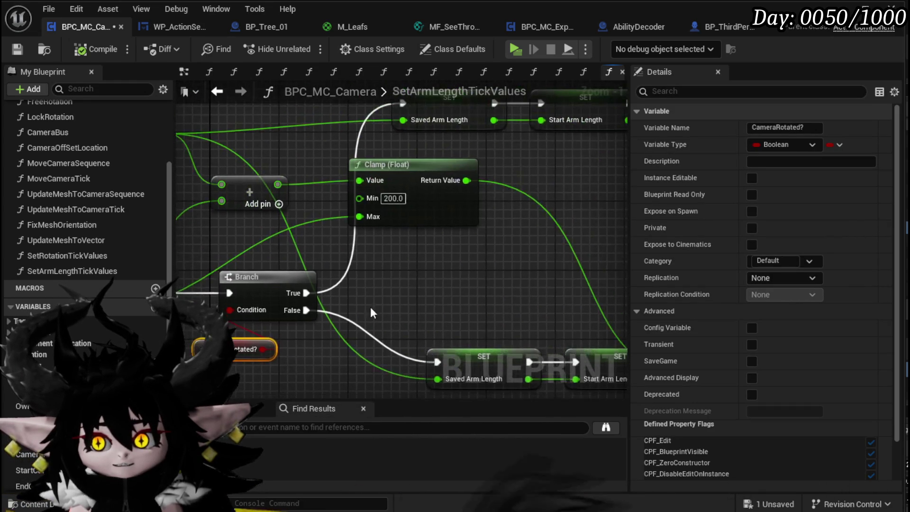
scroll(367, 329, "down", 1)
mouse_move(211, 142)
left_mouse_down()
mouse_move(311, 204)
mouse_move(250, 176)
left_mouse_up()
scroll(252, 176, "down", 2)
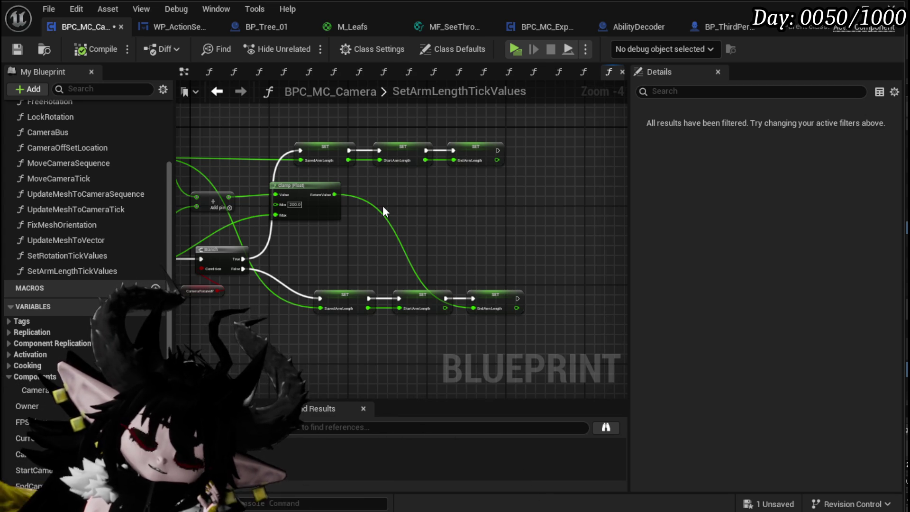
scroll(602, 234, "down", 1)
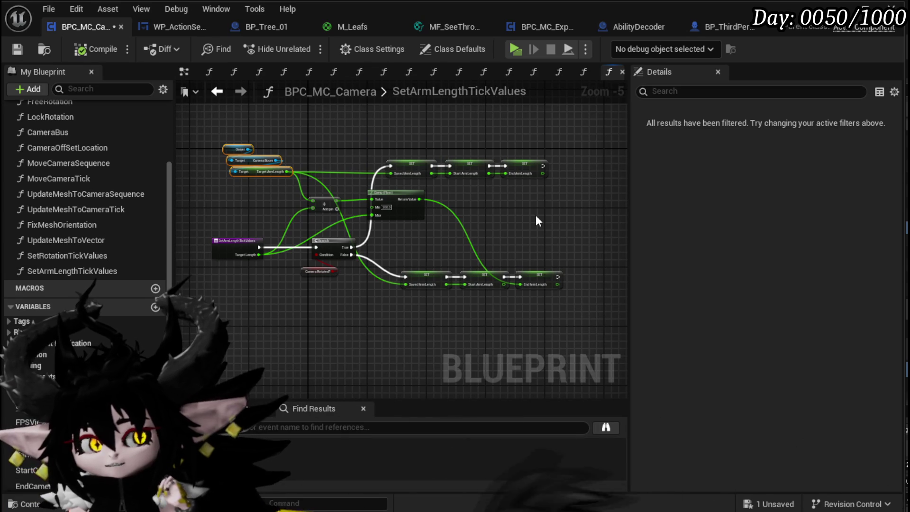
Step: Marquee-select all the function's nodes, then go back to the CameraOffSetLocation graph
mouse_move(196, 112)
left_mouse_down()
mouse_move(214, 130)
mouse_move(576, 309)
left_mouse_up()
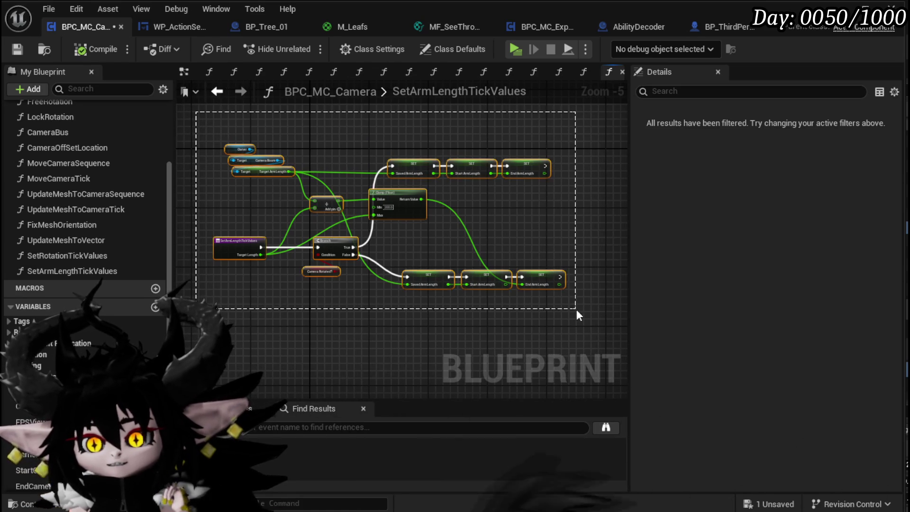
left_click(410, 294)
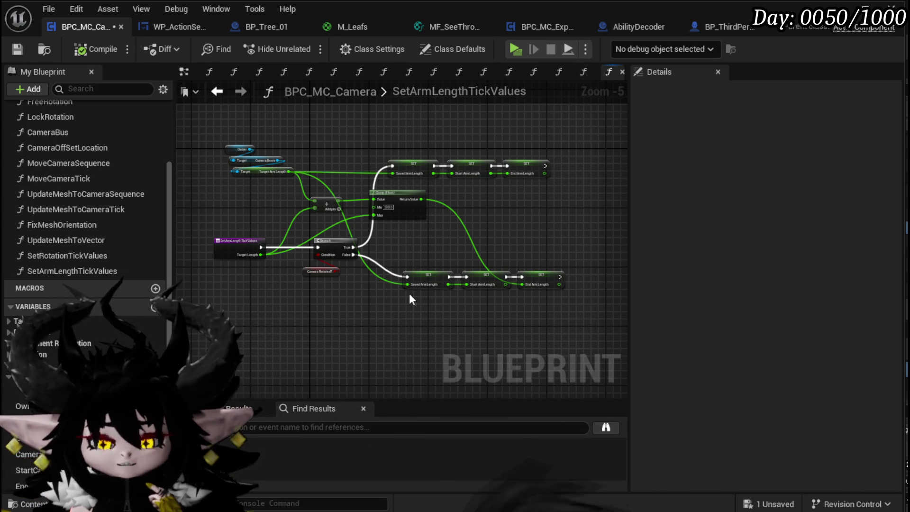
scroll(405, 290, "up", 2)
scroll(402, 286, "down", 1)
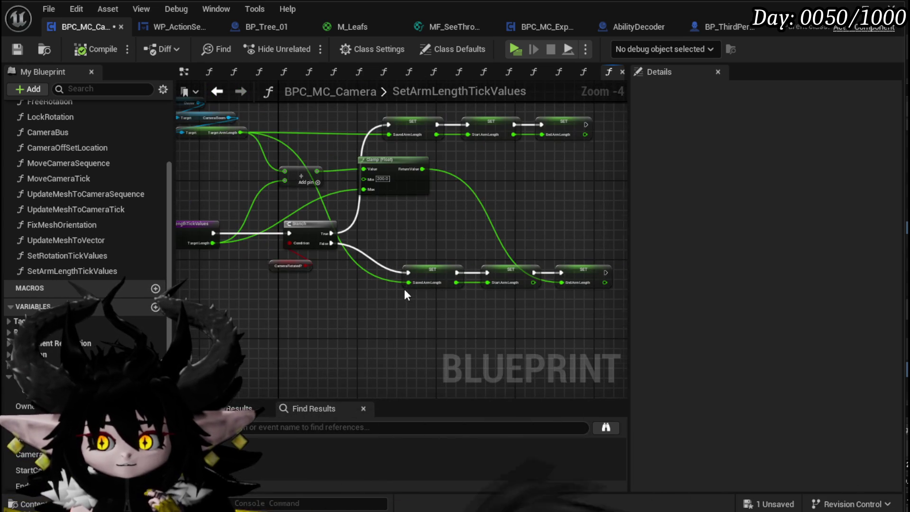
scroll(305, 302, "down", 1)
left_click_drag(215, 293, 562, 129)
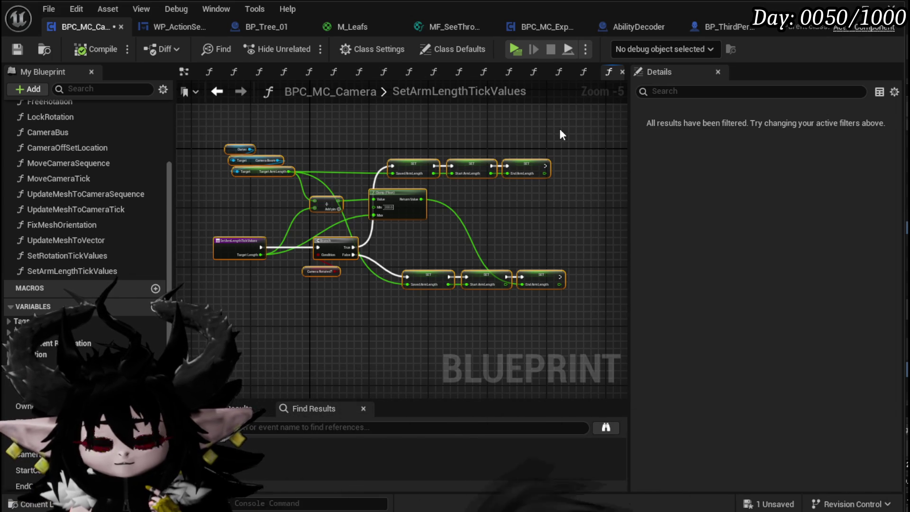
left_click(218, 92)
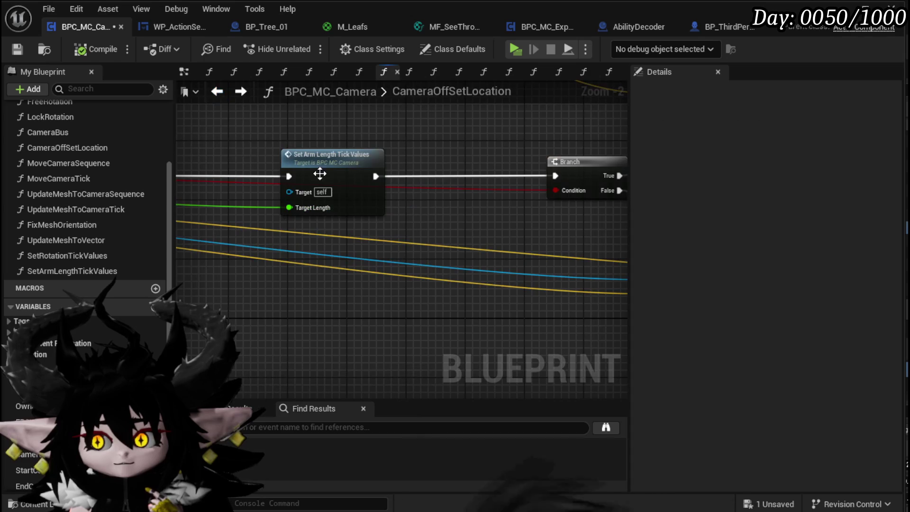
Step: Wire Draw Debug Sphere straight into the Branch, bypassing Set Arm Length Tick Values, and compile
scroll(283, 194, "down", 1)
mouse_move(283, 196)
left_mouse_down()
mouse_move(283, 252)
mouse_move(593, 208)
mouse_move(551, 203)
left_mouse_up()
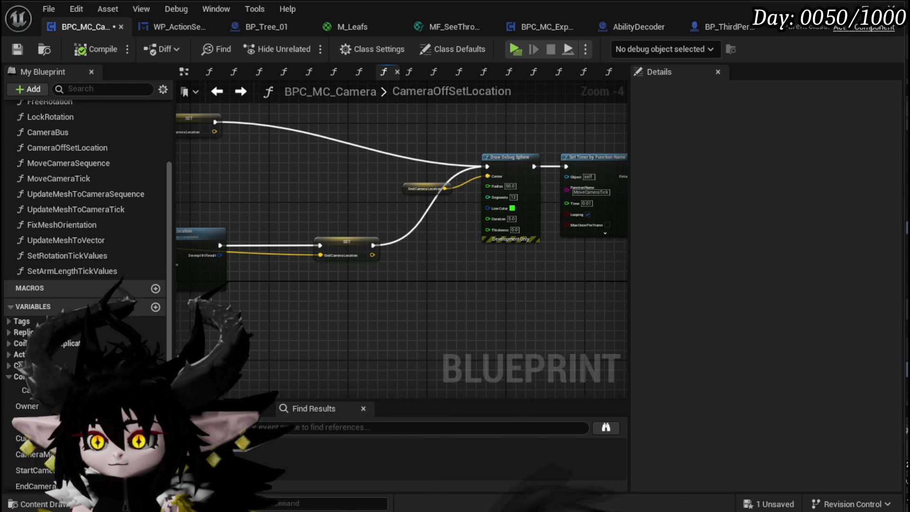
mouse_move(474, 204)
left_mouse_down()
mouse_move(307, 252)
mouse_move(549, 264)
mouse_move(584, 193)
mouse_move(603, 195)
mouse_move(176, 204)
left_mouse_up()
mouse_move(221, 249)
left_mouse_down()
mouse_move(563, 251)
mouse_move(520, 248)
left_mouse_up()
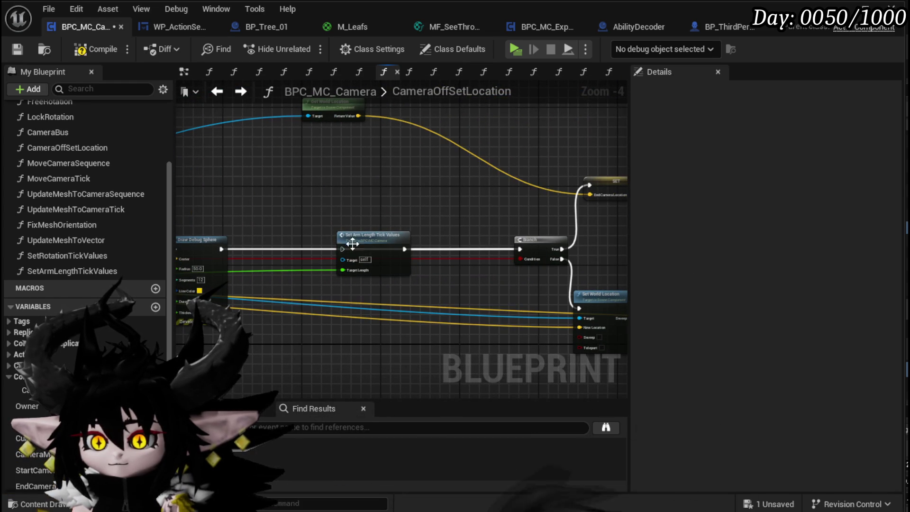
left_click_drag(384, 245, 373, 180)
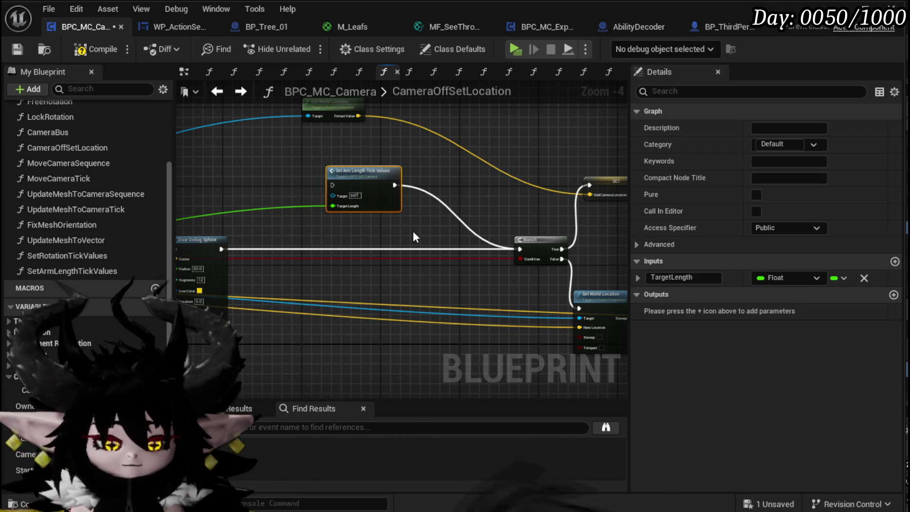
left_click(20, 50)
Step: Open the CameraBus function graph and bring its Move Camera Sequence nodes into view
double_click(52, 133)
mouse_move(72, 271)
left_mouse_down()
mouse_move(611, 156)
mouse_move(403, 189)
left_mouse_up()
mouse_move(338, 202)
left_mouse_down()
mouse_move(410, 220)
mouse_move(392, 203)
left_mouse_up()
scroll(441, 271, "down", 2)
left_click_drag(442, 271, 374, 183)
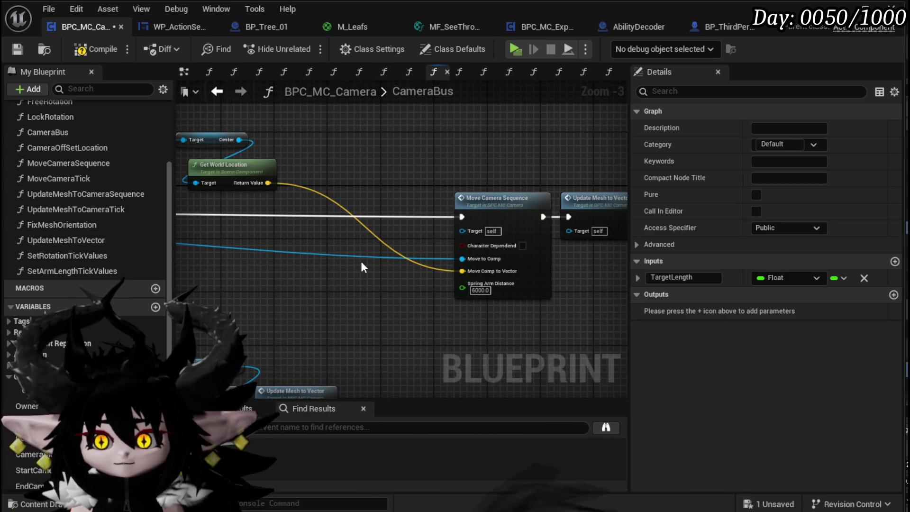
Step: Paste a Set Arm Length Tick Values call beside Update Mesh to Vector with Target Length 3000
left_click_drag(360, 261, 496, 244)
scroll(496, 244, "down", 4)
scroll(434, 231, "up", 4)
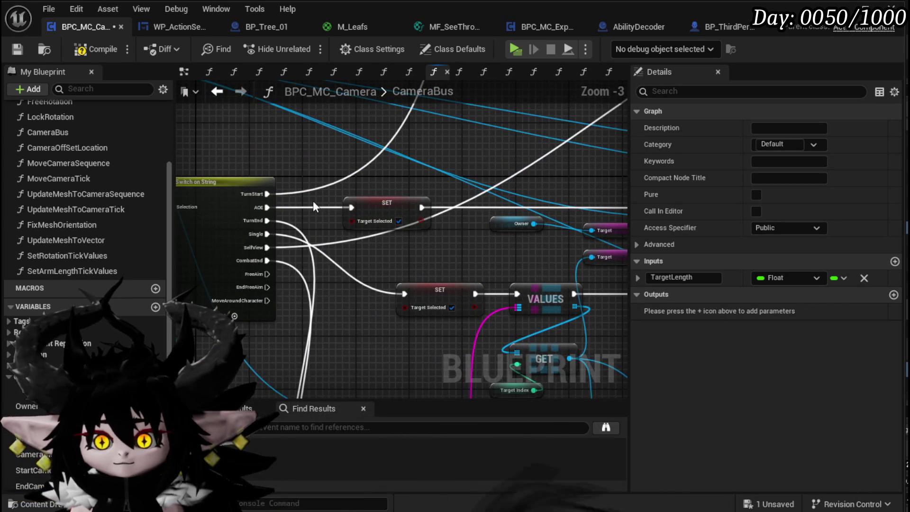
scroll(313, 207, "down", 2)
mouse_move(300, 206)
left_mouse_down()
mouse_move(488, 200)
mouse_move(424, 215)
left_mouse_up()
scroll(425, 215, "up", 2)
key("ctrl+v")
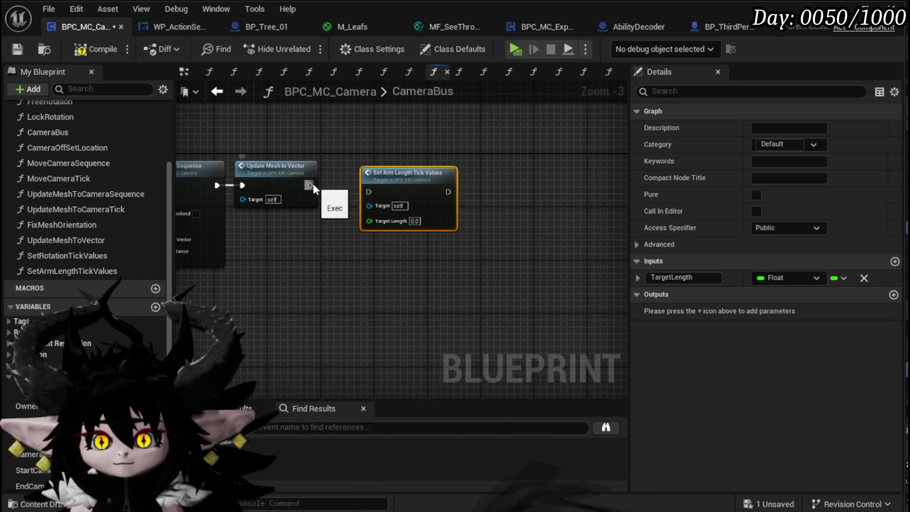
left_click_drag(394, 173, 329, 184)
key("Escape")
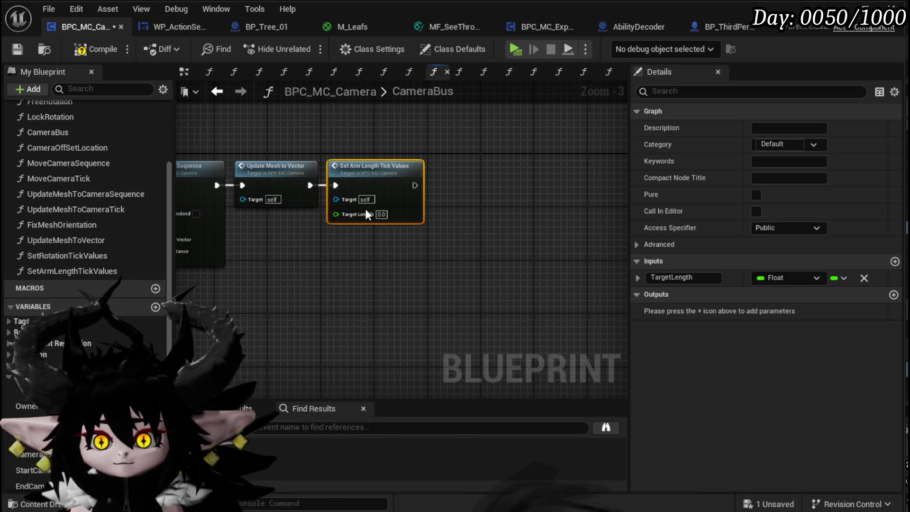
type("3000")
key("Return")
left_click(404, 254)
Step: Connect Update Mesh to Vector to another Set Arm Length Tick Values call with Target Length 400
scroll(402, 229, "down", 4)
scroll(382, 190, "up", 4)
mouse_move(382, 191)
left_mouse_down()
mouse_move(528, 193)
mouse_move(686, 157)
mouse_move(467, 205)
left_mouse_up()
left_click(427, 223)
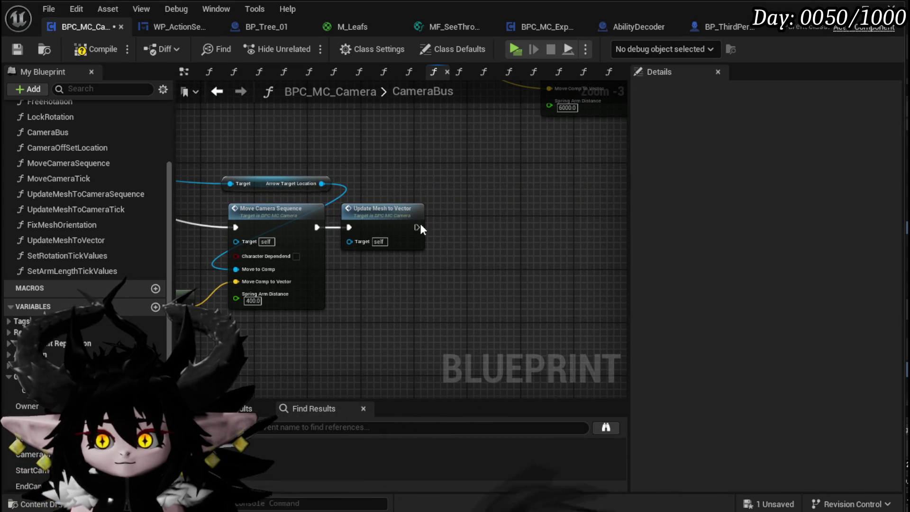
mouse_move(418, 226)
left_mouse_down()
mouse_move(436, 248)
mouse_move(429, 241)
mouse_move(465, 210)
mouse_move(456, 221)
left_mouse_up()
left_click(492, 256)
type("400")
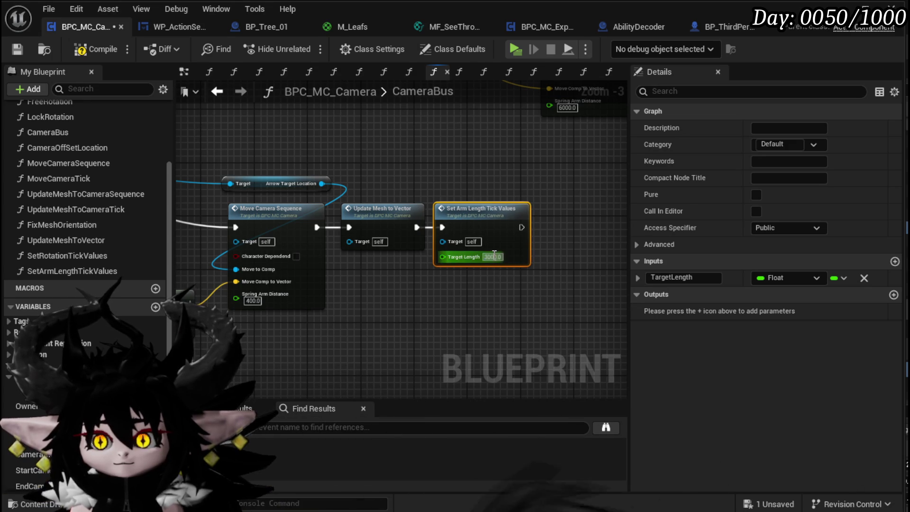
left_click(481, 295)
left_click(505, 204)
Step: Select the Switch on String node to show its pin options in Details
scroll(505, 202, "down", 6)
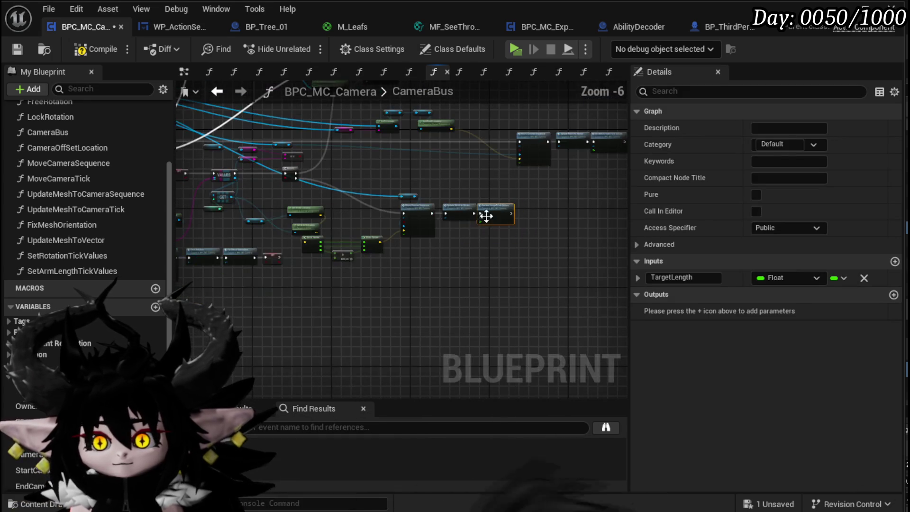
scroll(351, 237, "up", 3)
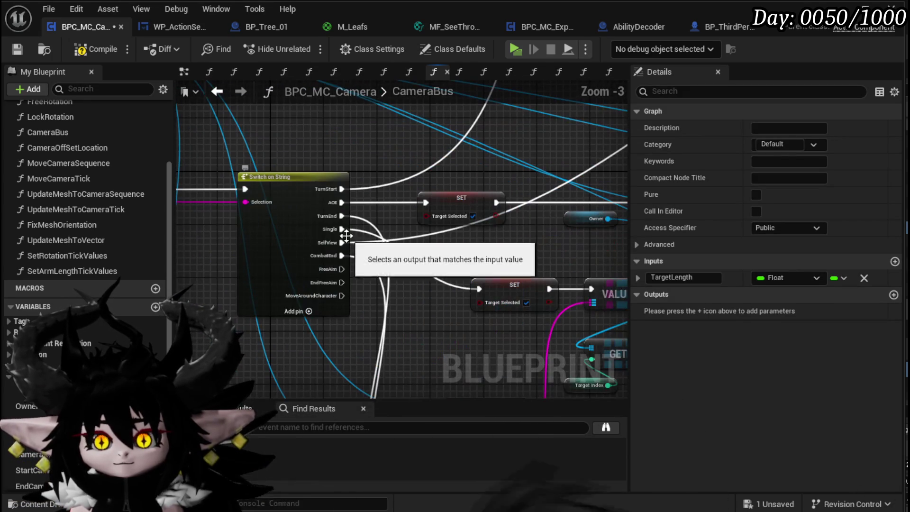
left_click(302, 266)
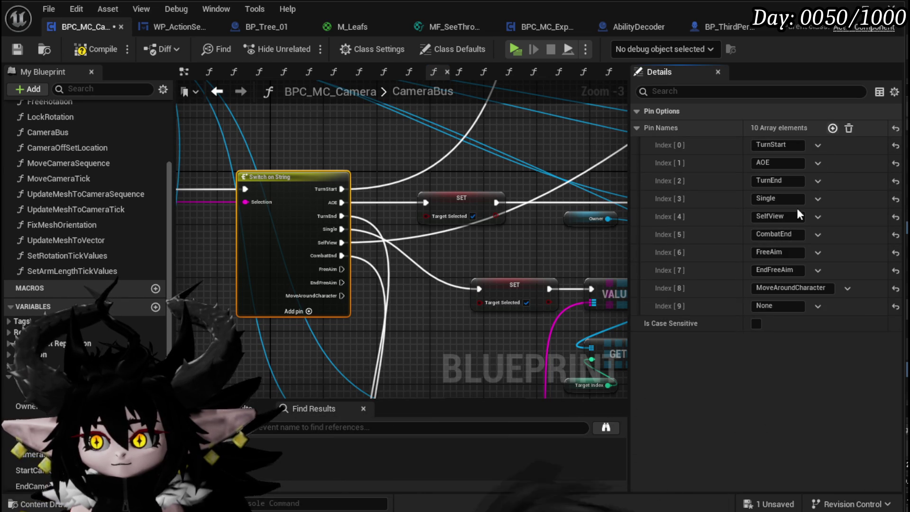
Step: Add a Bounce pin right after Single on the Switch on String and wire it to the lower SET node
left_click(833, 128)
left_click(777, 306)
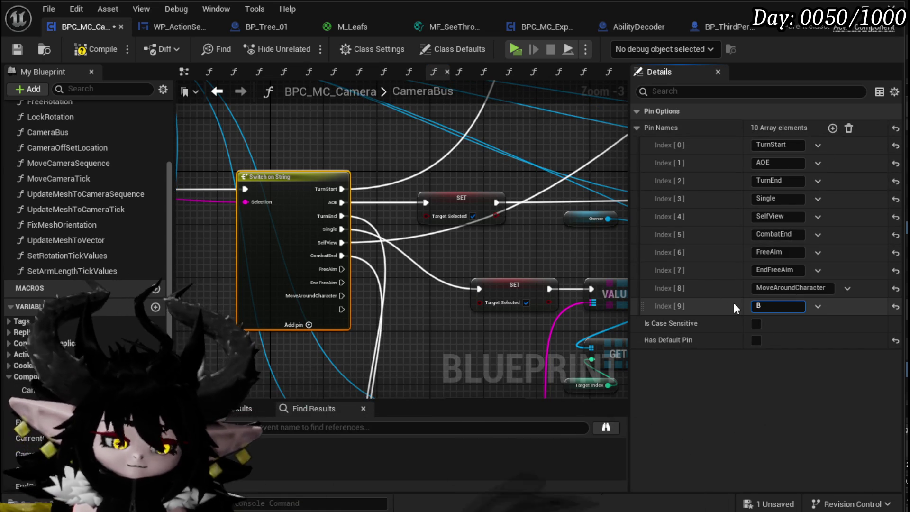
type("Bounce")
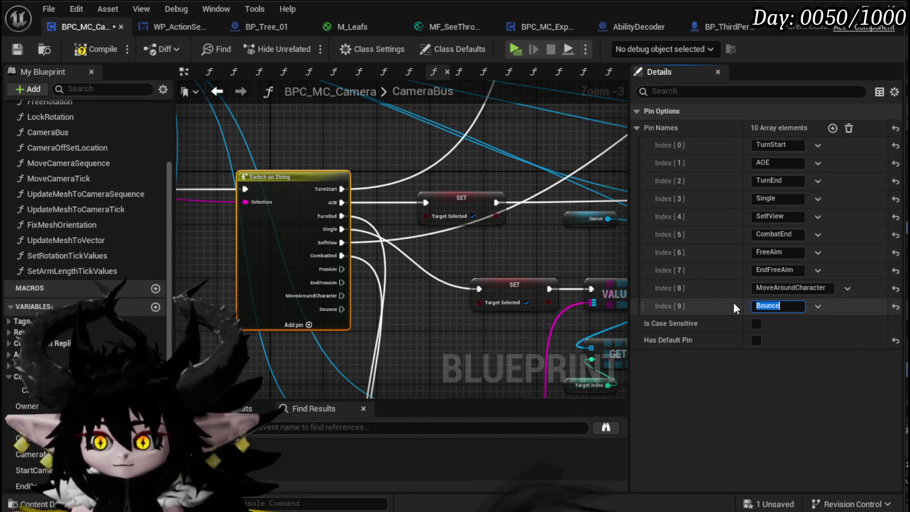
key("Return")
left_click_drag(641, 299, 642, 216)
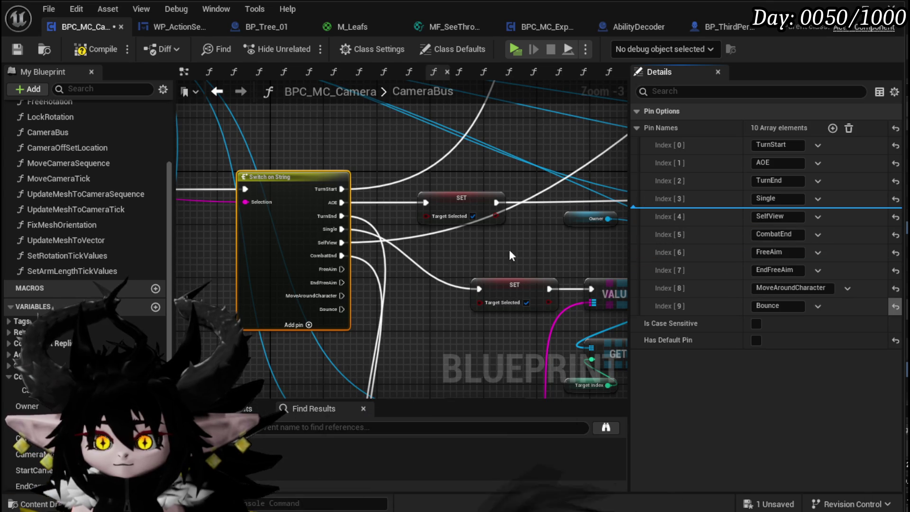
scroll(360, 252, "up", 3)
left_click_drag(331, 237, 536, 306)
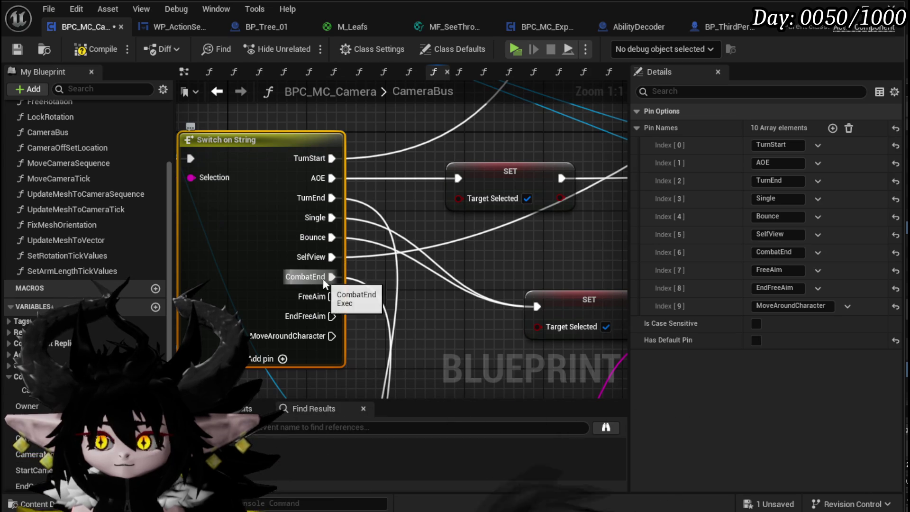
Step: Compile and save the blueprint, then centre the view on the Move Camera Sequence chain
left_click(83, 47)
left_click(18, 48)
scroll(363, 169, "down", 4)
left_click_drag(440, 207, 394, 70)
scroll(487, 320, "up", 2)
left_click_drag(487, 319, 377, 309)
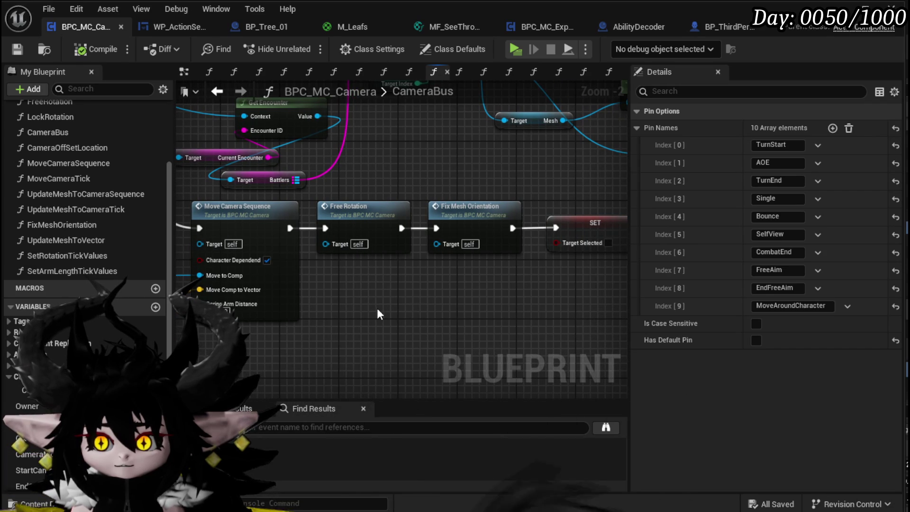
Step: Move the SET Target Selected node to sit after Fix Mesh Orientation
mouse_move(574, 224)
left_mouse_down()
mouse_move(544, 283)
mouse_move(464, 272)
left_mouse_up()
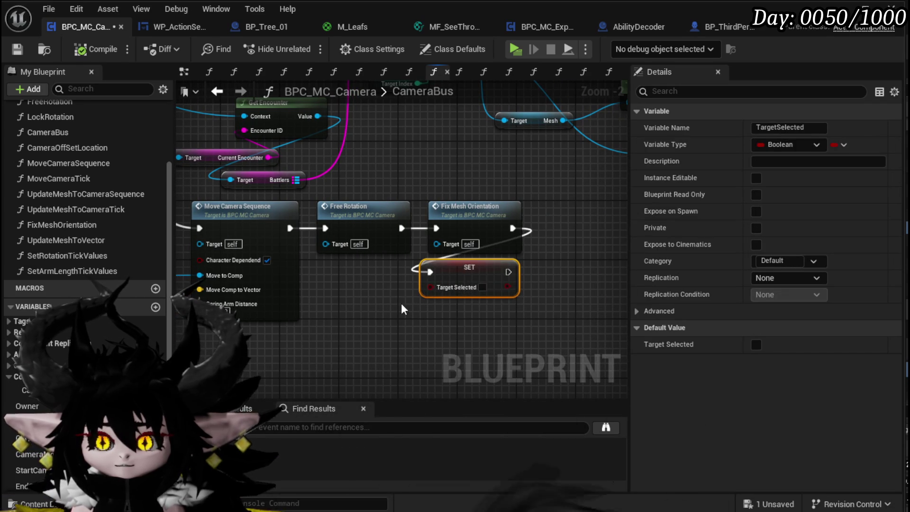
left_click_drag(530, 275, 311, 306)
scroll(331, 303, "down", 3)
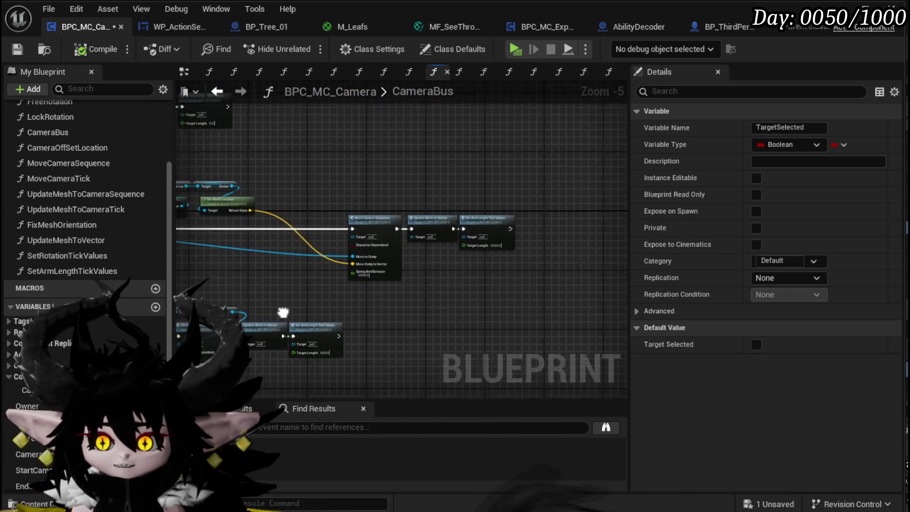
scroll(371, 244, "up", 4)
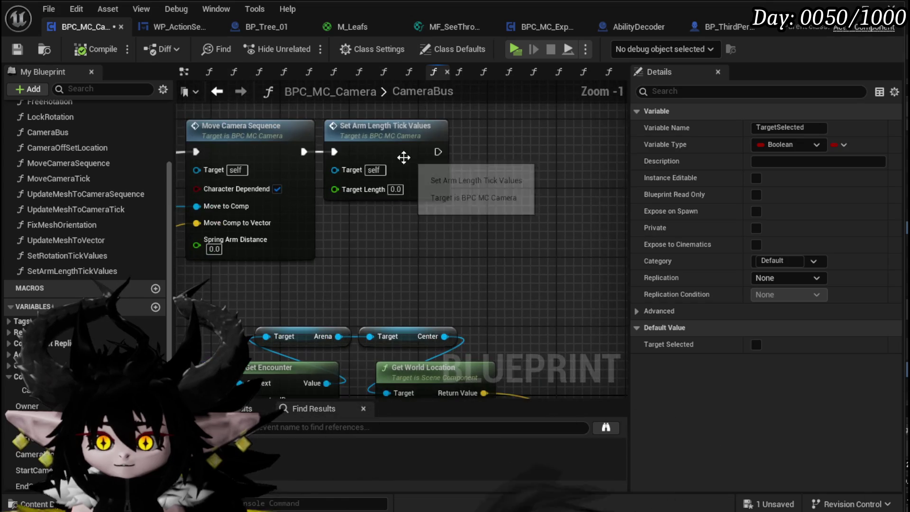
Step: In the SetArmLengthTickValues function, select the Branch and Camera Rotated? nodes and save the blueprint
double_click(411, 182)
scroll(324, 286, "up", 3)
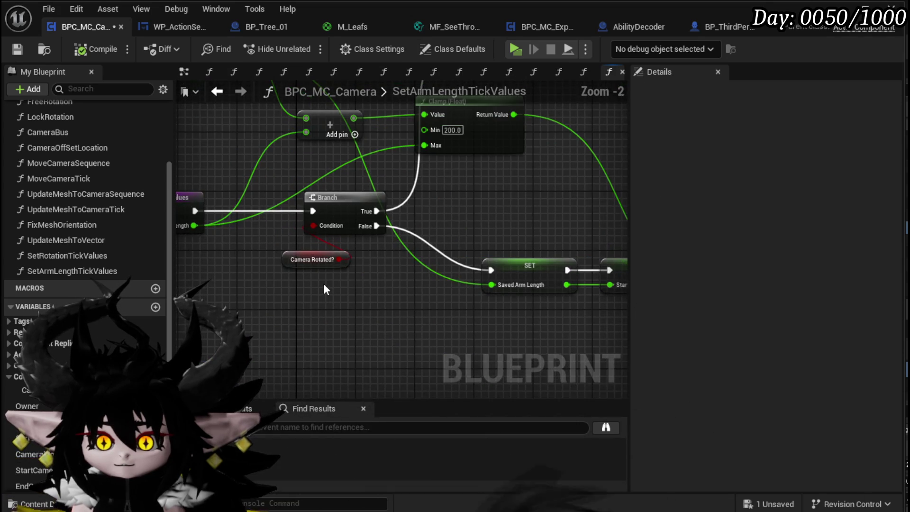
left_click_drag(323, 283, 343, 202)
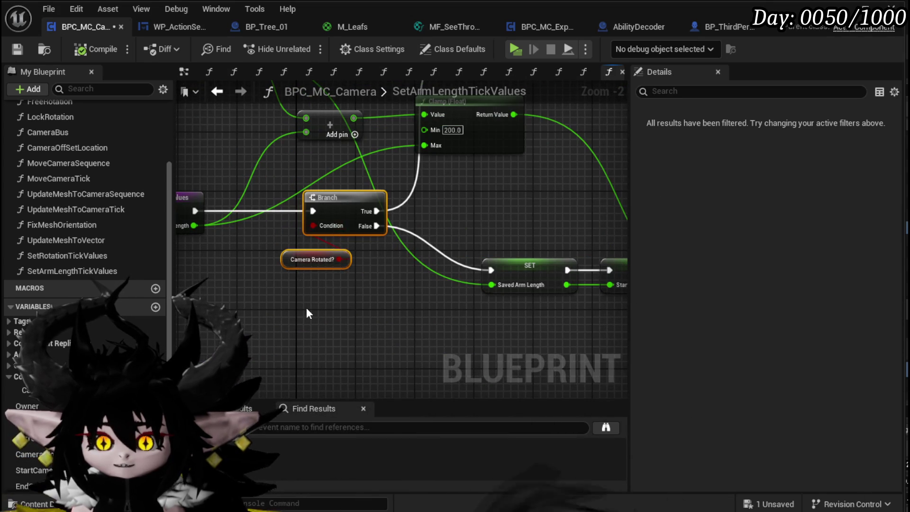
key("Home")
left_click(17, 49)
Step: Back in CameraBus, add a SET Camera Rotated? node below the chain, compile, save and launch Play
left_click(217, 91)
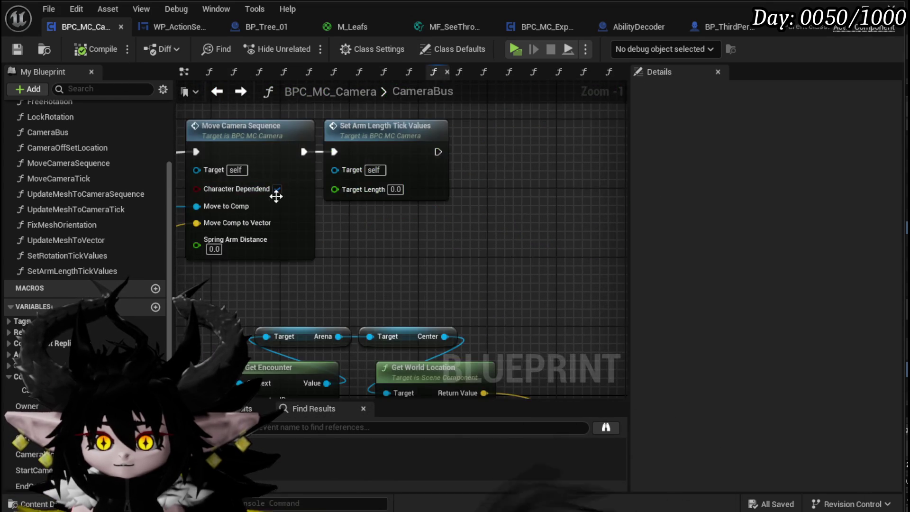
scroll(426, 244, "up", 3)
left_click_drag(301, 234, 279, 264)
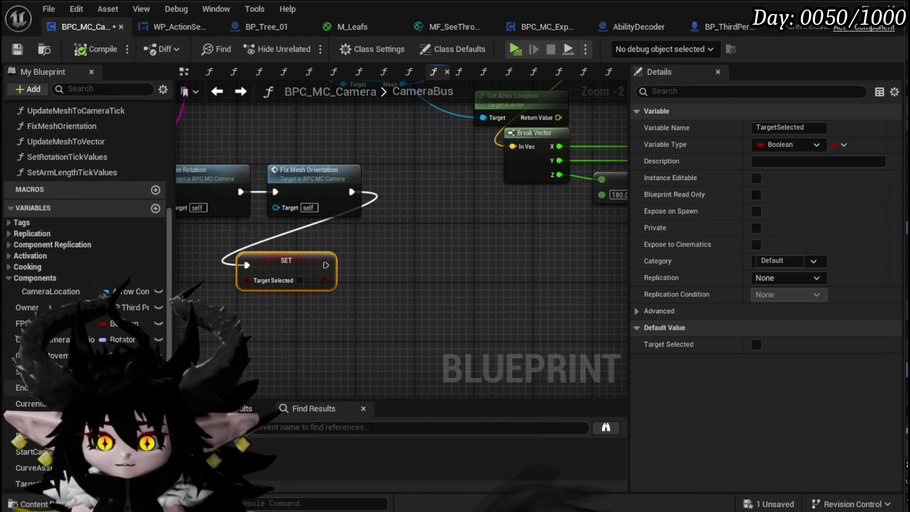
mouse_move(33, 419)
left_mouse_down()
mouse_move(372, 321)
mouse_move(356, 252)
mouse_move(365, 266)
left_mouse_up()
left_click(371, 292)
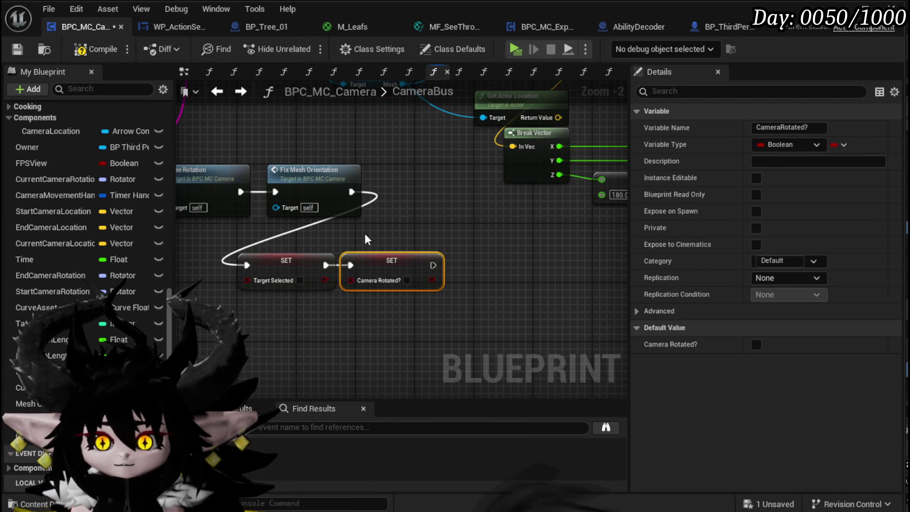
left_click(19, 48)
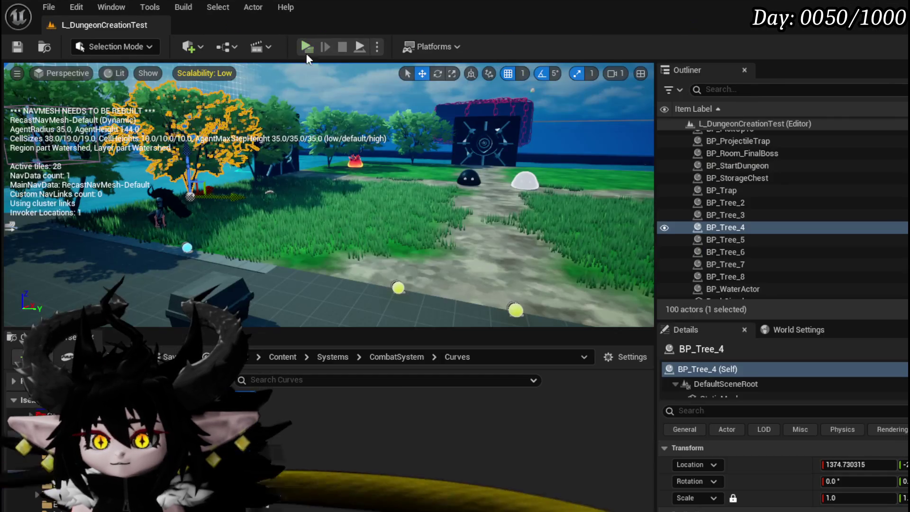
left_click(306, 49)
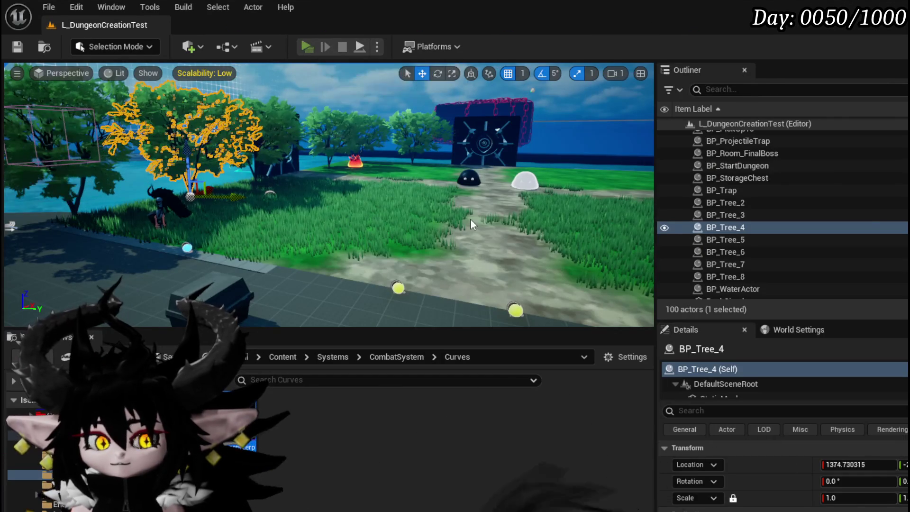
Step: Run onto the grass, attack the fire slime, lock in the target, and play Hand of Greed
key("w")
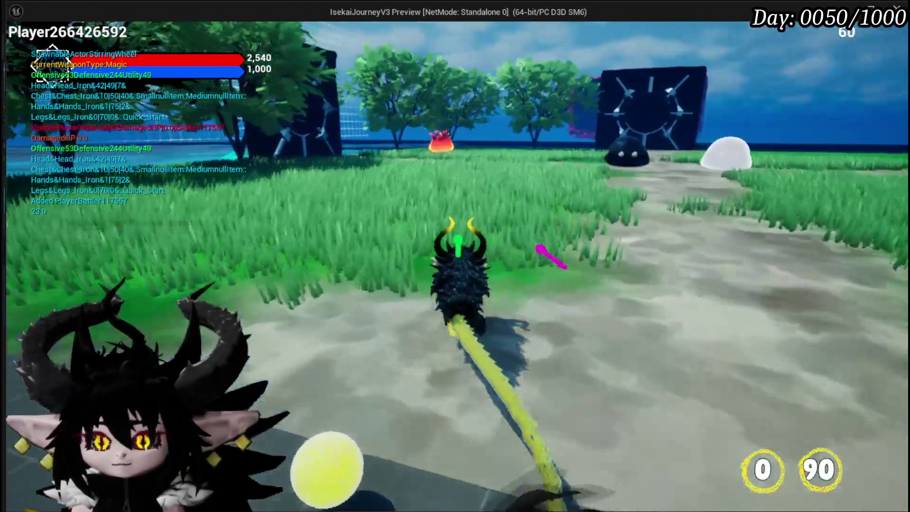
key("w")
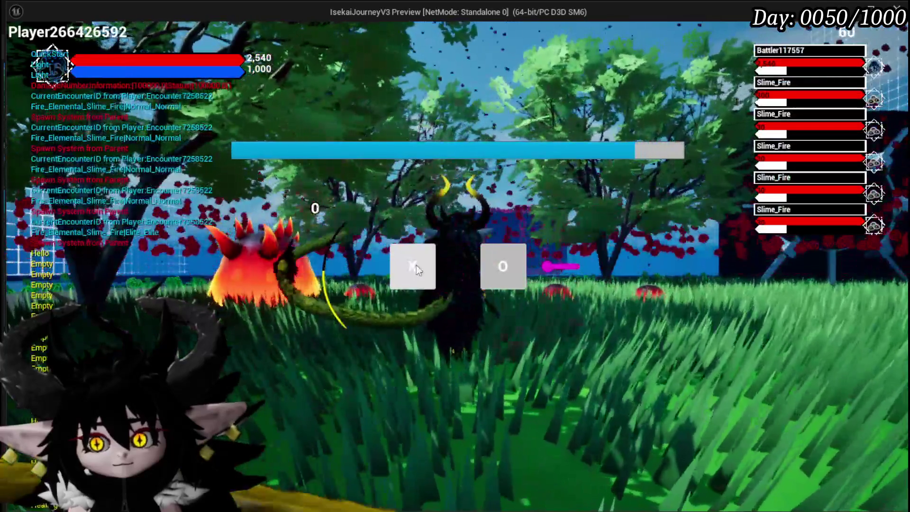
left_click(416, 267)
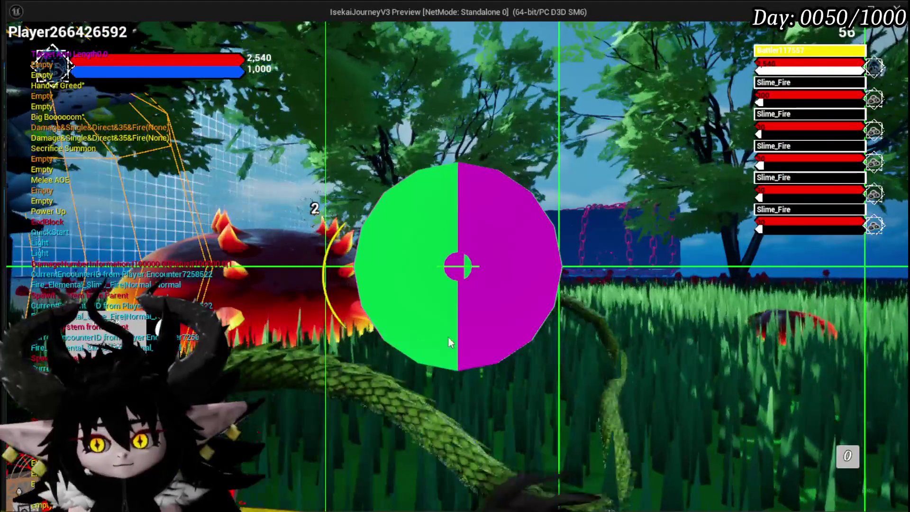
left_click(432, 313)
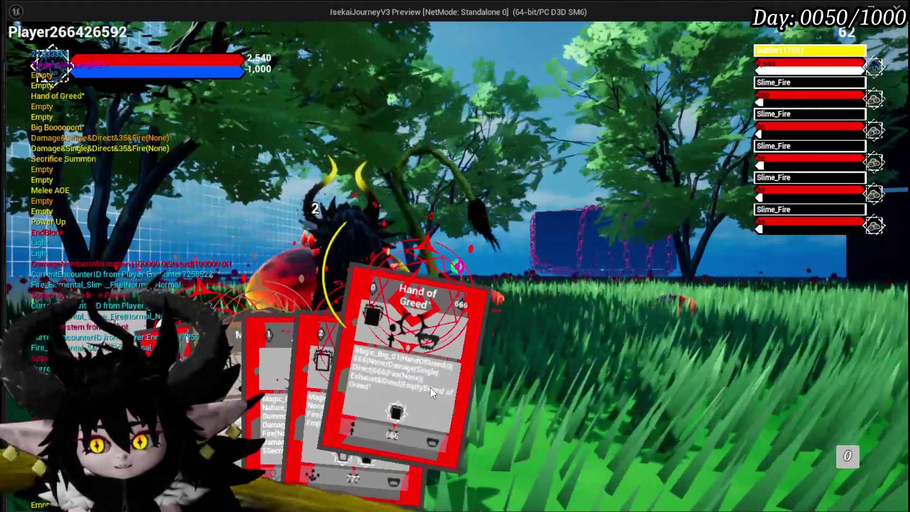
left_click(430, 387)
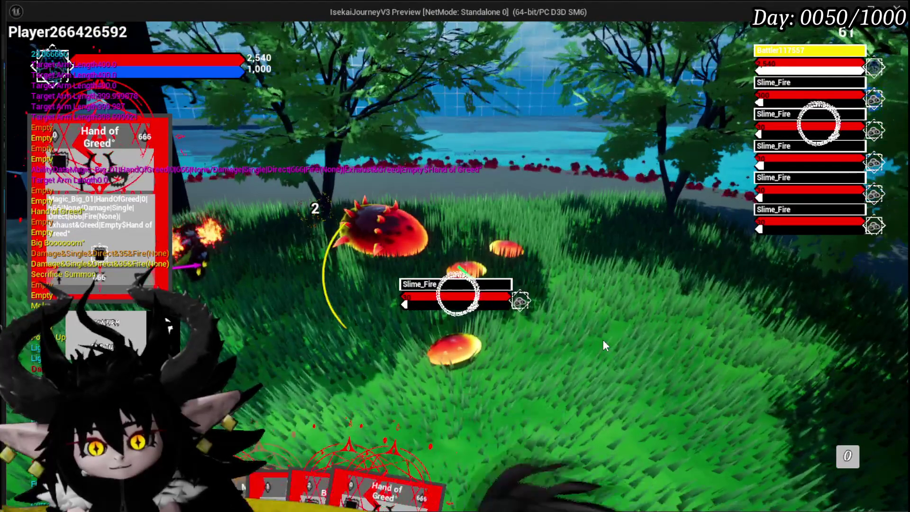
mouse_move(395, 426)
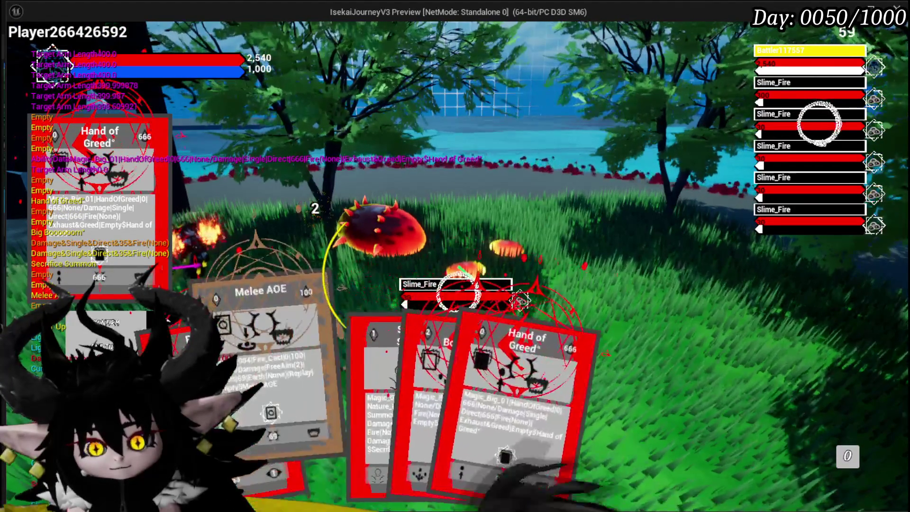
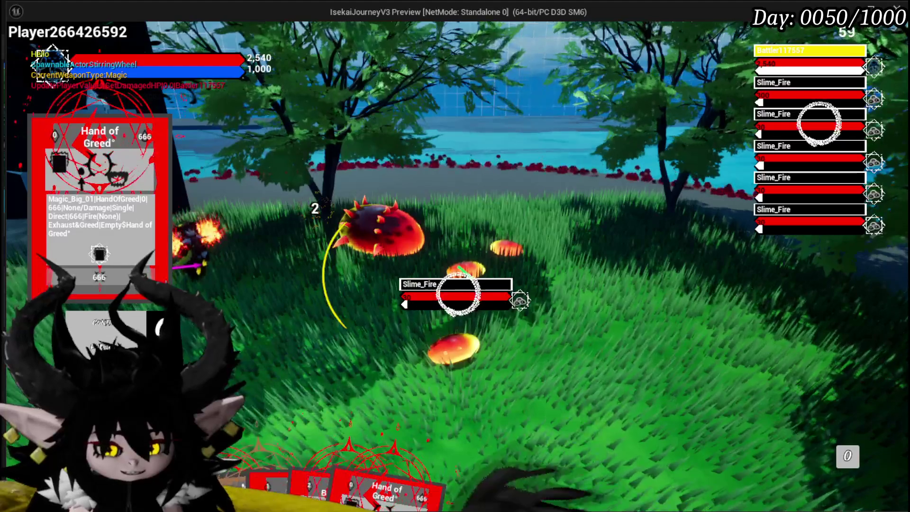
Step: Play the chosen card from the hand on the enemy battler
mouse_move(393, 417)
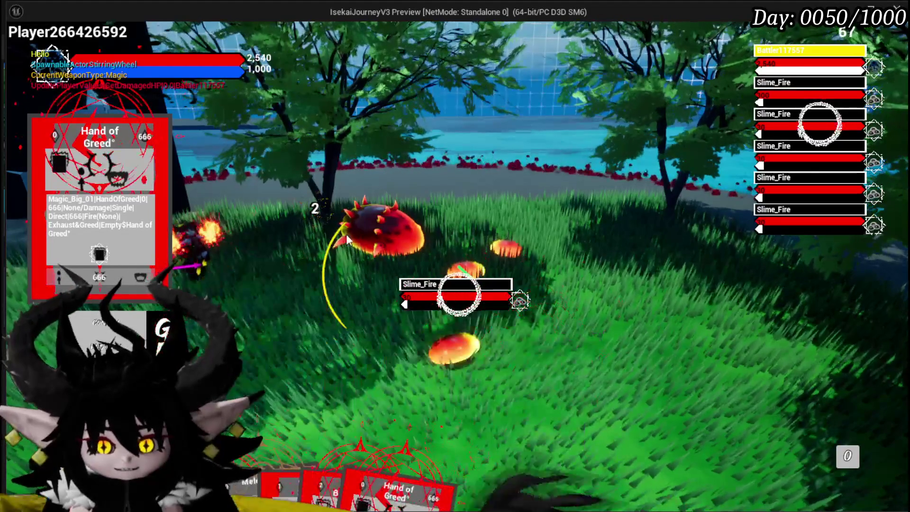
mouse_move(246, 366)
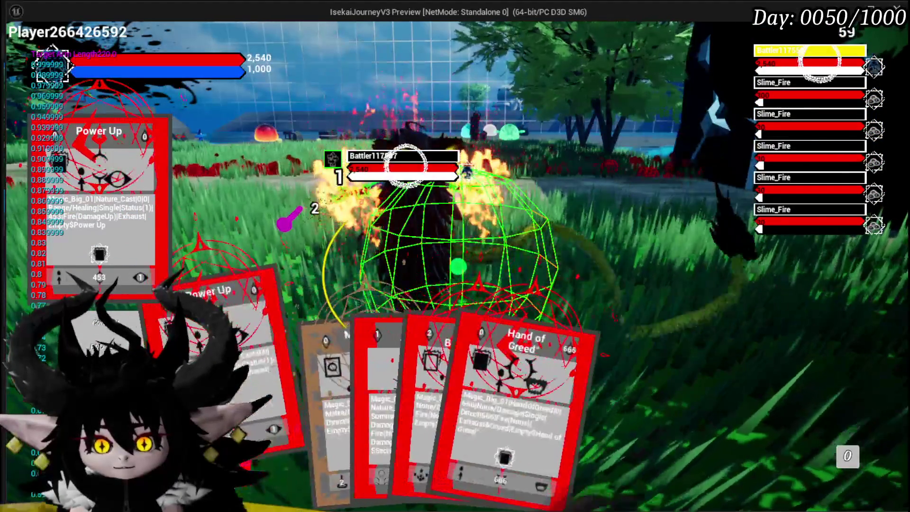
mouse_move(366, 482)
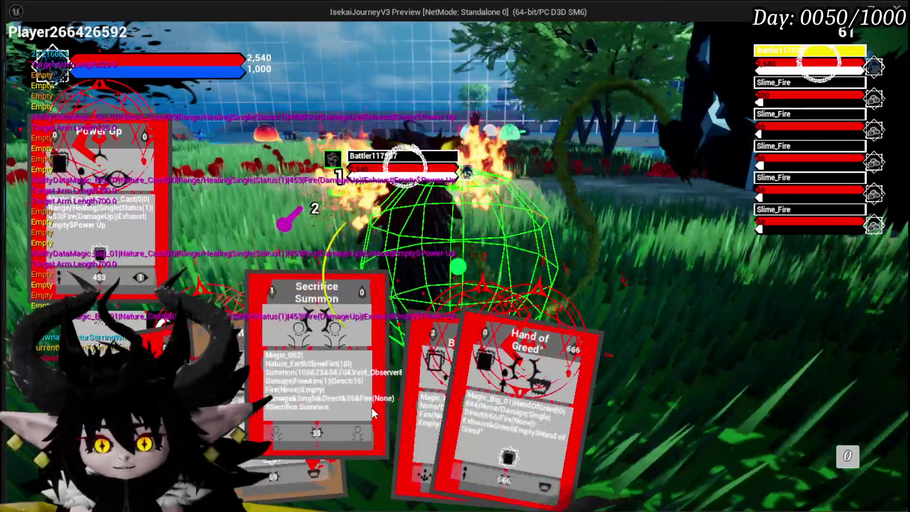
left_click(404, 416)
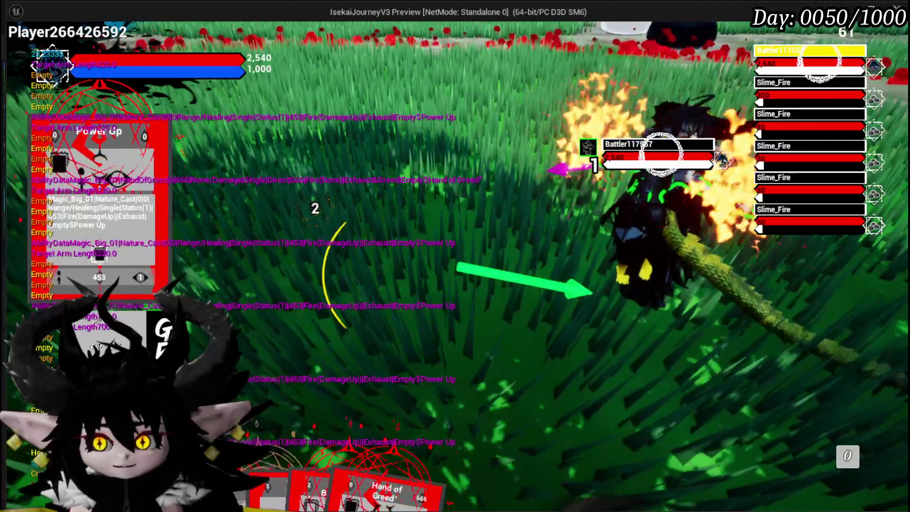
Step: Release the mouse from the game with Shift+F1 and stop the play session
key("shift+F1")
key("alt+Tab")
key("Escape")
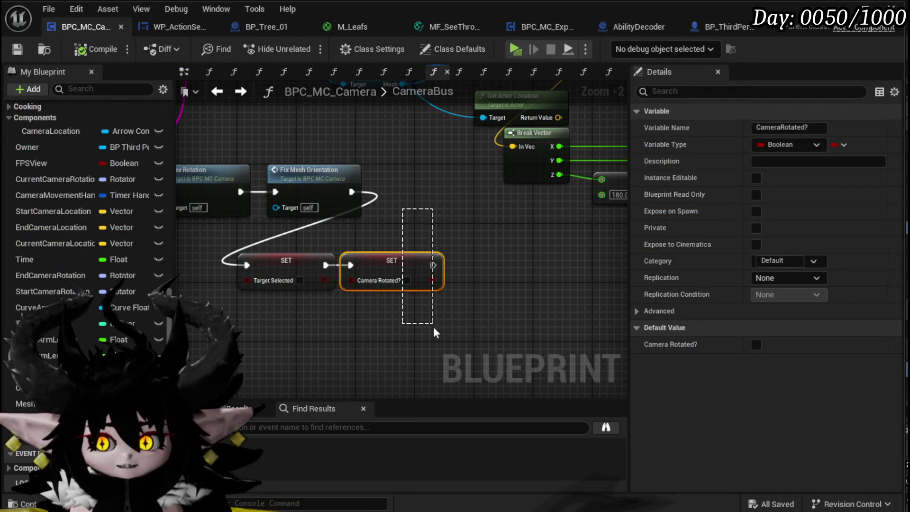
Step: Paste a SET Camera Rotated? node, wire the execution line into it, and save the blueprint
scroll(453, 221, "down", 4)
scroll(345, 260, "up", 5)
key("ctrl+v")
mouse_move(404, 321)
left_mouse_down()
mouse_move(294, 299)
mouse_move(342, 127)
left_mouse_up()
scroll(331, 294, "down", 3)
scroll(337, 105, "up", 3)
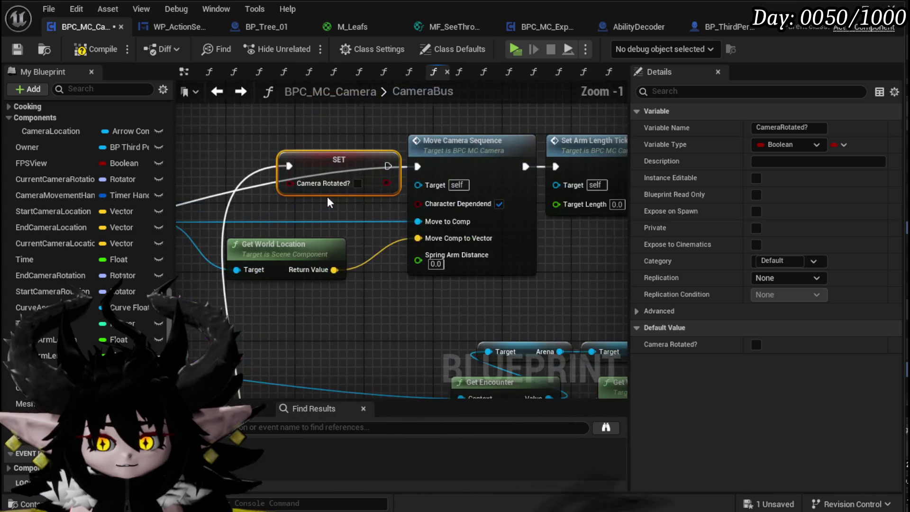
left_click_drag(292, 163, 290, 165)
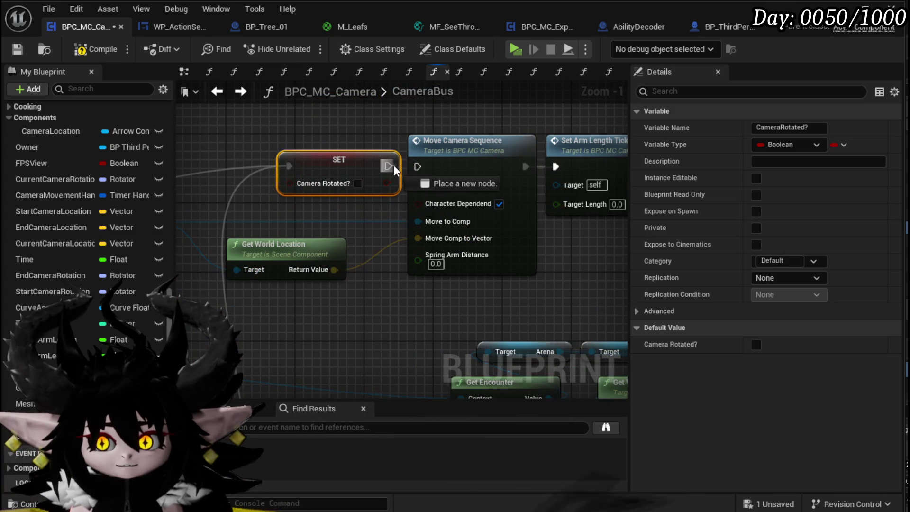
scroll(369, 142, "down", 2)
scroll(524, 219, "down", 1)
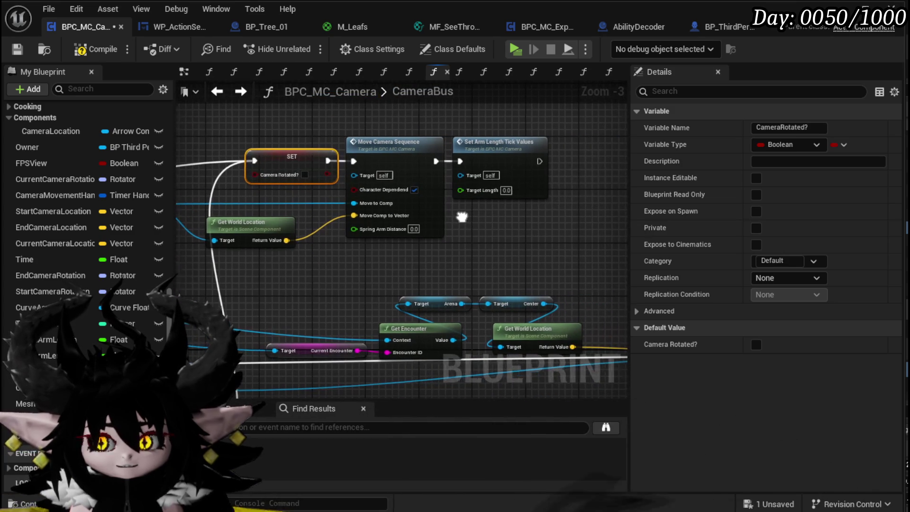
scroll(459, 217, "down", 1)
left_click_drag(350, 269, 365, 44)
left_click(22, 50)
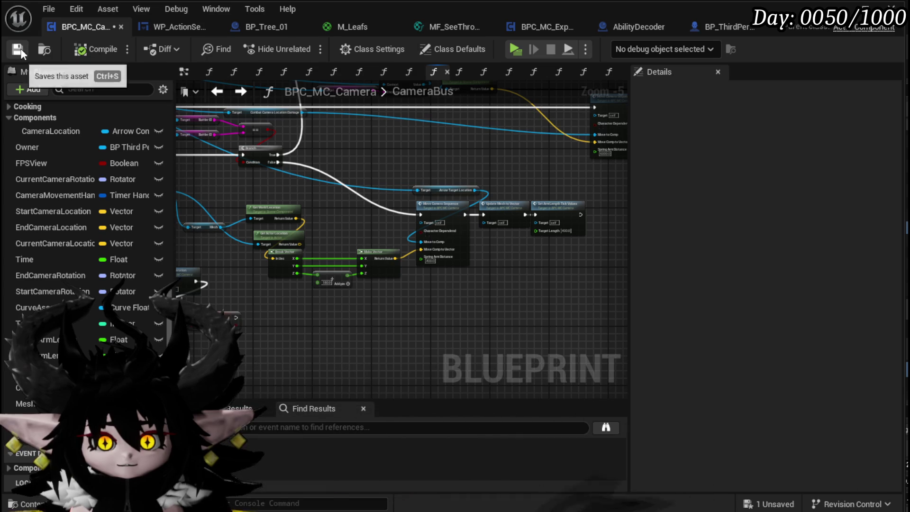
Step: Wire Move Camera Sequence into the Set Arm Length Tick Values node
scroll(344, 160, "up", 3)
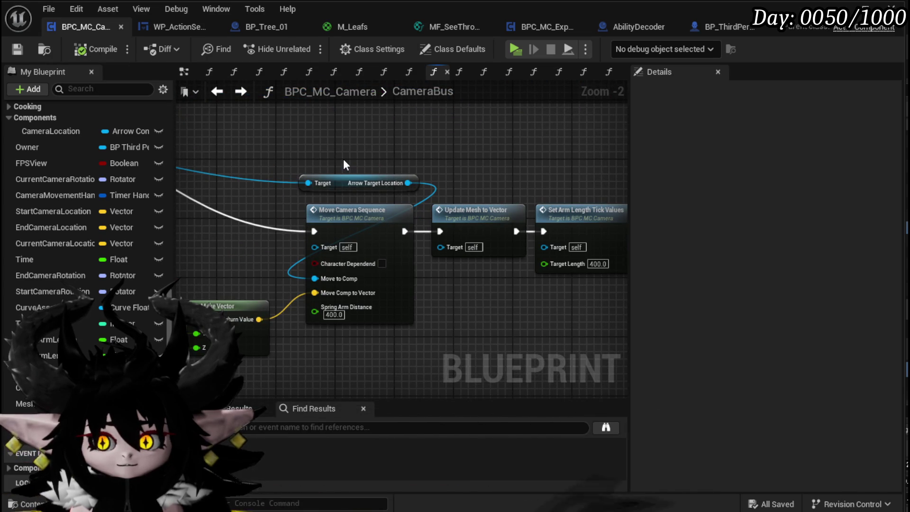
scroll(343, 158, "down", 4)
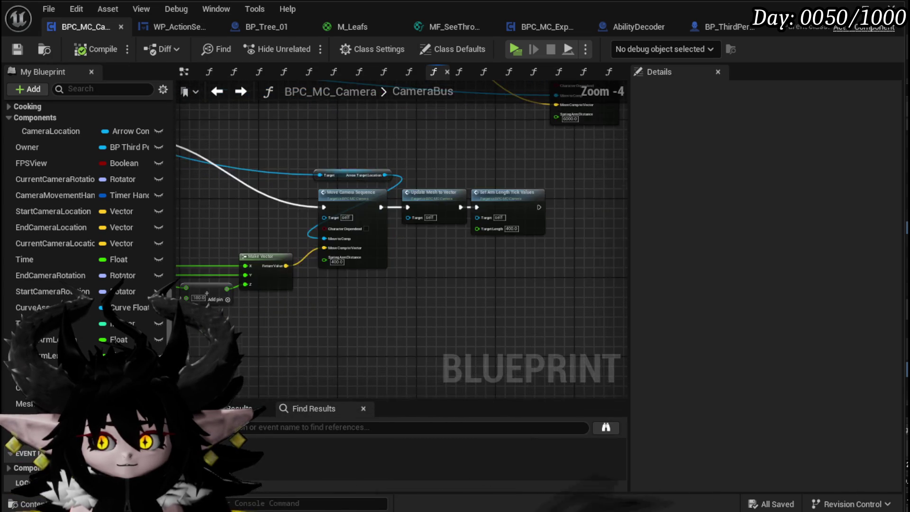
scroll(363, 224, "up", 5)
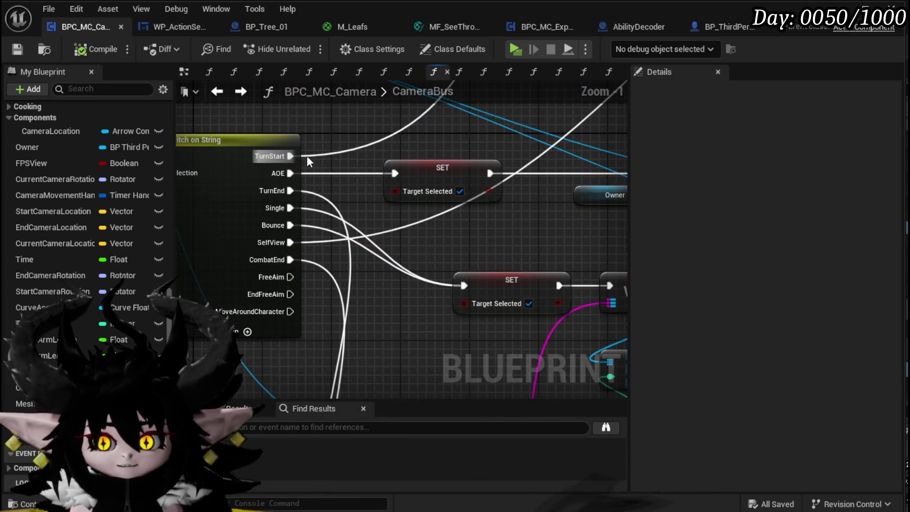
scroll(312, 155, "down", 4)
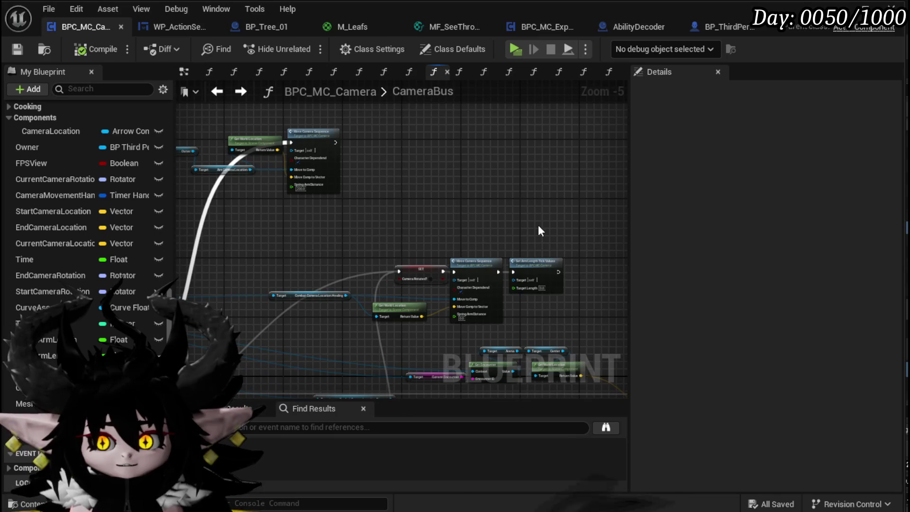
left_click(536, 261)
scroll(425, 200, "up", 4)
left_click_drag(340, 122, 380, 128)
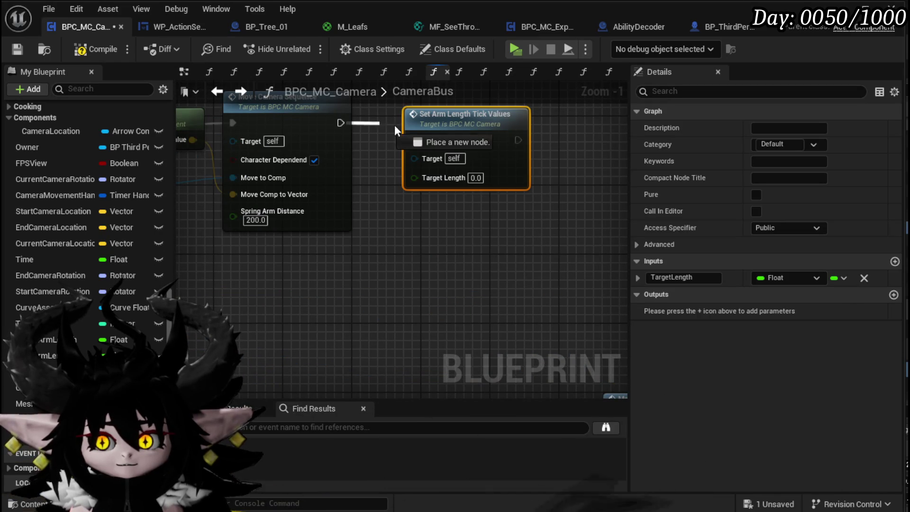
Step: Set the arm length Target Length to 200, then compile and save the camera blueprint
left_click(441, 160)
type("200")
key("Return")
left_click(473, 221)
left_click(95, 52)
left_click(18, 50)
Step: Paste a second Camera Rotated? SET node into the CameraBus graph
scroll(356, 169, "down", 3)
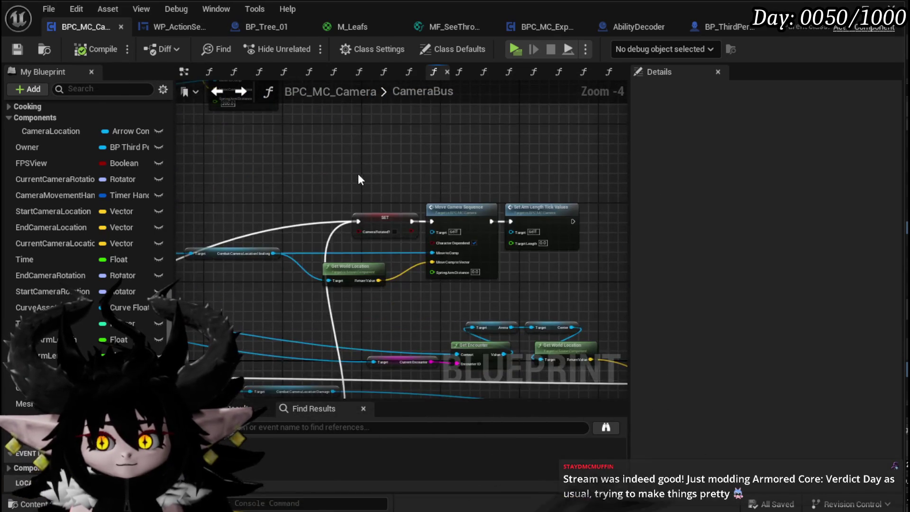
scroll(423, 249, "up", 2)
left_click(422, 249)
scroll(309, 164, "down", 3)
scroll(348, 218, "up", 2)
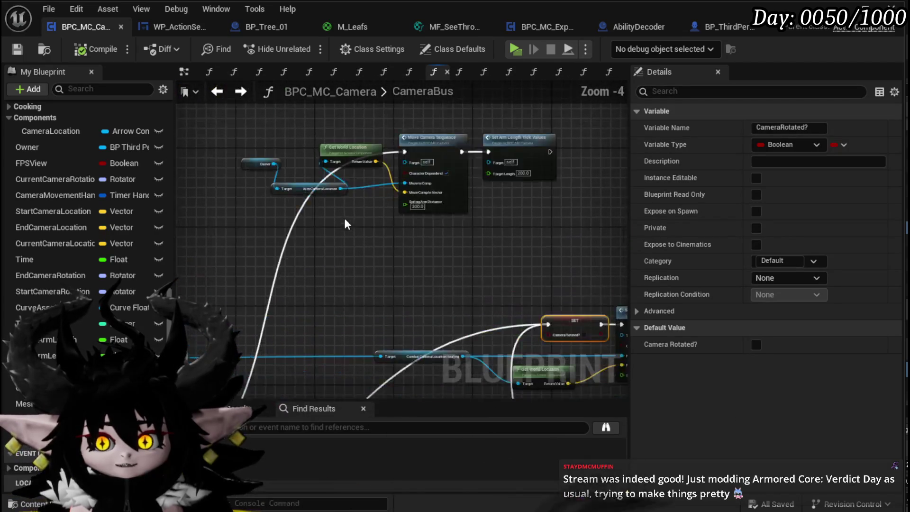
left_click(307, 220)
key("ctrl+v")
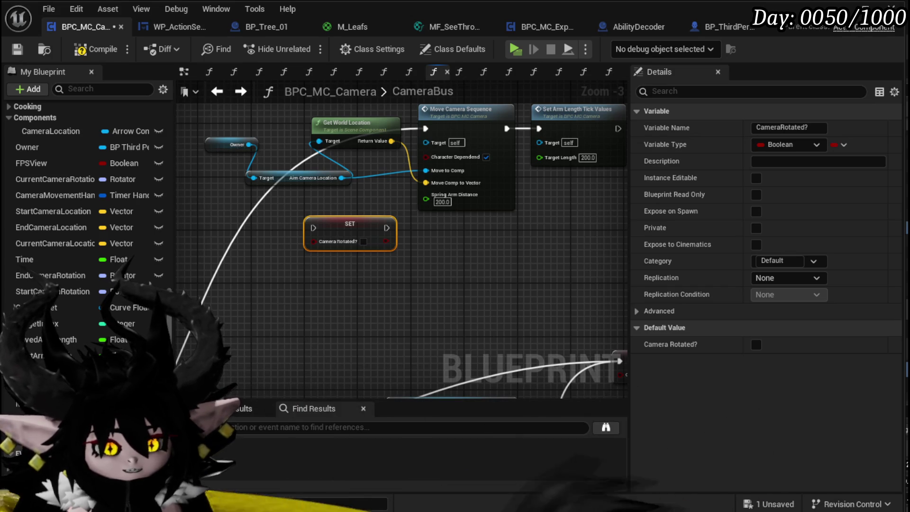
Step: Connect the incoming execution wire to the new SET node and place it above Get World Location
mouse_move(393, 239)
left_mouse_down()
mouse_move(340, 277)
mouse_move(351, 299)
left_mouse_up()
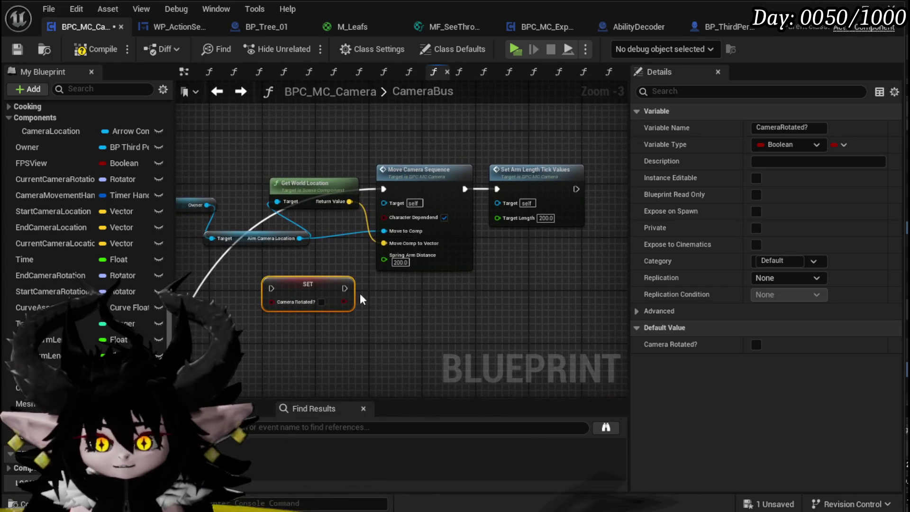
left_click_drag(344, 259, 271, 288)
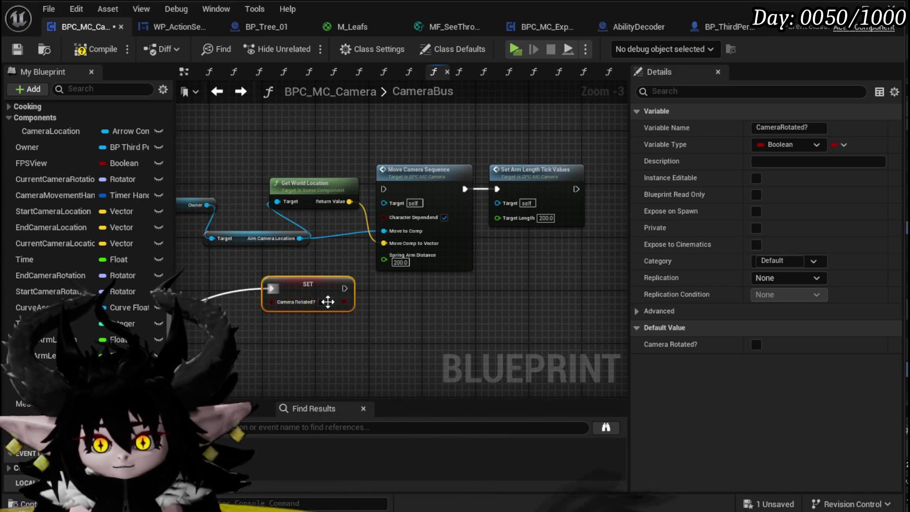
left_click_drag(319, 186, 326, 206)
left_click_drag(294, 259, 262, 230)
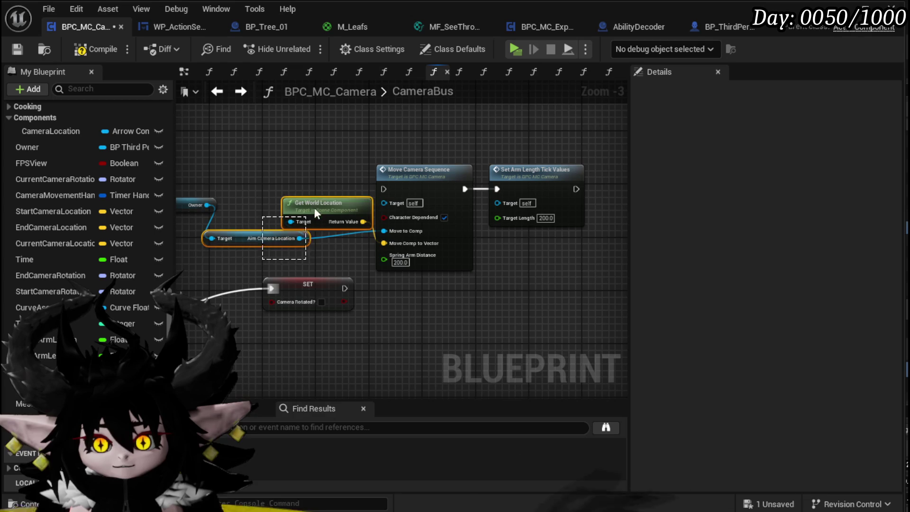
mouse_move(323, 296)
left_mouse_down()
mouse_move(329, 190)
mouse_move(382, 189)
left_mouse_up()
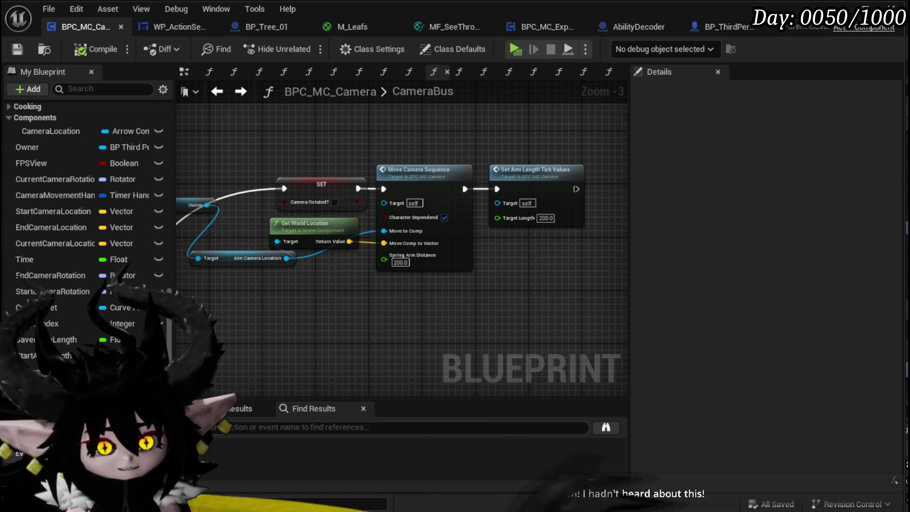
Step: Turn on Hide Unrelated, review the Branch and Get Encounter nodes, then return to the level editor
left_click(277, 49)
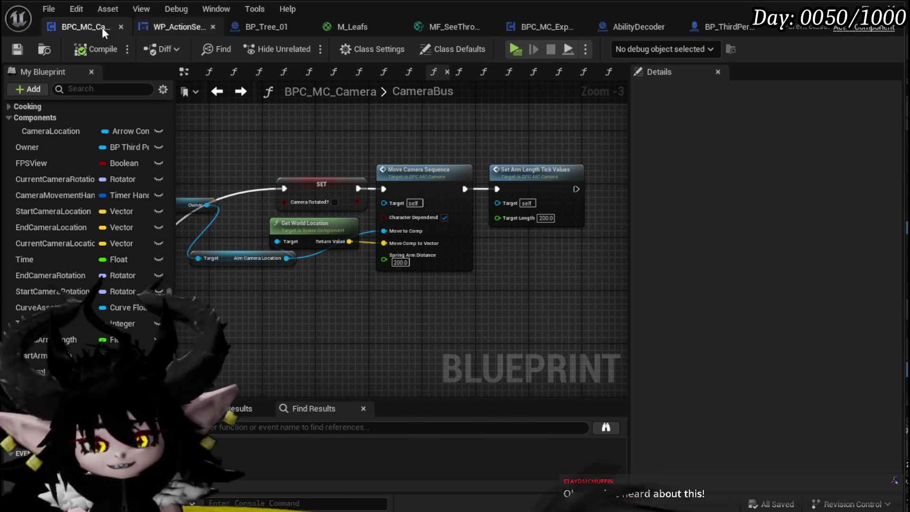
left_click_drag(449, 331, 425, 321)
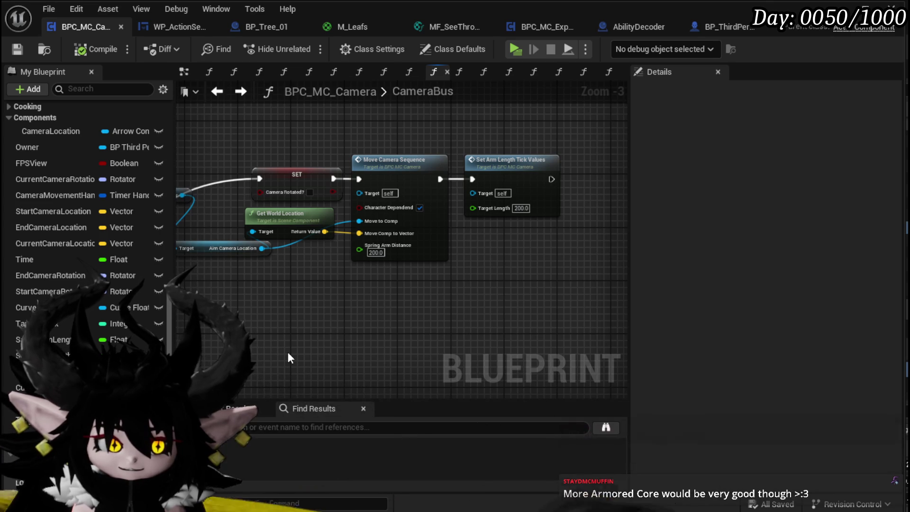
left_click_drag(290, 346, 400, 251)
scroll(399, 244, "down", 1)
mouse_move(320, 234)
left_mouse_down()
mouse_move(327, 260)
mouse_move(235, 270)
mouse_move(336, 203)
mouse_move(192, 242)
left_mouse_up()
mouse_move(189, 285)
left_mouse_down()
mouse_move(463, 294)
mouse_move(405, 245)
mouse_move(336, 249)
left_mouse_up()
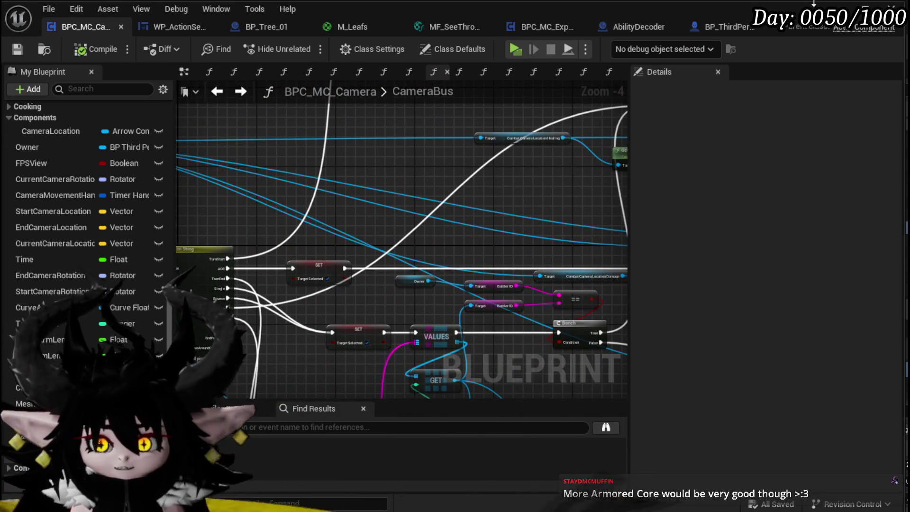
key("alt+Tab")
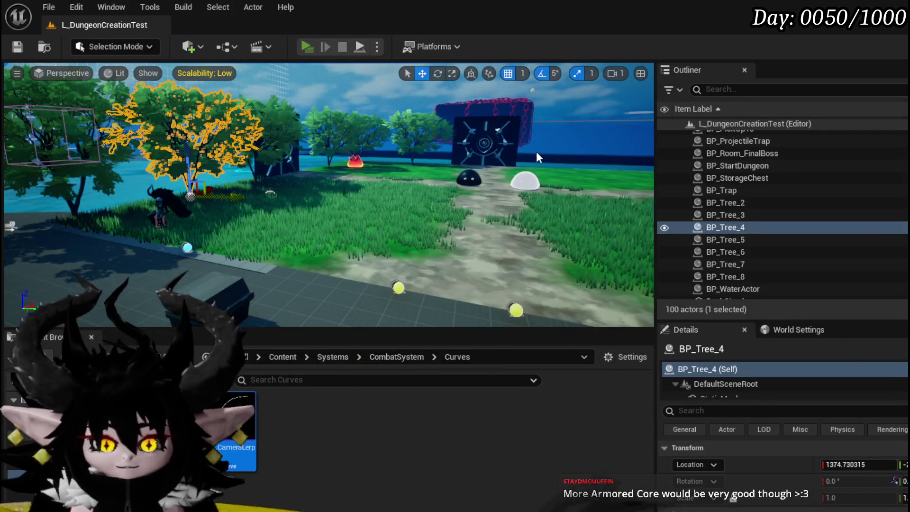
Step: Play the level, walk to the fire slimes, cast Hand of Greed on one, then stop
key("alt+p")
key("w")
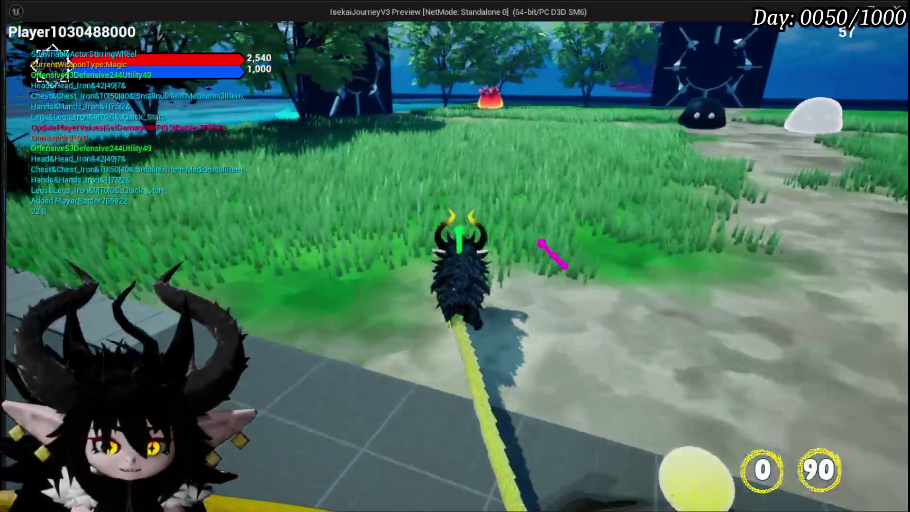
key("w")
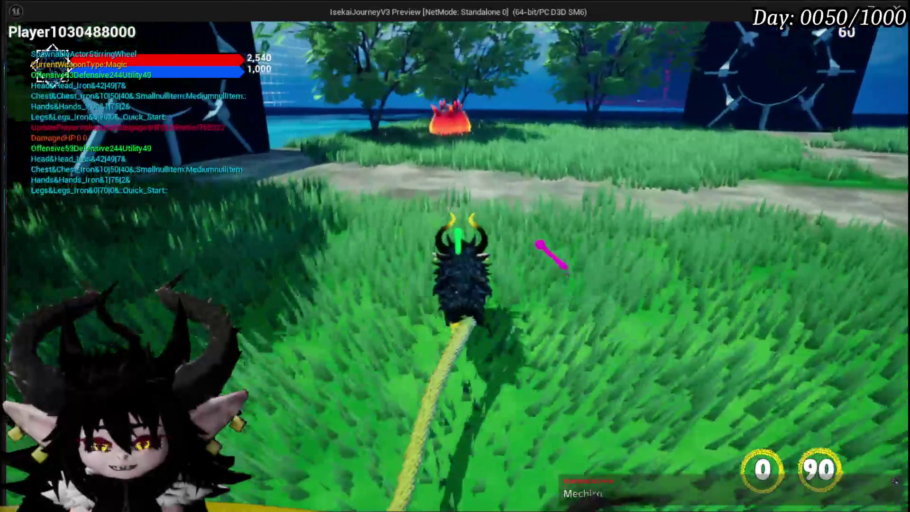
key("w")
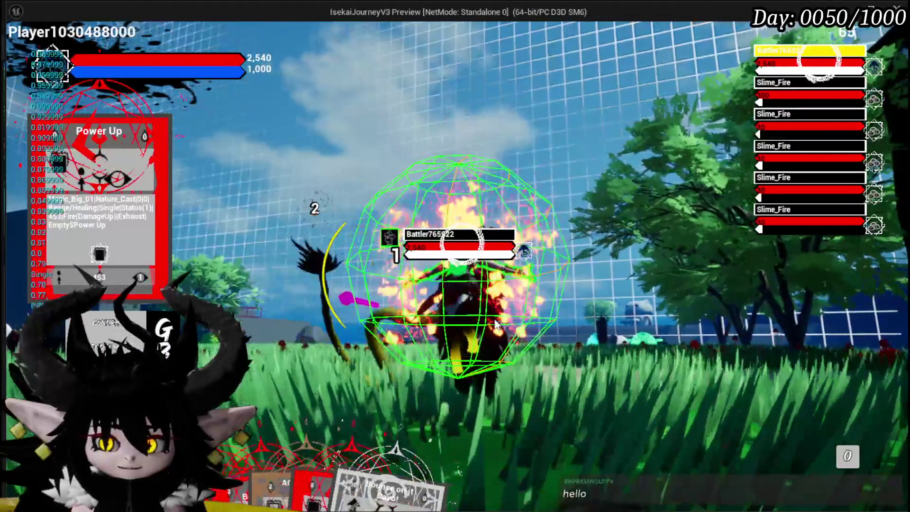
left_click(308, 373)
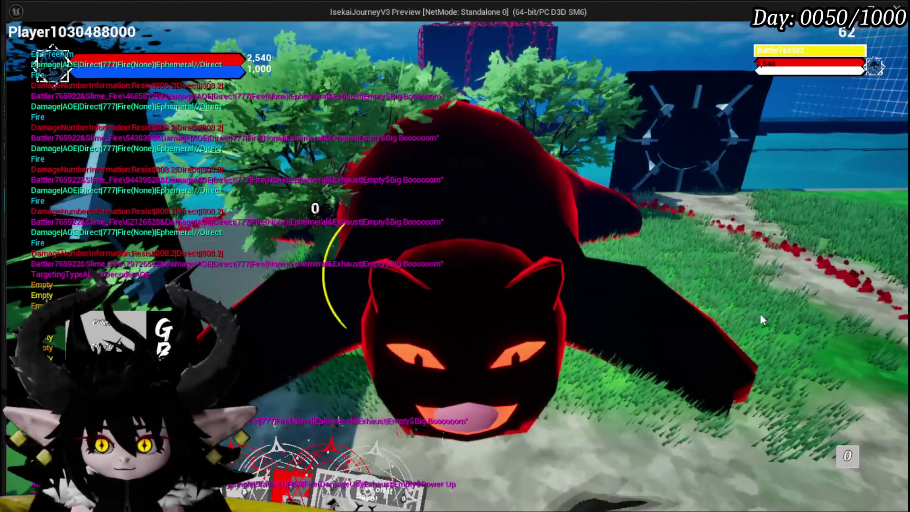
key("Escape")
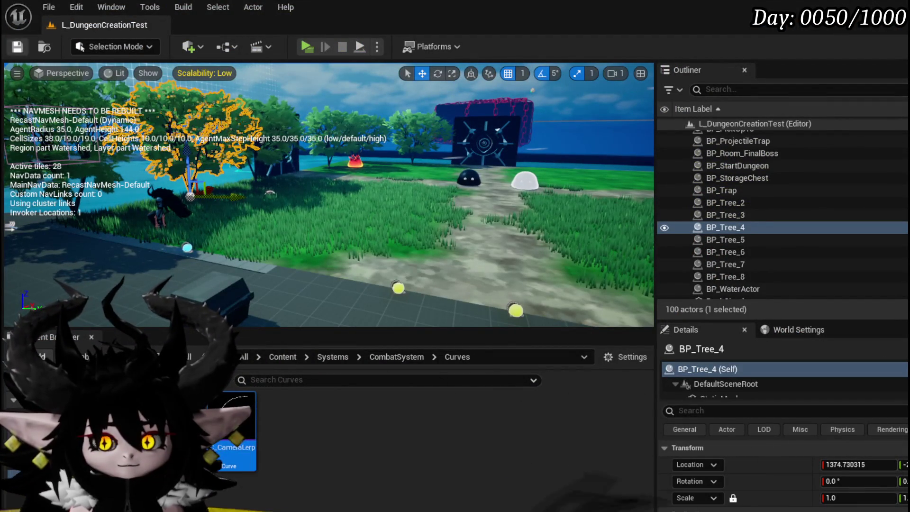
Step: Save the current level
left_click(17, 48)
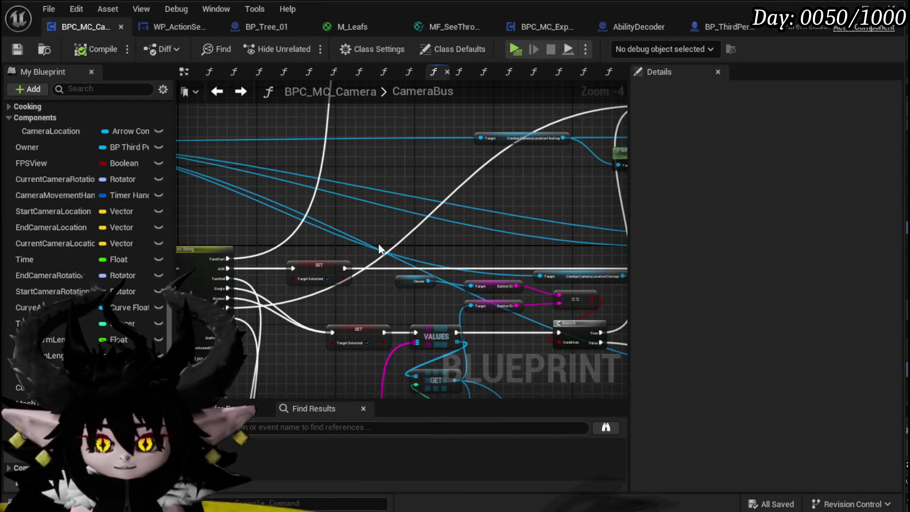
left_click_drag(379, 249, 357, 114)
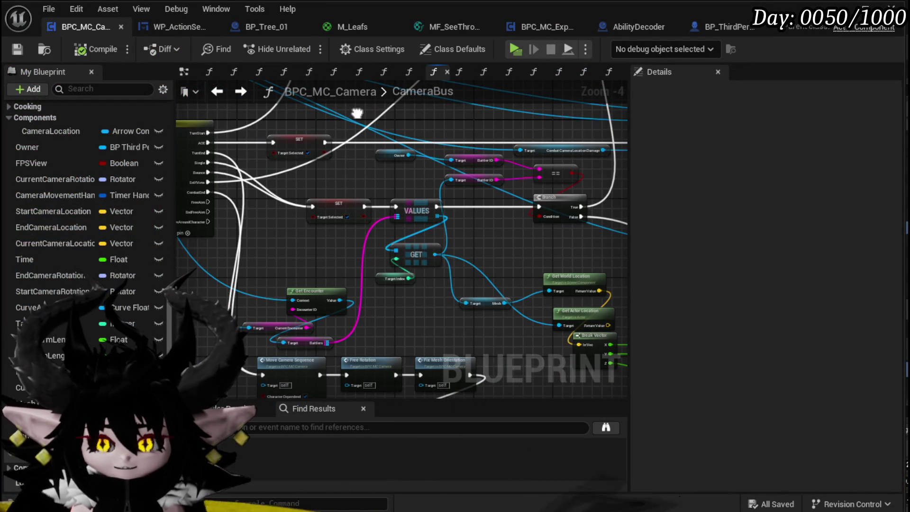
left_click_drag(389, 205, 494, 268)
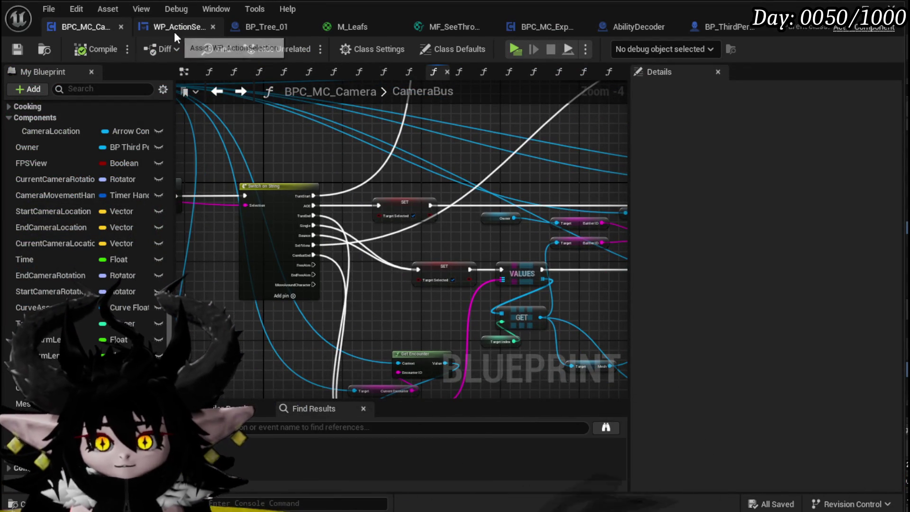
Step: In the WP_ActionSelection event graph, locate the AbilityExecution event and its Select Ability chain
left_click(175, 33)
scroll(376, 235, "down", 4)
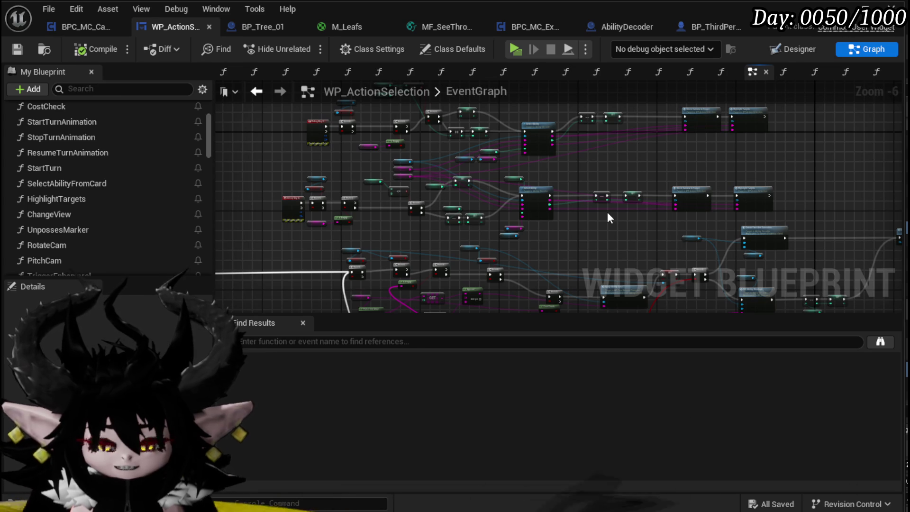
mouse_move(605, 193)
left_mouse_down()
mouse_move(650, 201)
mouse_move(553, 154)
mouse_move(362, 195)
left_mouse_up()
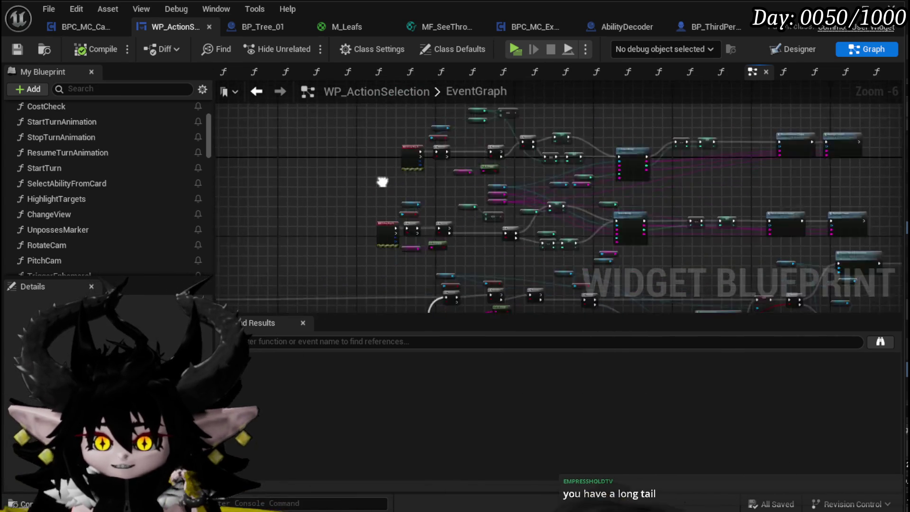
scroll(483, 197, "up", 4)
left_click_drag(482, 197, 702, 216)
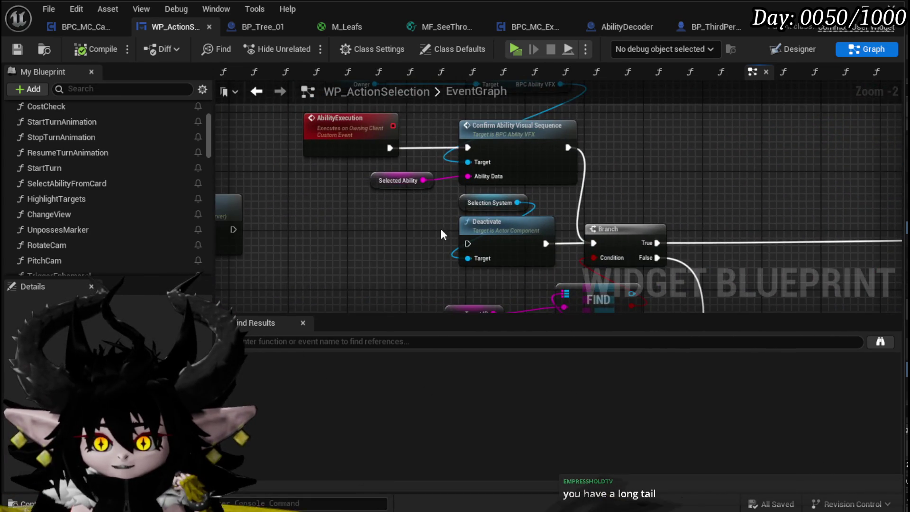
scroll(442, 235, "down", 2)
mouse_move(497, 214)
left_mouse_down()
mouse_move(514, 251)
mouse_move(311, 203)
mouse_move(348, 108)
mouse_move(453, 157)
mouse_move(513, 234)
mouse_move(619, 166)
mouse_move(467, 145)
mouse_move(383, 174)
mouse_move(399, 213)
mouse_move(451, 219)
mouse_move(378, 213)
left_mouse_up()
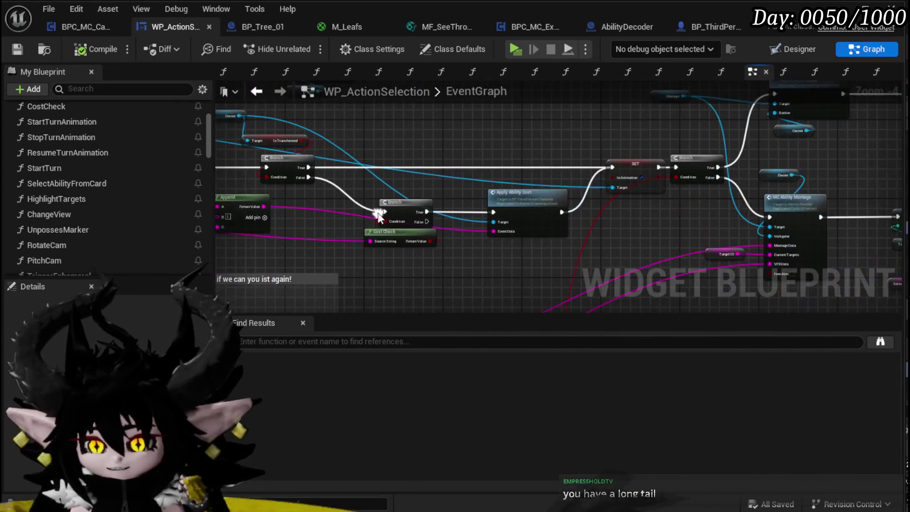
Step: Look over the MC Ability Montage, Server Free Aim Execution and TriggerUpdateCardBus nodes
scroll(548, 169, "up", 2)
mouse_move(548, 169)
left_mouse_down()
mouse_move(386, 167)
mouse_move(652, 175)
mouse_move(362, 214)
mouse_move(490, 246)
mouse_move(484, 266)
mouse_move(438, 139)
mouse_move(735, 193)
mouse_move(703, 218)
mouse_move(634, 214)
mouse_move(583, 142)
mouse_move(512, 95)
left_mouse_up()
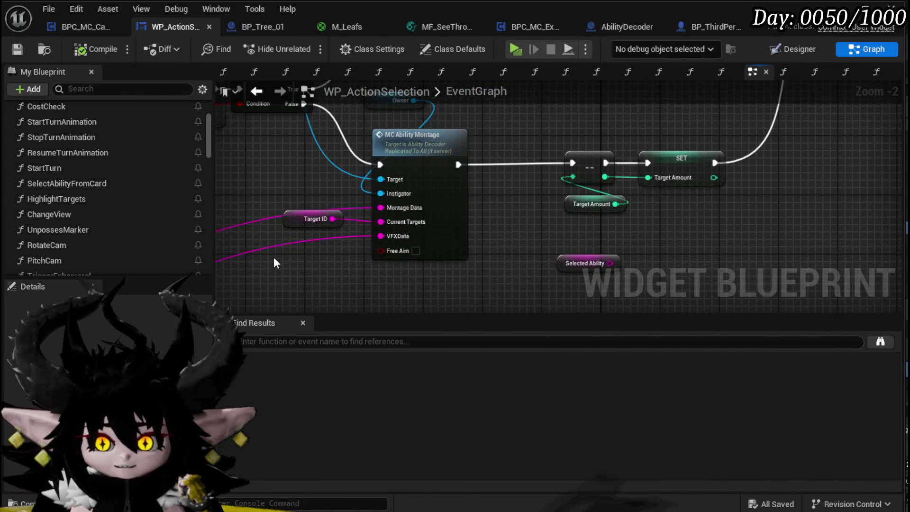
scroll(315, 229, "down", 2)
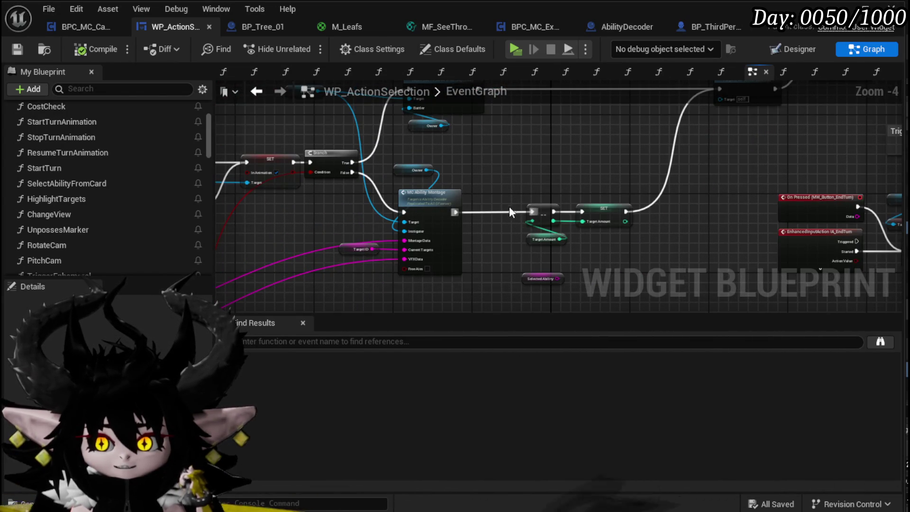
left_click_drag(514, 212, 503, 294)
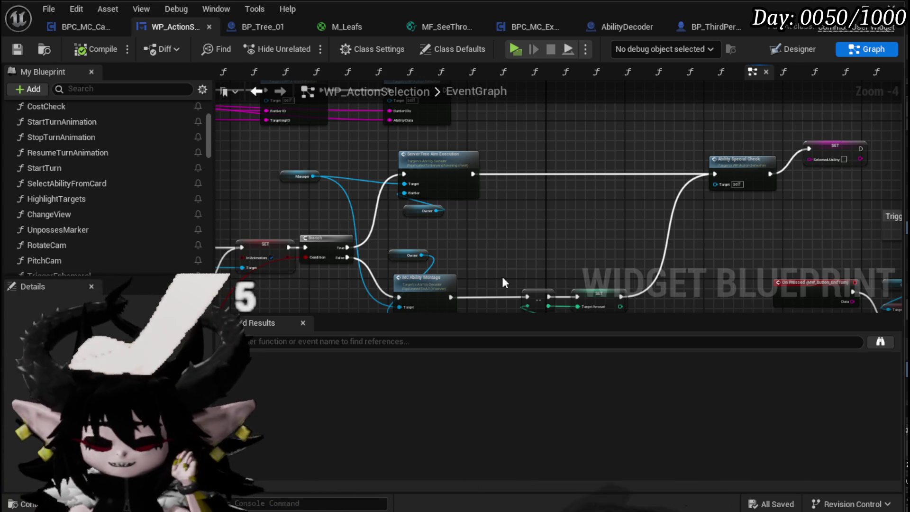
scroll(544, 258, "down", 1)
mouse_move(545, 258)
left_mouse_down()
mouse_move(454, 220)
mouse_move(439, 160)
left_mouse_up()
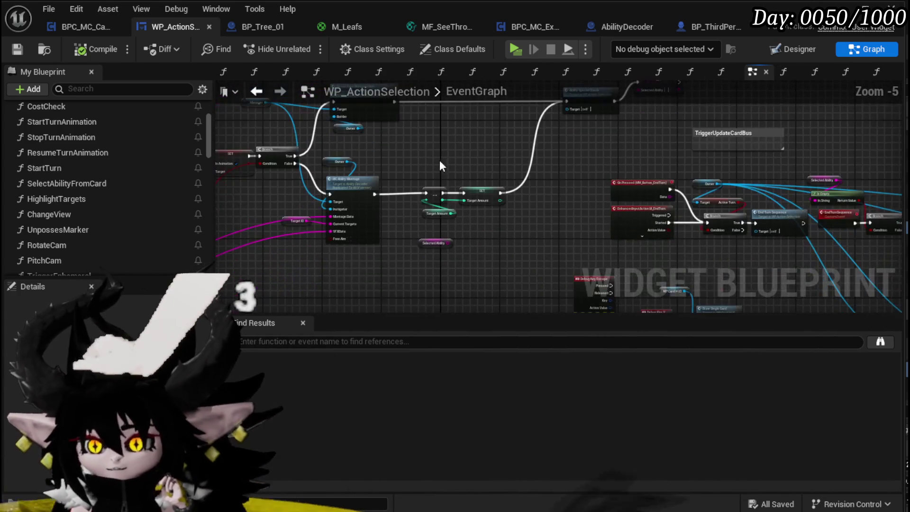
scroll(440, 160, "up", 4)
mouse_move(313, 229)
left_mouse_down()
mouse_move(349, 186)
mouse_move(401, 210)
left_mouse_up()
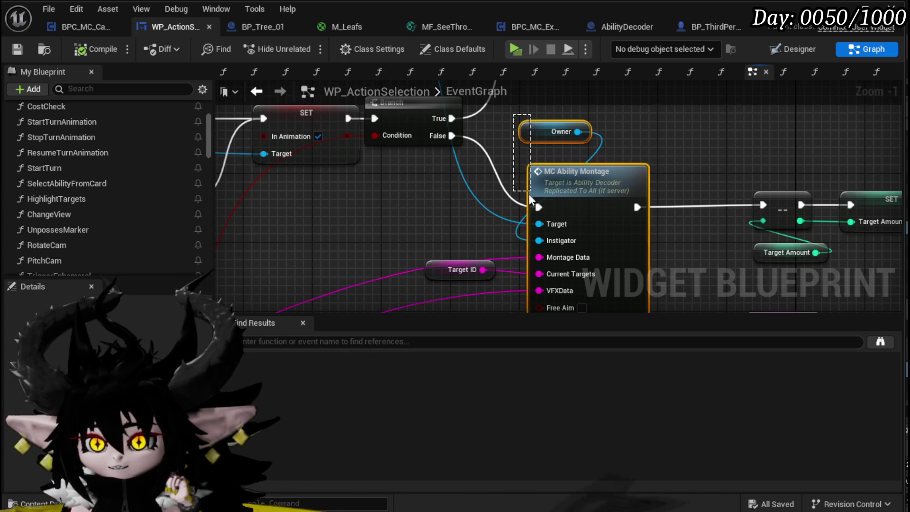
scroll(460, 221, "down", 4)
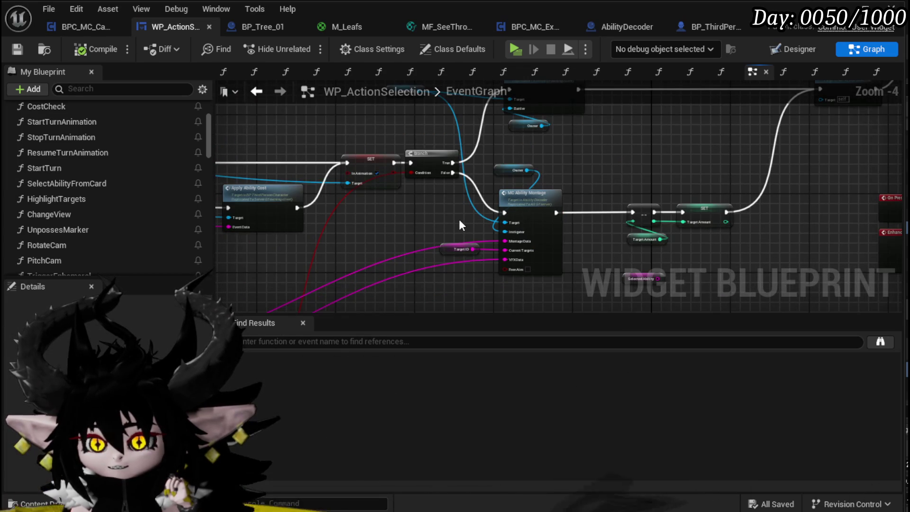
Step: Open SelectAbilityFromCard, then AbilityDecoder's Select Ability, centring Get Targets and the Return Node
left_click(81, 175)
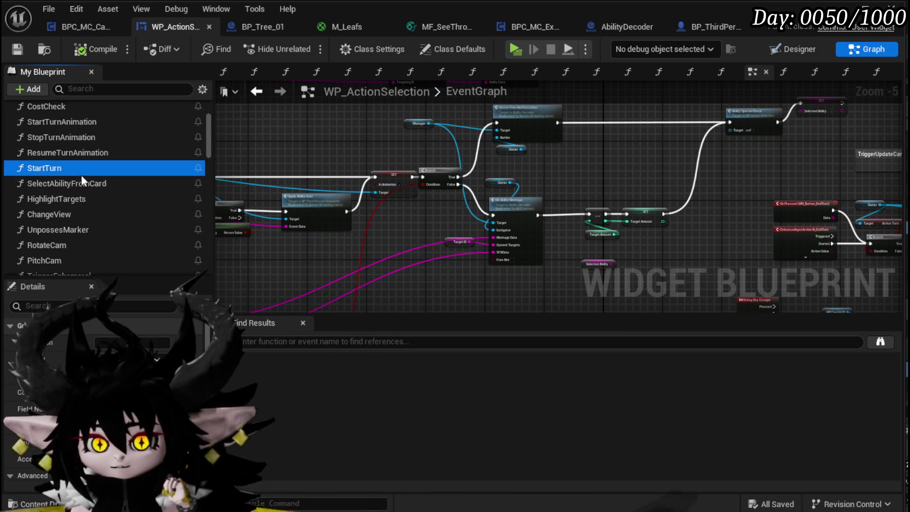
double_click(81, 185)
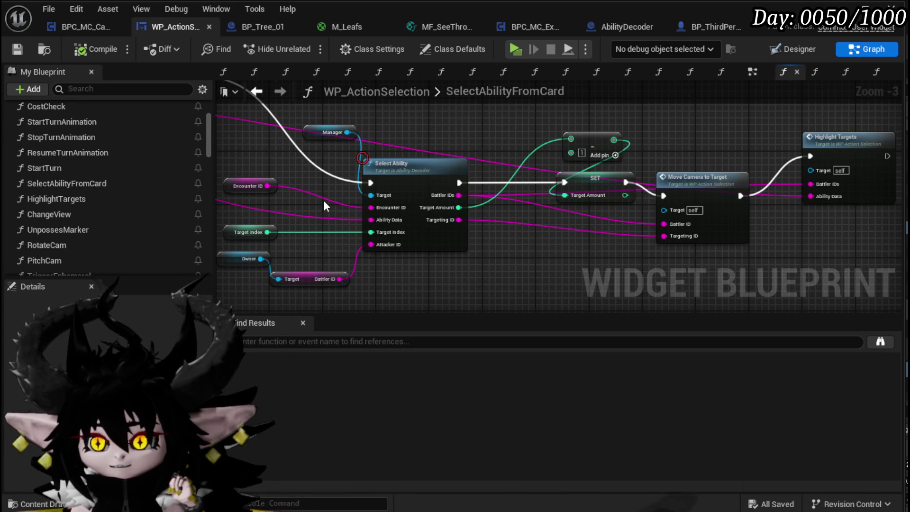
mouse_move(414, 144)
left_mouse_down()
mouse_move(498, 157)
mouse_move(680, 227)
mouse_move(722, 277)
mouse_move(666, 303)
mouse_move(686, 136)
left_mouse_up()
left_click_drag(585, 219, 469, 203)
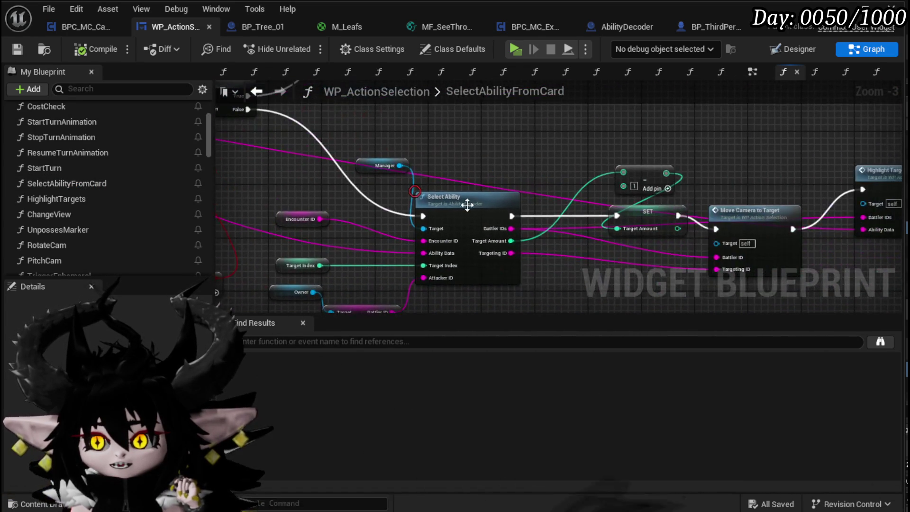
double_click(458, 216)
scroll(394, 204, "down", 3)
scroll(390, 237, "up", 2)
left_click_drag(509, 222, 308, 238)
scroll(317, 285, "up", 1)
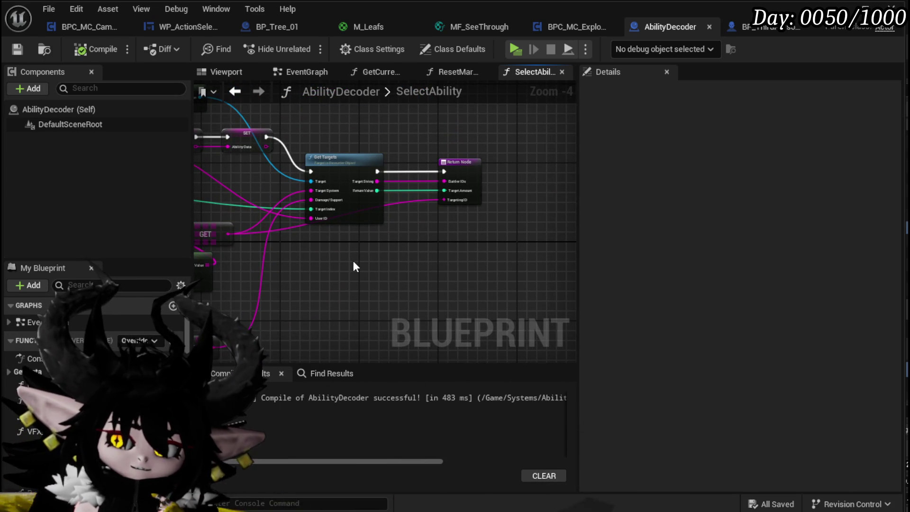
Step: Jump to the Get Targets definition and view its KEYS, LENGTH and Parse Into Array nodes
left_click(352, 159)
key("alt+g")
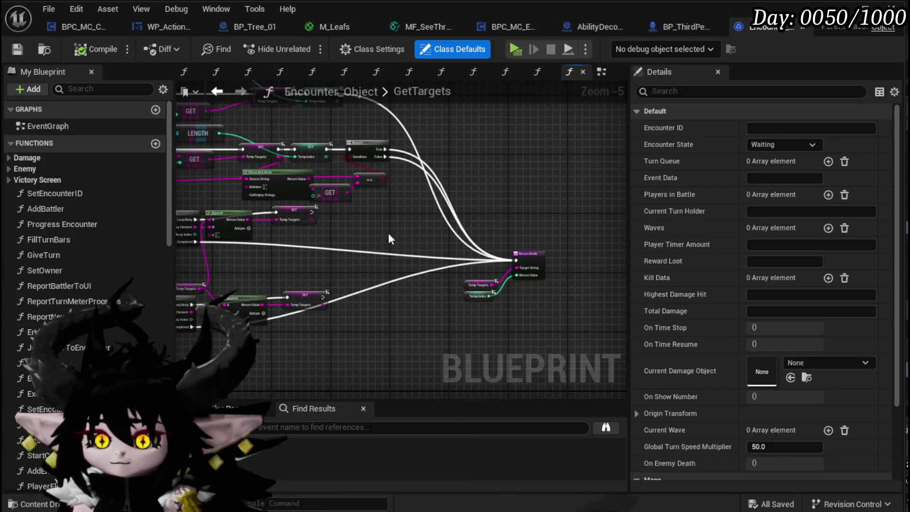
scroll(331, 237, "up", 2)
scroll(289, 242, "up", 4)
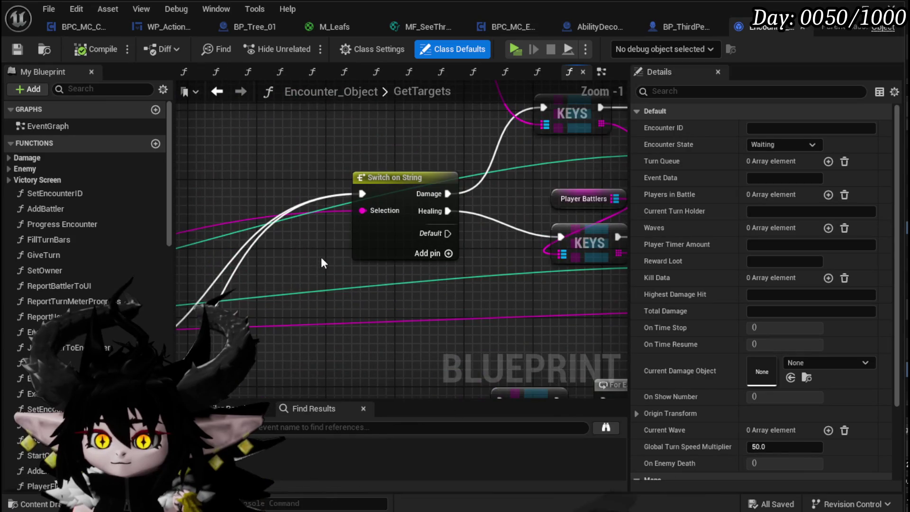
scroll(444, 152, "down", 3)
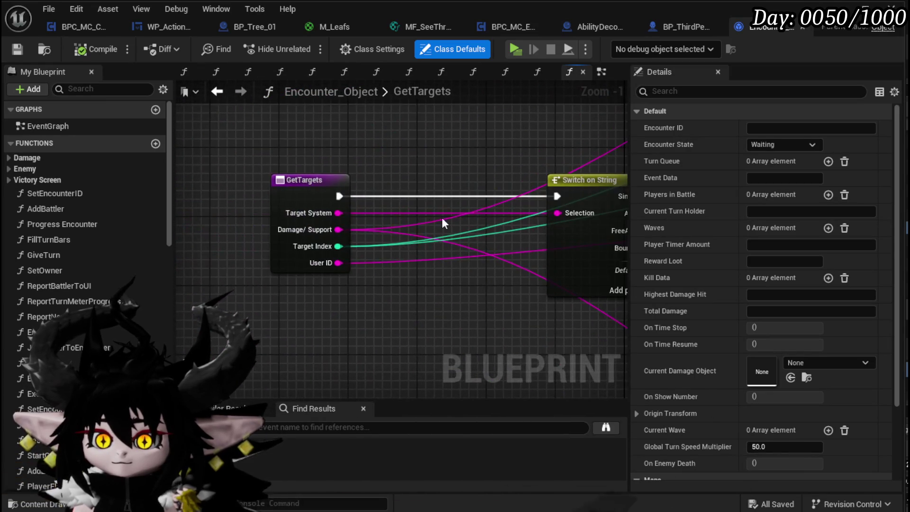
scroll(469, 214, "up", 3)
mouse_move(363, 195)
left_mouse_down()
mouse_move(537, 176)
mouse_move(320, 219)
mouse_move(351, 239)
mouse_move(144, 174)
left_mouse_up()
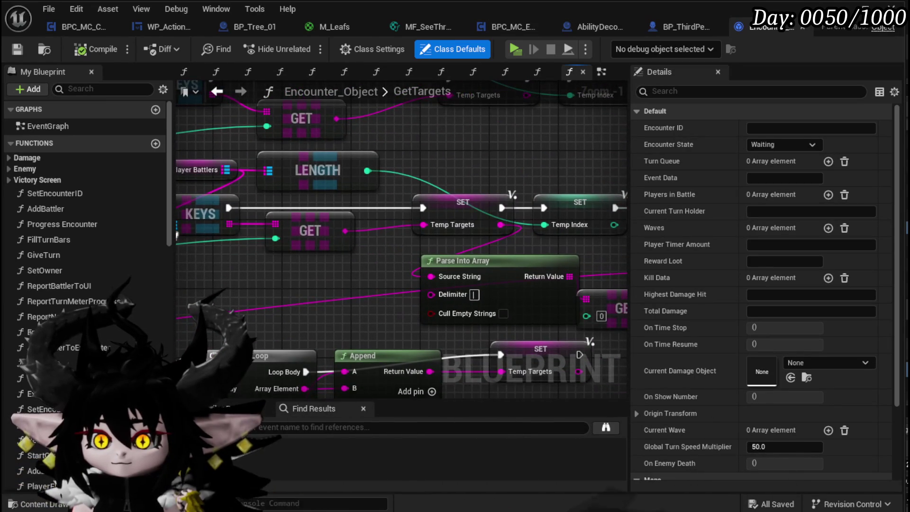
mouse_move(396, 237)
left_mouse_down()
mouse_move(313, 225)
mouse_move(481, 238)
mouse_move(429, 224)
mouse_move(336, 227)
left_mouse_up()
left_click_drag(518, 164, 388, 158)
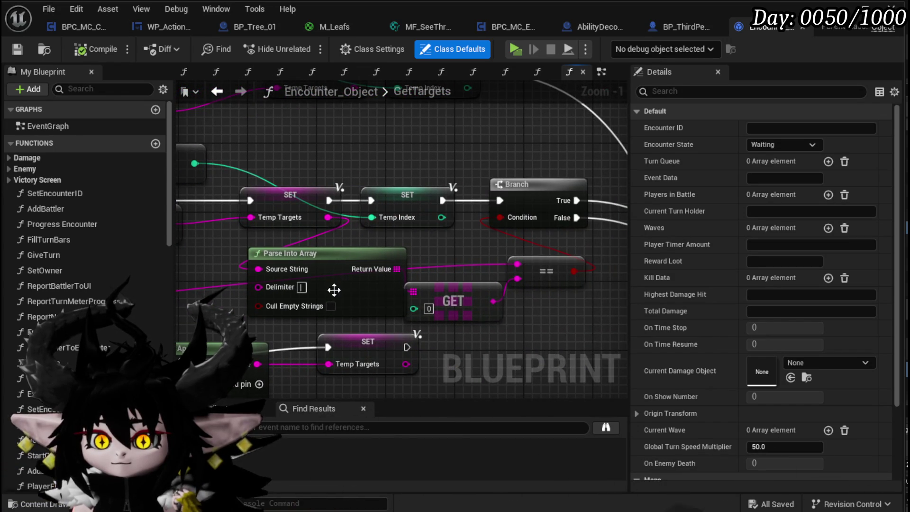
Step: Move the Parse Into Array node up and left, then review the loop and Selection switch nodes
left_click_drag(334, 289, 300, 281)
scroll(417, 250, "down", 1)
left_click_drag(417, 249, 614, 233)
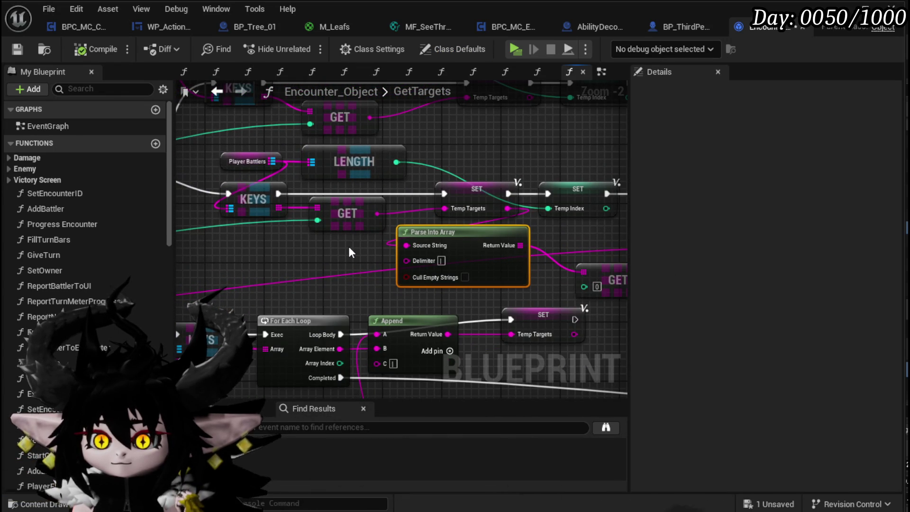
left_click_drag(494, 257, 247, 248)
mouse_move(377, 251)
left_mouse_down()
mouse_move(284, 230)
mouse_move(370, 237)
mouse_move(284, 262)
mouse_move(359, 260)
mouse_move(361, 388)
mouse_move(370, 389)
mouse_move(284, 266)
mouse_move(306, 346)
left_mouse_up()
left_click_drag(534, 243, 483, 241)
Step: Move the == node up and left beside the Branch and Return Node
left_click_drag(464, 202, 441, 194)
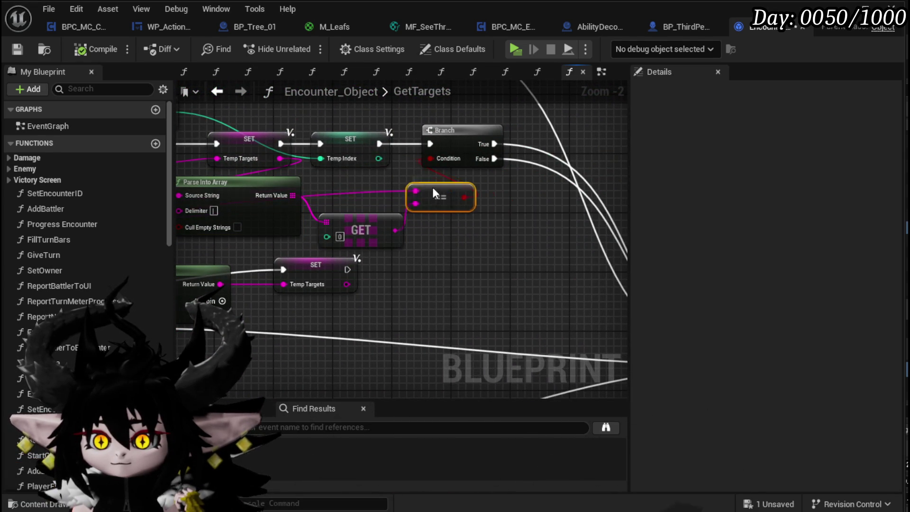
scroll(517, 217, "down", 2)
left_click_drag(517, 217, 353, 218)
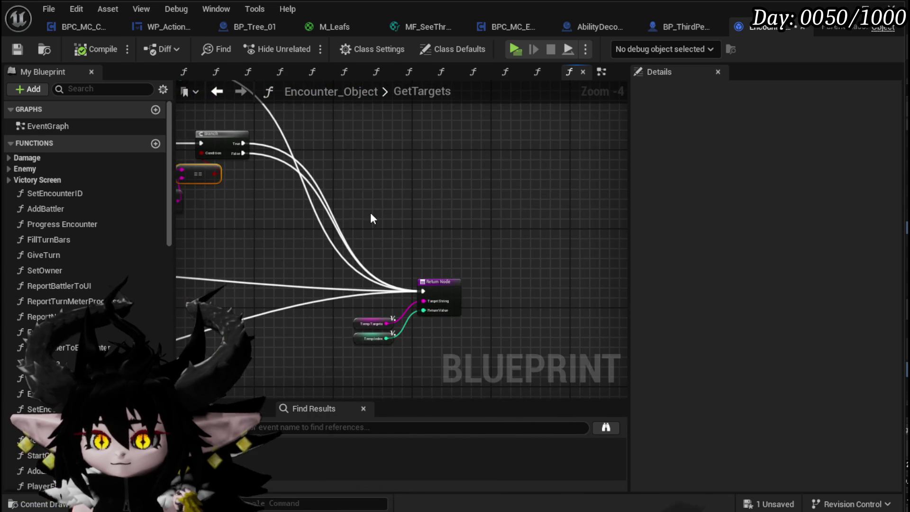
mouse_move(264, 135)
left_mouse_down()
mouse_move(365, 147)
mouse_move(423, 224)
left_mouse_up()
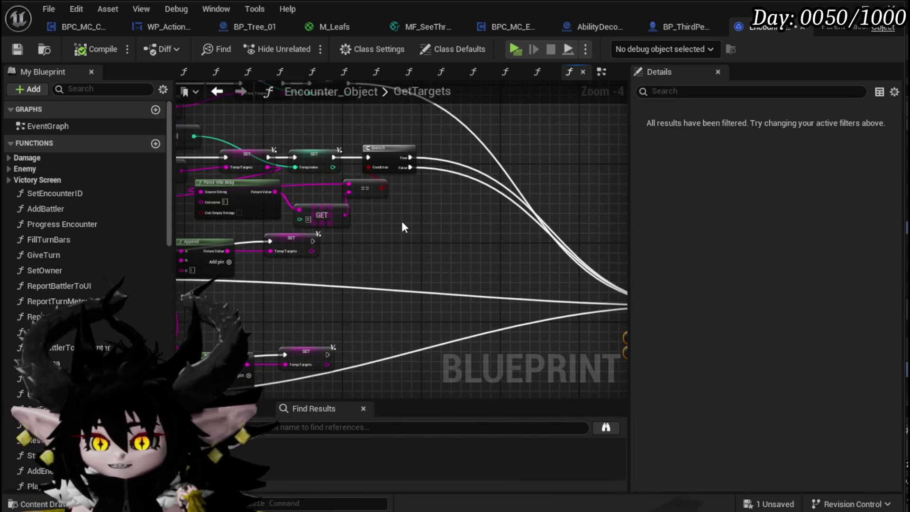
scroll(504, 213, "down", 1)
scroll(382, 237, "up", 2)
mouse_move(401, 214)
left_mouse_down()
mouse_move(540, 262)
mouse_move(443, 231)
left_mouse_up()
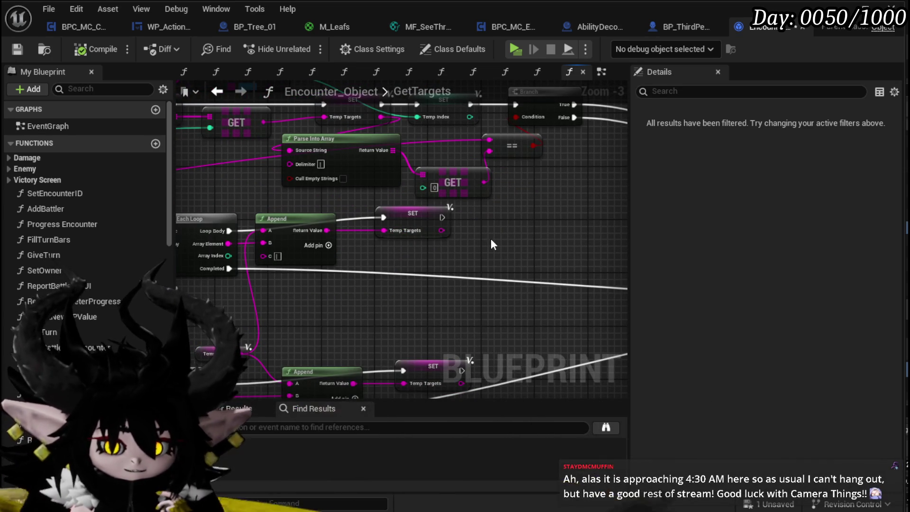
Step: Move the Append node lower beneath the loop in GetTargets
scroll(490, 242, "up", 2)
left_click(322, 256)
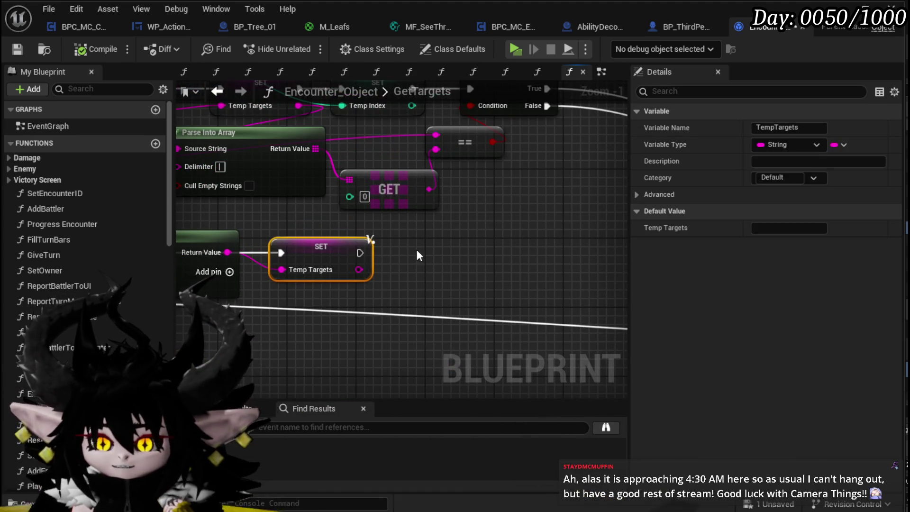
left_click_drag(241, 317, 357, 302)
mouse_move(298, 220)
left_mouse_down()
mouse_move(311, 287)
mouse_move(312, 263)
left_mouse_up()
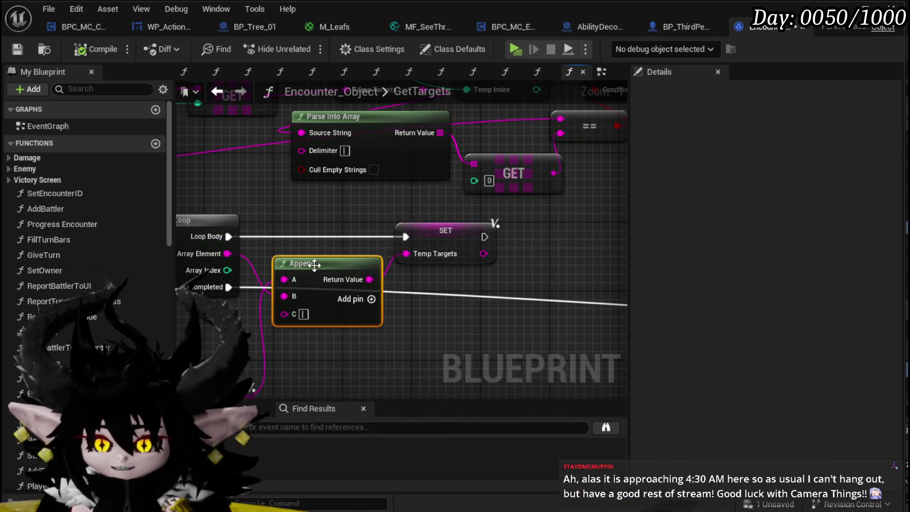
left_click_drag(329, 354, 386, 298)
left_click(249, 342)
Step: Raise the KEYS and SET Temp Targets row and reposition the LENGTH, KEYS and Player Battlers nodes
mouse_move(260, 297)
left_mouse_down()
mouse_move(441, 243)
mouse_move(345, 283)
mouse_move(502, 270)
mouse_move(472, 282)
left_mouse_up()
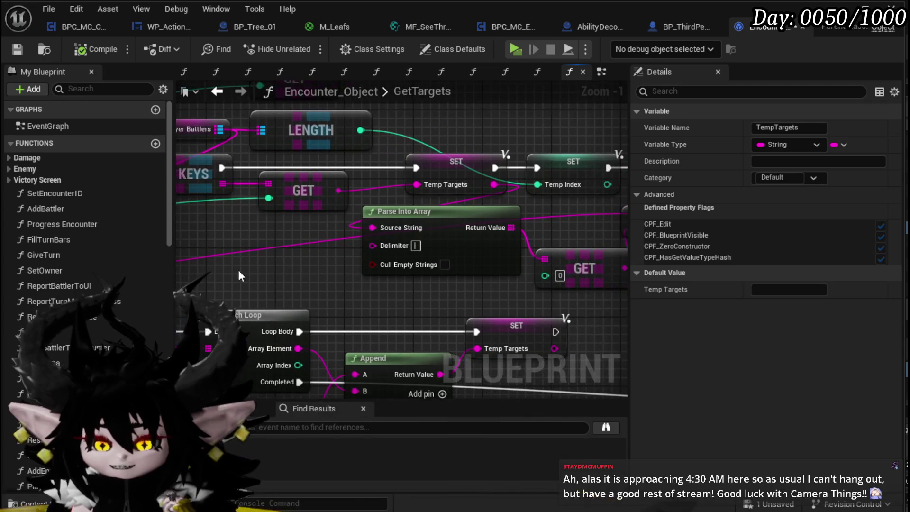
mouse_move(303, 257)
left_mouse_down()
mouse_move(246, 264)
mouse_move(468, 253)
left_mouse_up()
scroll(339, 269, "down", 2)
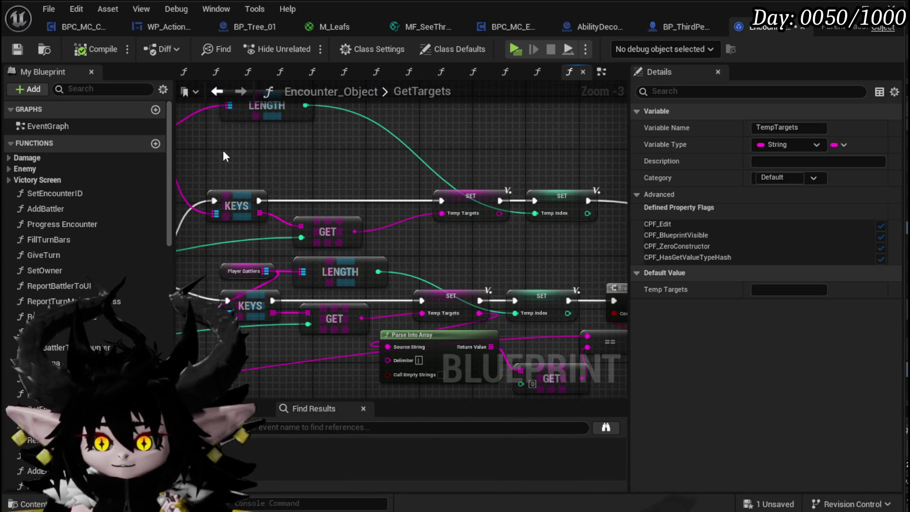
left_click_drag(555, 221, 561, 183)
mouse_move(218, 164)
left_mouse_down()
mouse_move(516, 221)
mouse_move(552, 185)
left_mouse_up()
mouse_move(518, 258)
left_mouse_down()
mouse_move(479, 223)
mouse_move(501, 187)
mouse_move(462, 163)
left_mouse_up()
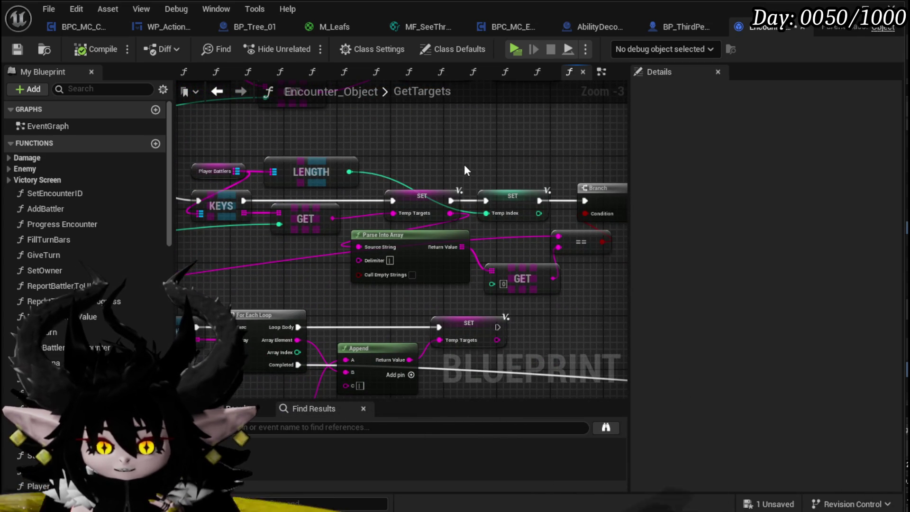
mouse_move(464, 171)
left_mouse_down()
mouse_move(397, 178)
mouse_move(264, 163)
mouse_move(320, 175)
left_mouse_up()
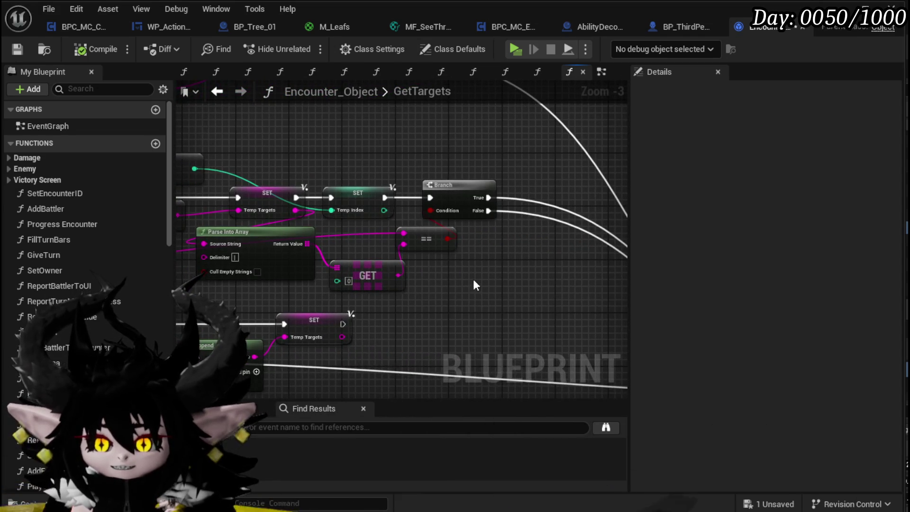
left_click_drag(475, 278, 468, 258)
mouse_move(331, 242)
left_mouse_down()
mouse_move(473, 246)
mouse_move(221, 256)
mouse_move(329, 258)
mouse_move(273, 267)
mouse_move(324, 283)
left_mouse_up()
mouse_move(257, 169)
left_mouse_down()
mouse_move(323, 190)
mouse_move(347, 165)
mouse_move(171, 148)
mouse_move(244, 212)
mouse_move(356, 172)
mouse_move(276, 76)
mouse_move(520, 90)
mouse_move(331, 100)
left_mouse_up()
Step: Inspect the TempIndex variable's details, including its advanced property flags
left_click(526, 208)
scroll(528, 244, "down", 1)
left_click_drag(530, 250, 340, 268)
scroll(384, 329, "up", 2)
left_click(637, 195)
mouse_move(521, 237)
left_mouse_down()
mouse_move(492, 254)
mouse_move(479, 247)
left_mouse_up()
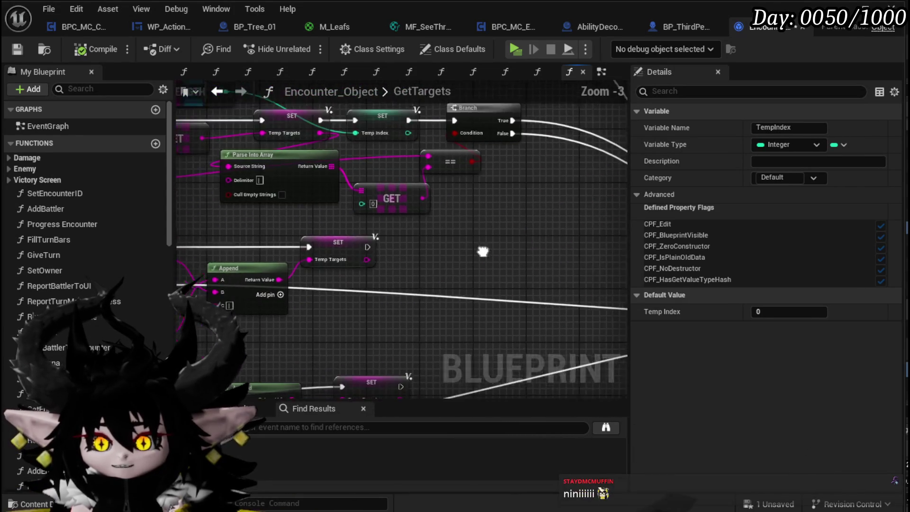
scroll(479, 247, "down", 1)
mouse_move(320, 235)
left_mouse_down()
mouse_move(323, 251)
mouse_move(306, 254)
left_mouse_up()
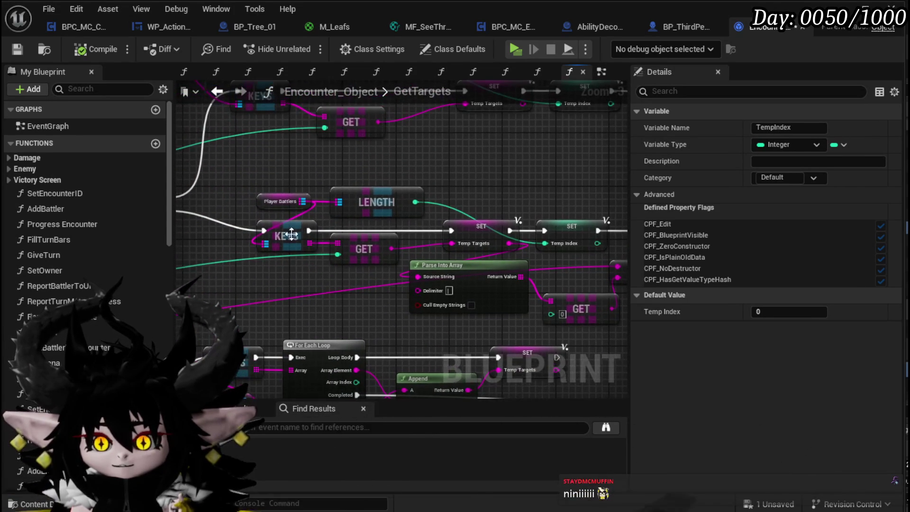
left_click(255, 170)
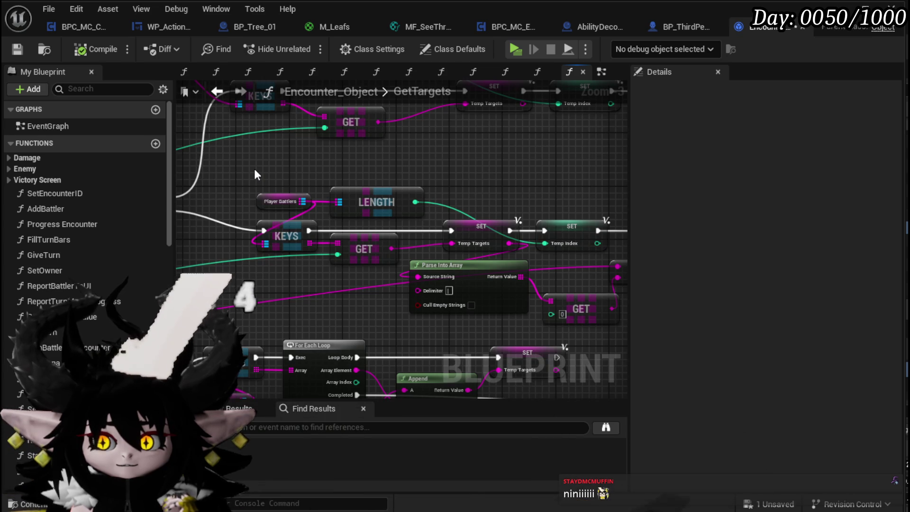
Step: Frame the whole GetTargets node network, then go back to the EventGraph
left_click_drag(254, 175, 353, 179)
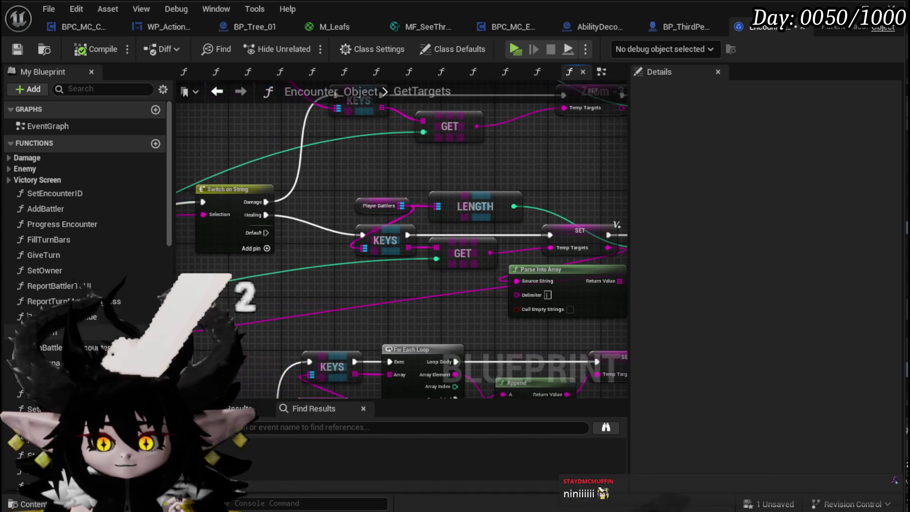
scroll(149, 237, "down", 3)
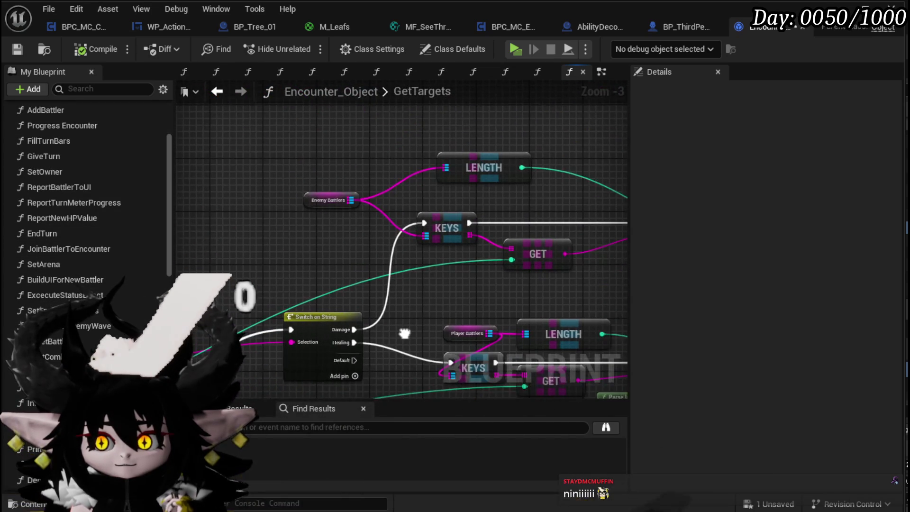
scroll(418, 237, "down", 4)
scroll(419, 235, "up", 4)
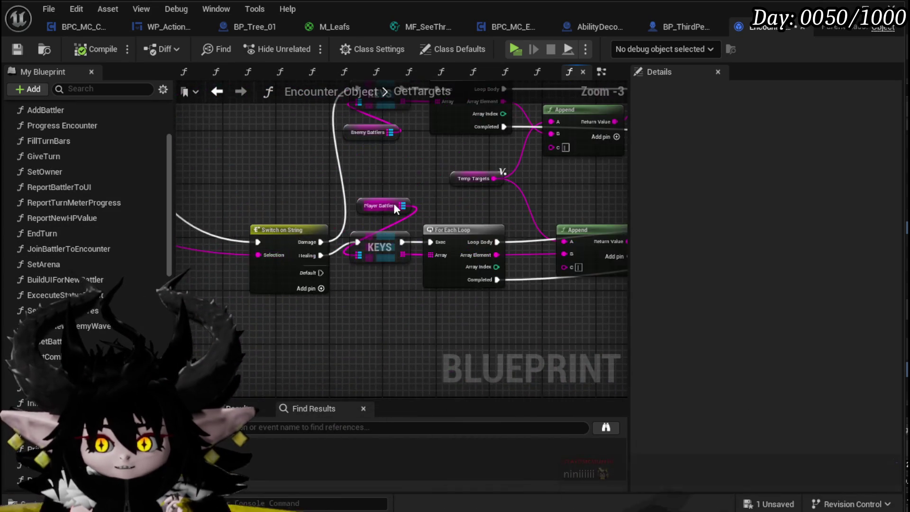
scroll(322, 262, "down", 3)
left_click_drag(339, 261, 425, 256)
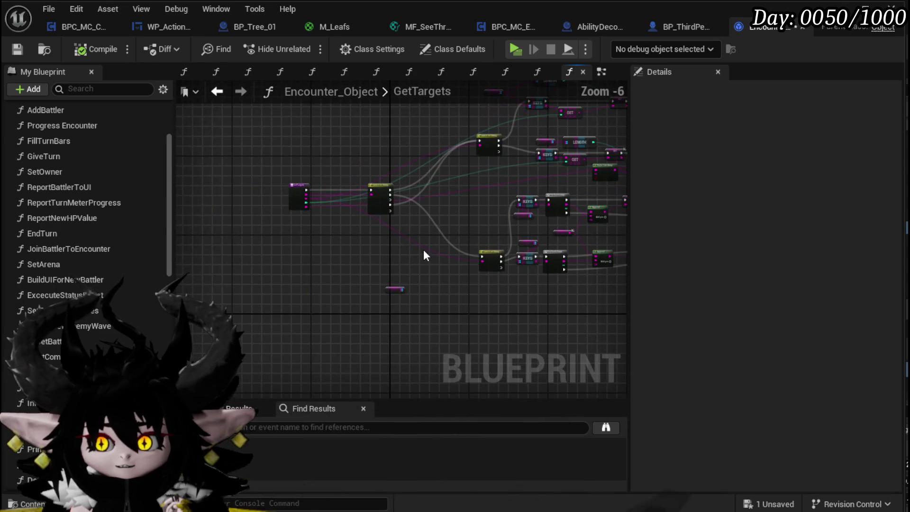
key("alt+Left")
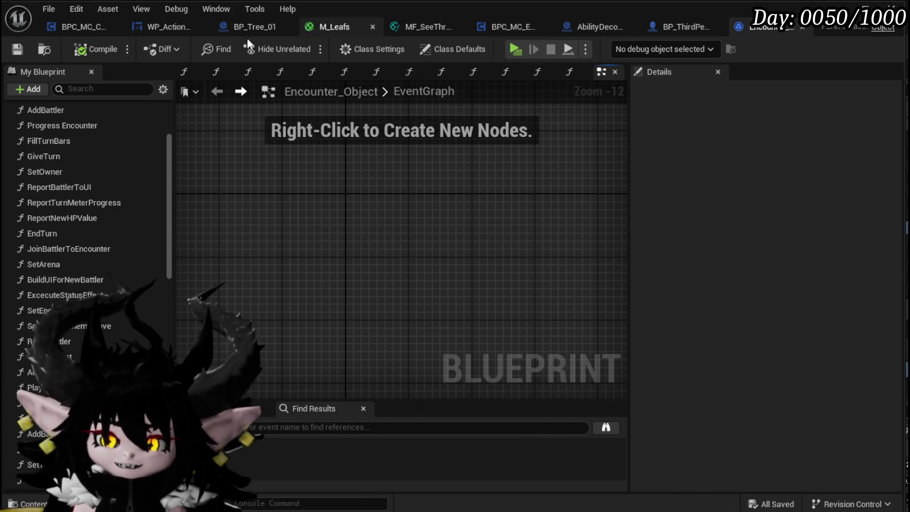
Step: Switch to BPC_MC_Camera and look over the nodes in its CameraBus graph
left_click(73, 27)
mouse_move(431, 178)
left_mouse_down()
mouse_move(514, 204)
mouse_move(399, 197)
left_mouse_up()
scroll(399, 197, "up", 3)
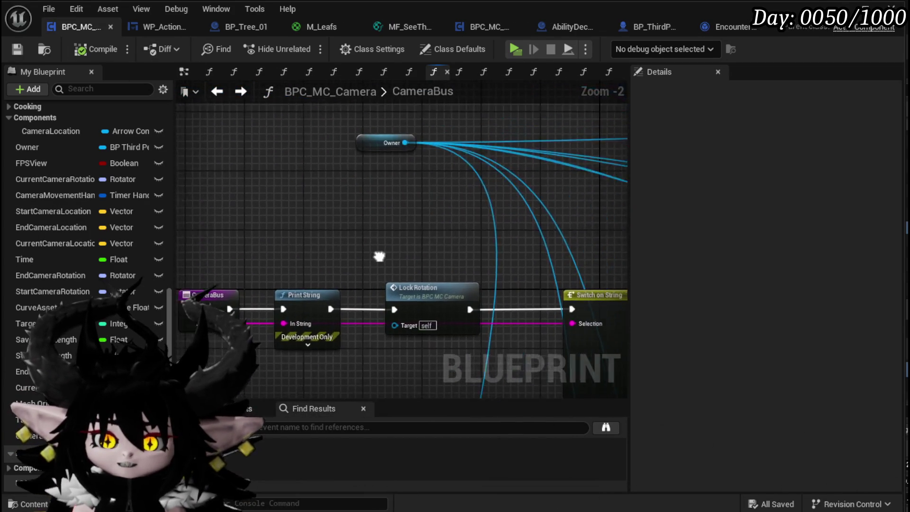
mouse_move(570, 205)
left_mouse_down()
mouse_move(507, 206)
mouse_move(295, 254)
mouse_move(207, 254)
mouse_move(271, 236)
mouse_move(454, 296)
mouse_move(393, 235)
mouse_move(357, 254)
left_mouse_up()
scroll(507, 206, "down", 3)
scroll(294, 254, "up", 3)
scroll(314, 269, "down", 1)
scroll(454, 297, "down", 3)
scroll(357, 254, "up", 5)
scroll(359, 301, "down", 1)
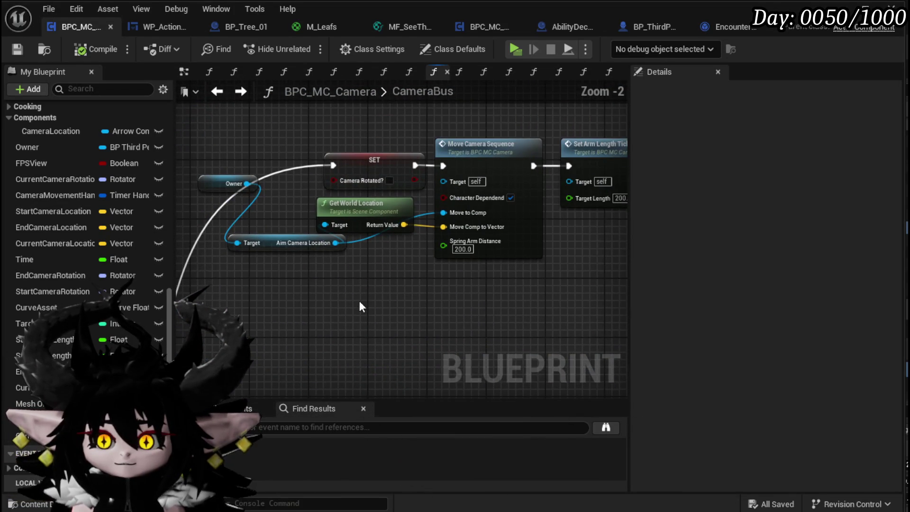
Step: Check the Move Camera Sequence and lower CameraBus nodes, then open CameraOffSetLocation
mouse_move(359, 298)
left_mouse_down()
mouse_move(388, 243)
mouse_move(382, 278)
left_mouse_up()
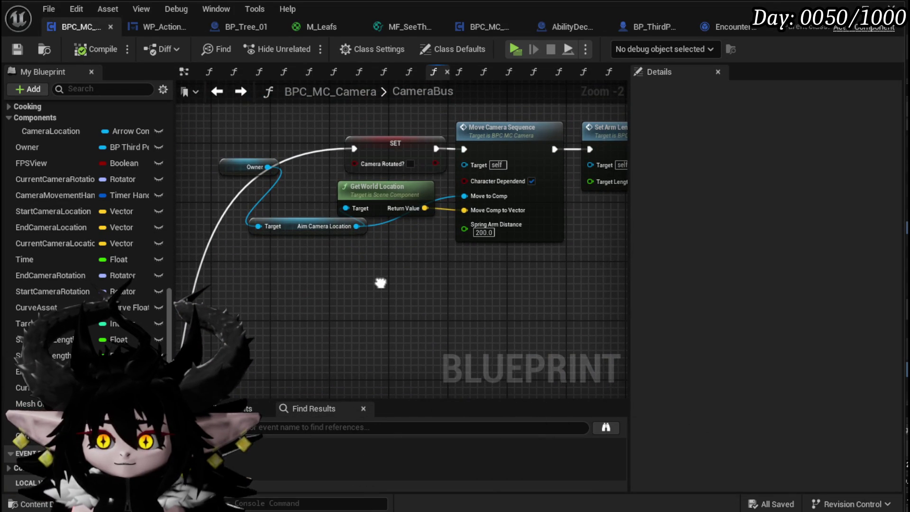
scroll(378, 218, "up", 4)
scroll(206, 283, "down", 7)
left_click_drag(248, 272, 240, 126)
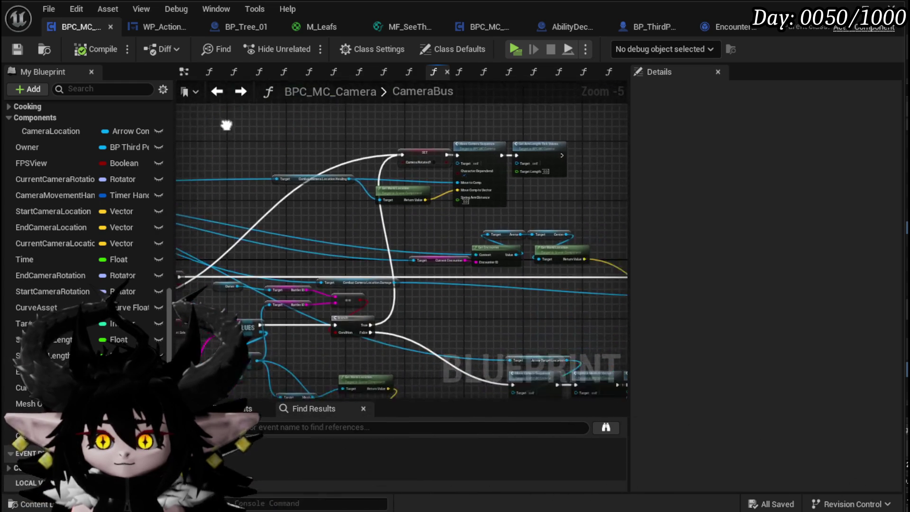
mouse_move(272, 228)
left_mouse_down()
mouse_move(323, 122)
mouse_move(331, 178)
mouse_move(295, 261)
left_mouse_up()
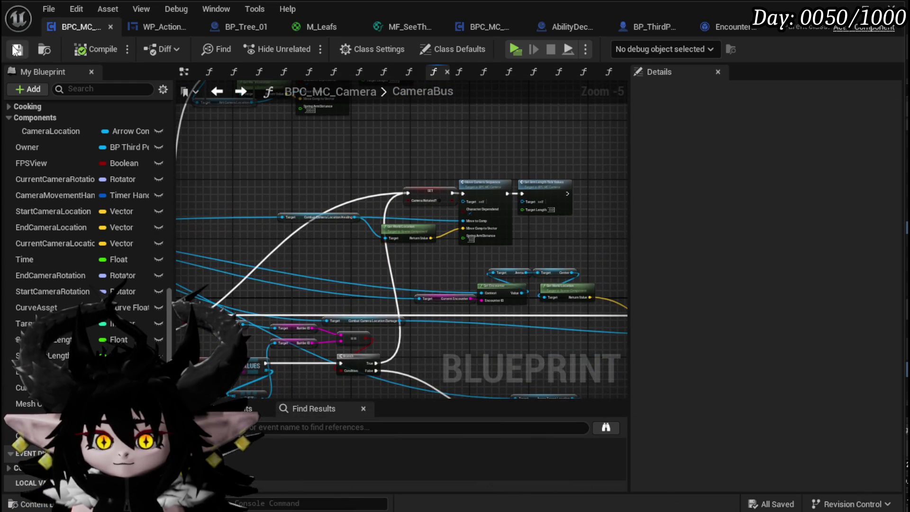
left_click(216, 92)
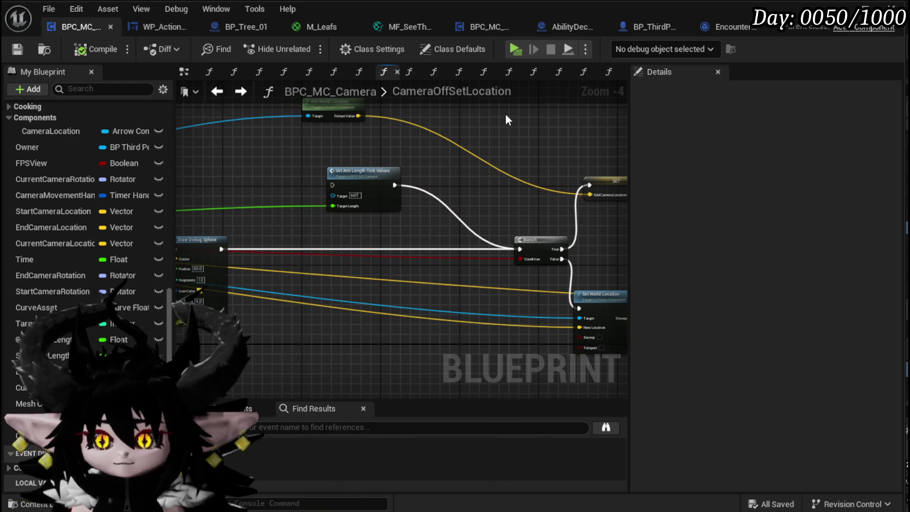
Step: In WP_ActionSelection, shift the Add and SET Target Amount nodes down-left to make room
left_click(150, 29)
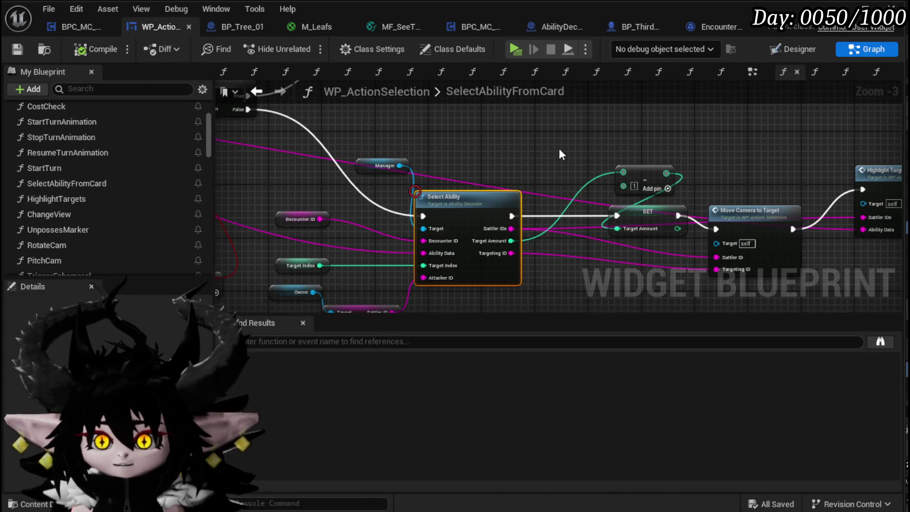
scroll(342, 203, "down", 1)
scroll(518, 175, "up", 1)
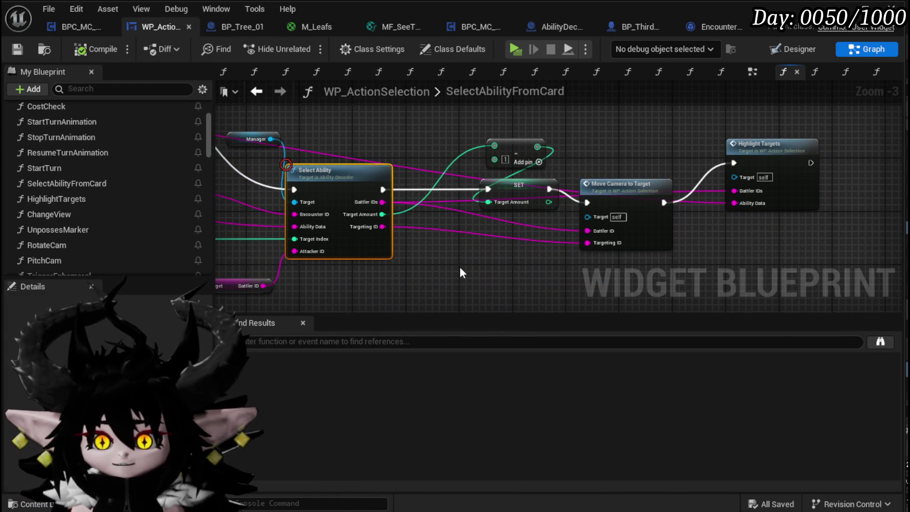
left_click_drag(460, 267, 576, 128)
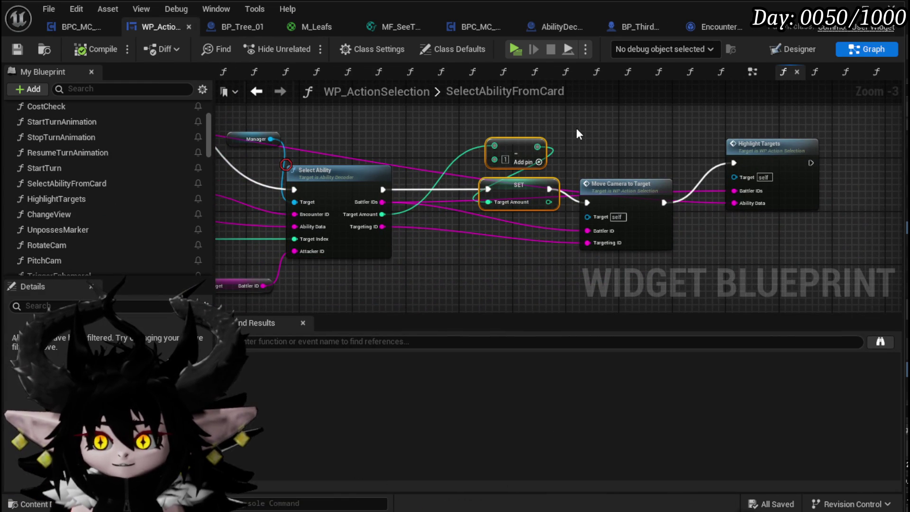
mouse_move(516, 187)
left_mouse_down()
mouse_move(472, 233)
mouse_move(499, 143)
mouse_move(496, 204)
mouse_move(489, 191)
left_mouse_up()
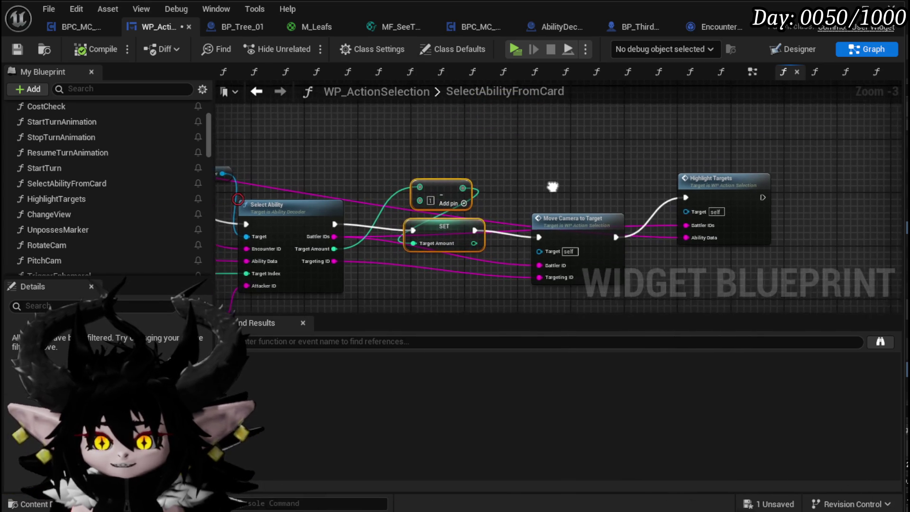
left_click(536, 196)
mouse_move(449, 244)
left_mouse_down()
mouse_move(434, 215)
mouse_move(436, 222)
left_mouse_up()
mouse_move(570, 171)
left_mouse_down()
mouse_move(491, 157)
mouse_move(539, 228)
mouse_move(605, 184)
mouse_move(640, 177)
mouse_move(329, 254)
mouse_move(448, 218)
left_mouse_up()
left_click(491, 156)
Step: Add a Get BPC MC Camera node from Owner and a SET Target Index node from it
mouse_move(401, 160)
left_mouse_down()
mouse_move(353, 137)
mouse_move(341, 229)
mouse_move(275, 196)
mouse_move(425, 252)
mouse_move(440, 246)
left_mouse_up()
type("get BPC")
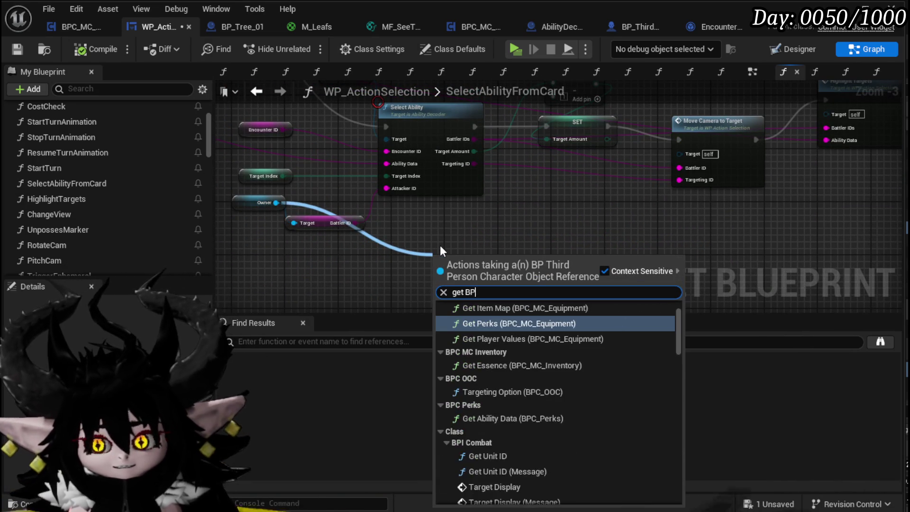
type(" camera")
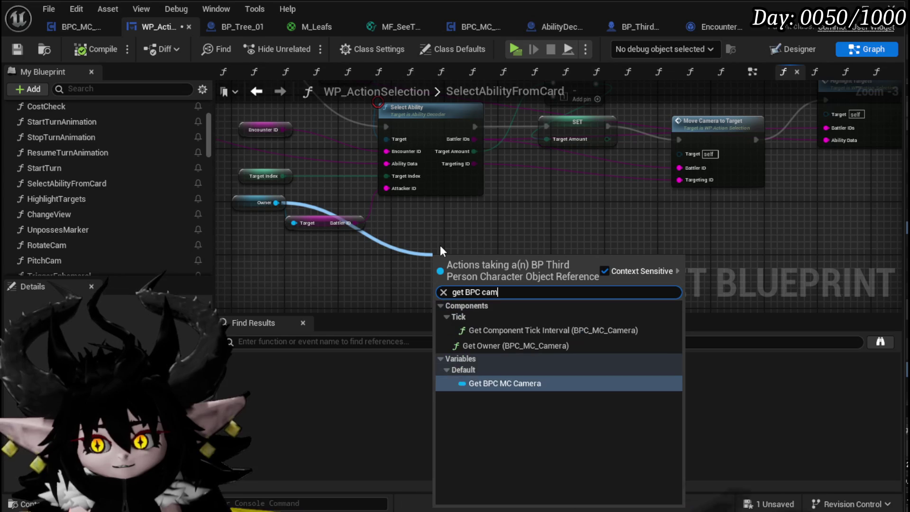
left_click(501, 384)
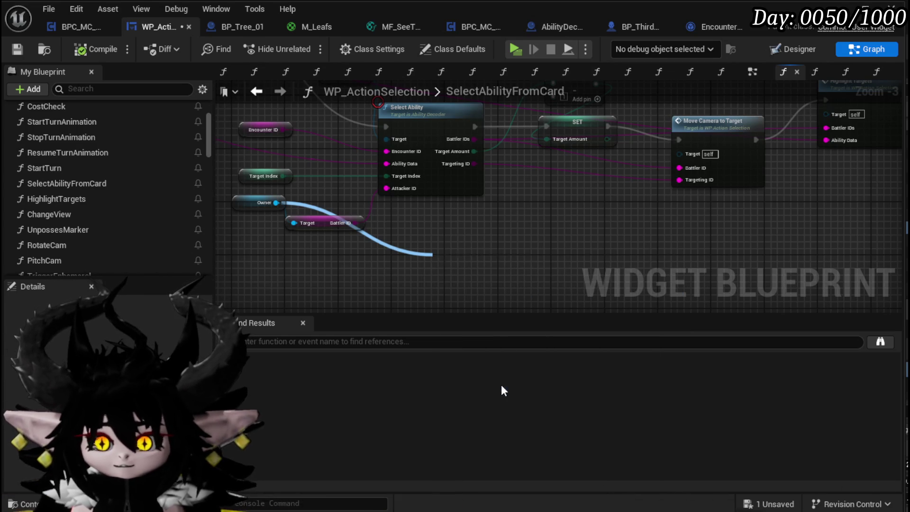
left_click_drag(524, 255, 590, 266)
type("Tea")
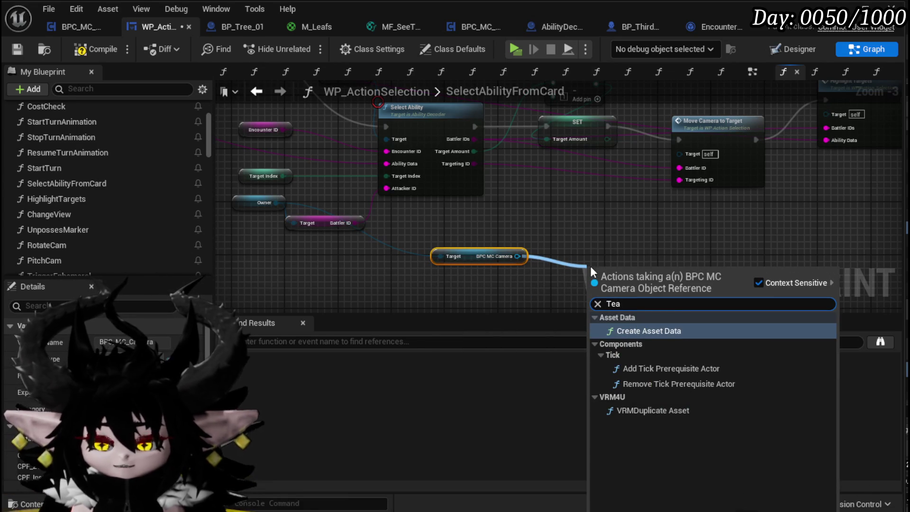
key("BackSpace")
key("BackSpace")
type("arg")
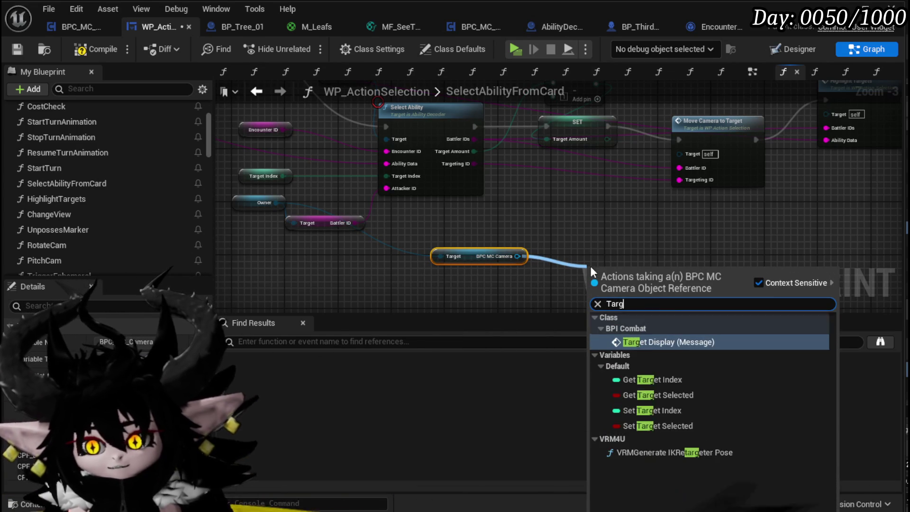
type("etin")
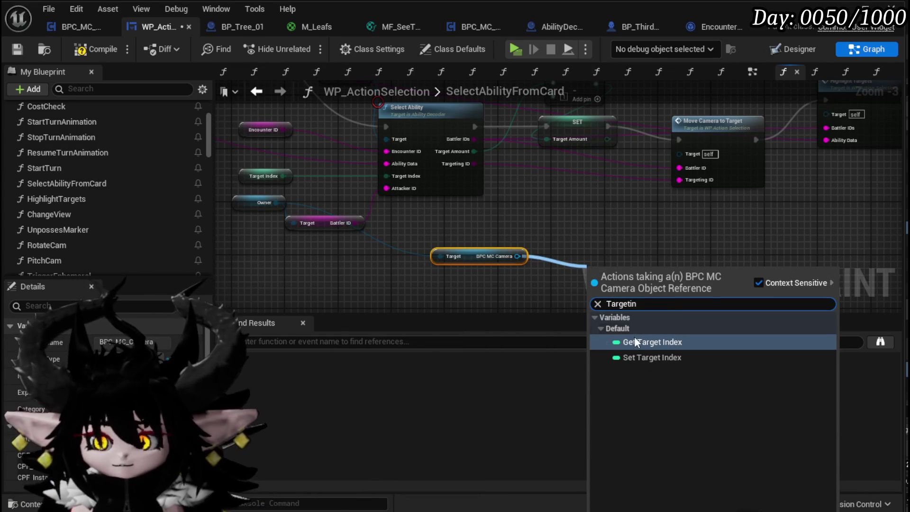
left_click(636, 362)
mouse_move(647, 269)
left_mouse_down()
mouse_move(611, 161)
mouse_move(611, 187)
mouse_move(675, 179)
left_mouse_up()
Step: Reposition the SET Target Index node and pull a wire from the Manager reference
left_click_drag(511, 252, 507, 218)
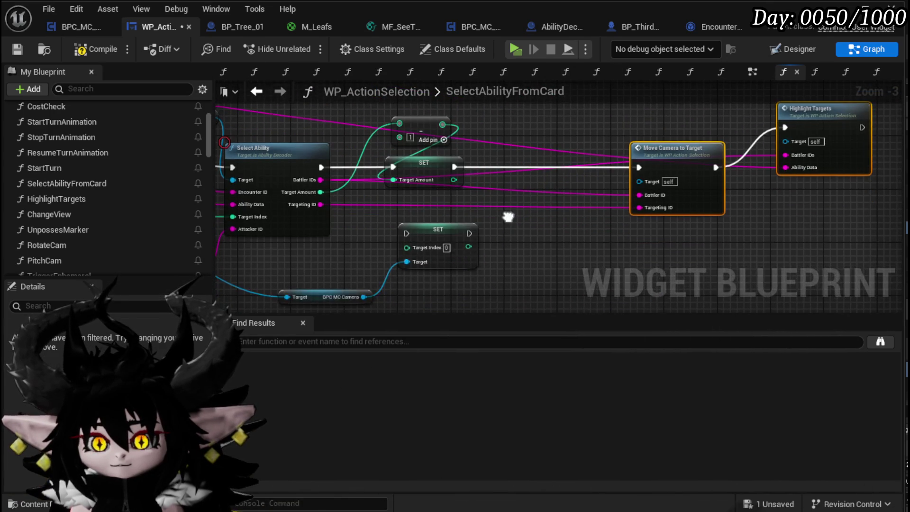
left_click_drag(435, 234, 496, 241)
mouse_move(407, 245)
left_mouse_down()
mouse_move(545, 202)
mouse_move(522, 264)
mouse_move(543, 262)
mouse_move(504, 137)
mouse_move(513, 210)
mouse_move(556, 309)
mouse_move(493, 219)
mouse_move(95, 220)
left_mouse_up()
scroll(109, 215, "down", 10)
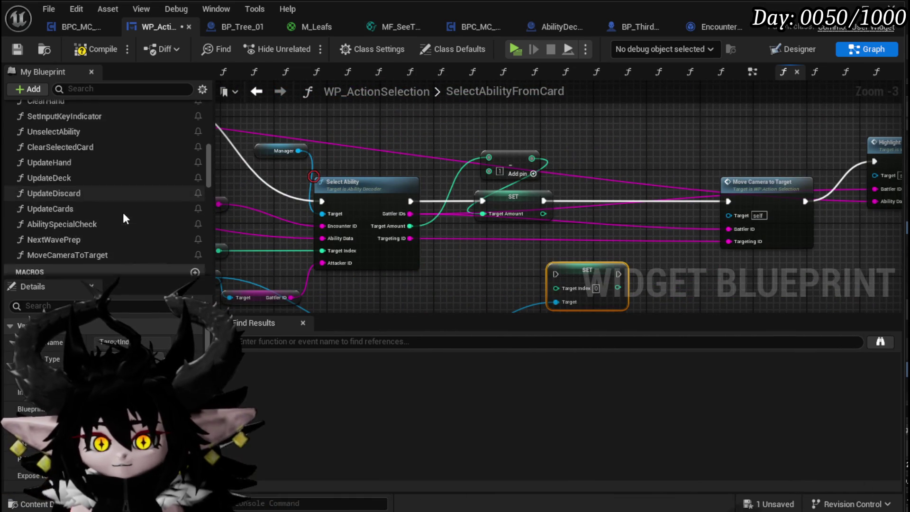
scroll(124, 213, "down", 6)
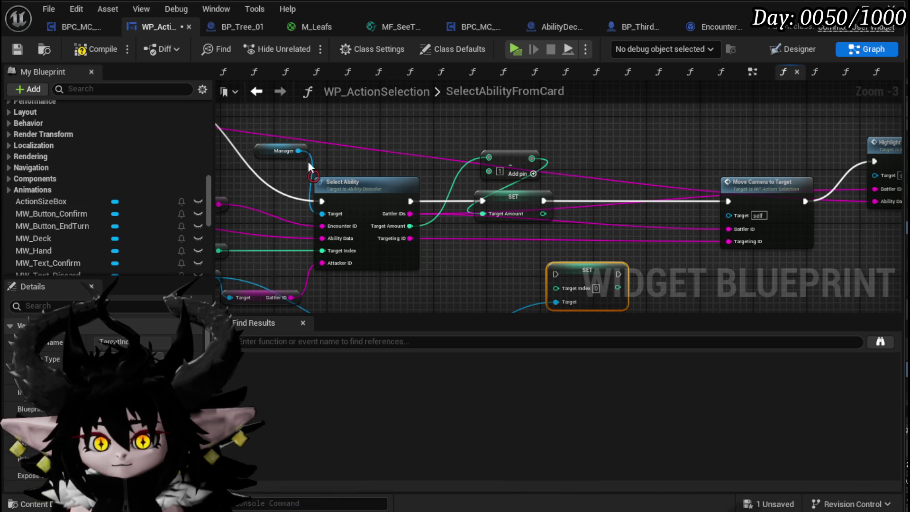
left_click_drag(301, 151, 407, 122)
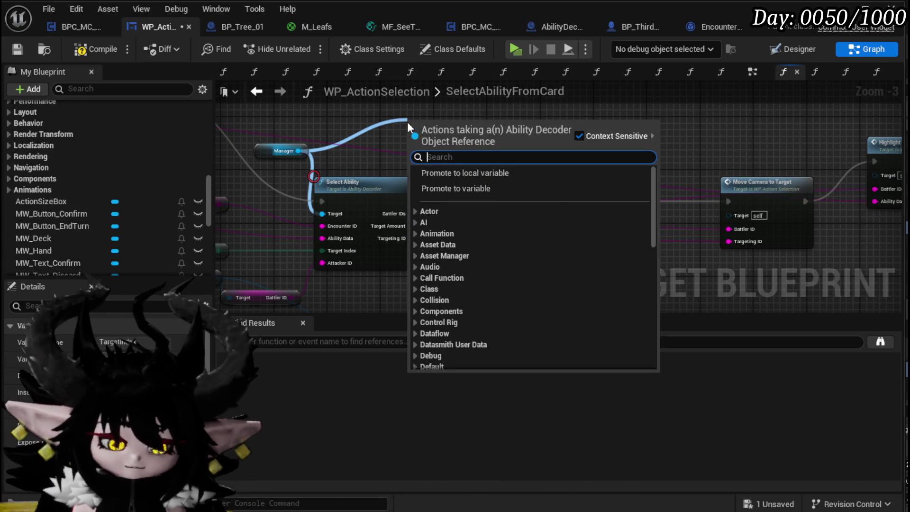
Step: Search 'active enco' from the Manager wire, then cancel without adding a node
type("active enco")
key("BackSpace")
key("BackSpace")
key("BackSpace")
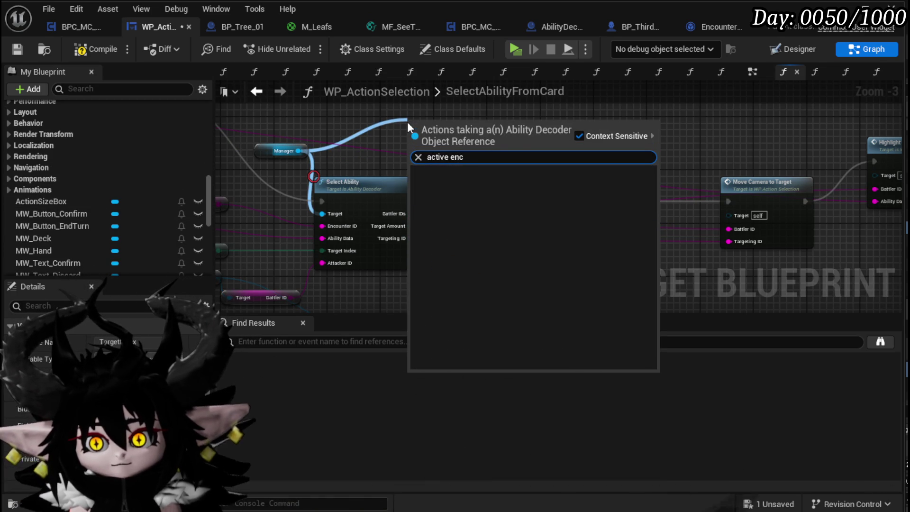
left_click(366, 131)
Step: Open AbilityDecoder's Select Ability function and pan to its Get Targets call
left_click_drag(497, 265, 447, 214)
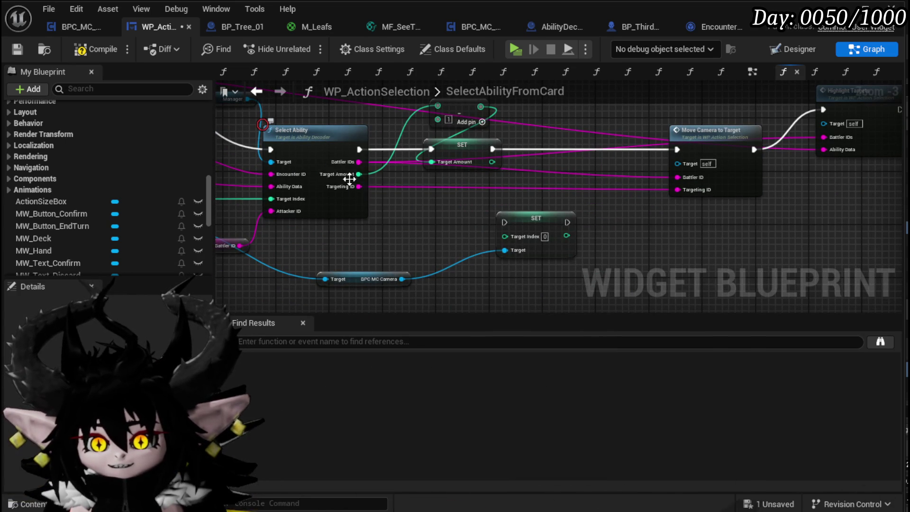
left_click_drag(454, 132, 437, 132)
left_click_drag(405, 240, 465, 267)
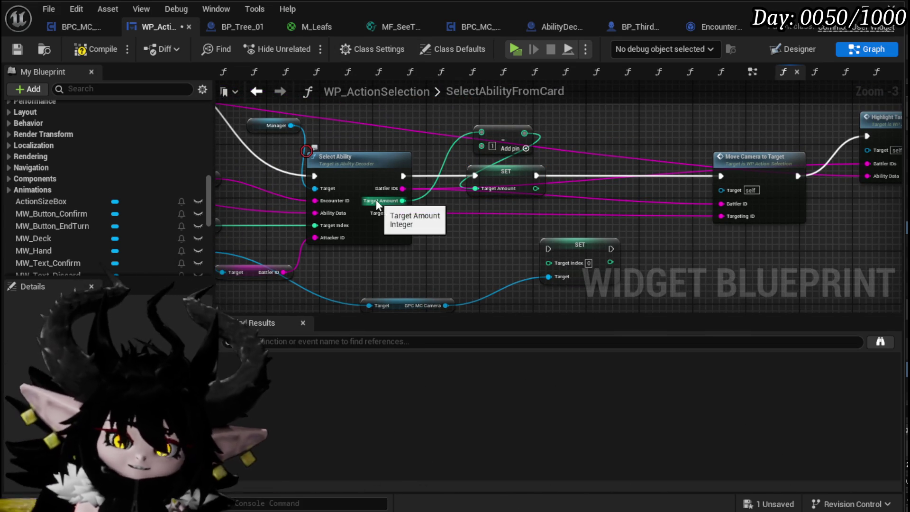
double_click(357, 183)
left_click_drag(403, 207, 600, 281)
mouse_move(397, 170)
left_mouse_down()
mouse_move(508, 158)
mouse_move(796, 86)
left_mouse_up()
scroll(505, 190, "up", 4)
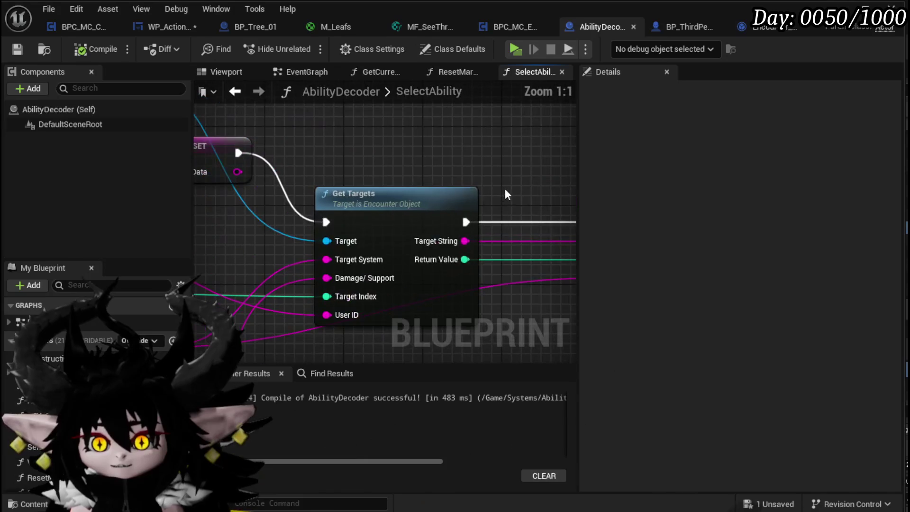
Step: Open Encounter_Object's GetTargets and examine its SET, Parse Into Array and return nodes
double_click(411, 207)
scroll(419, 209, "down", 3)
scroll(393, 185, "up", 4)
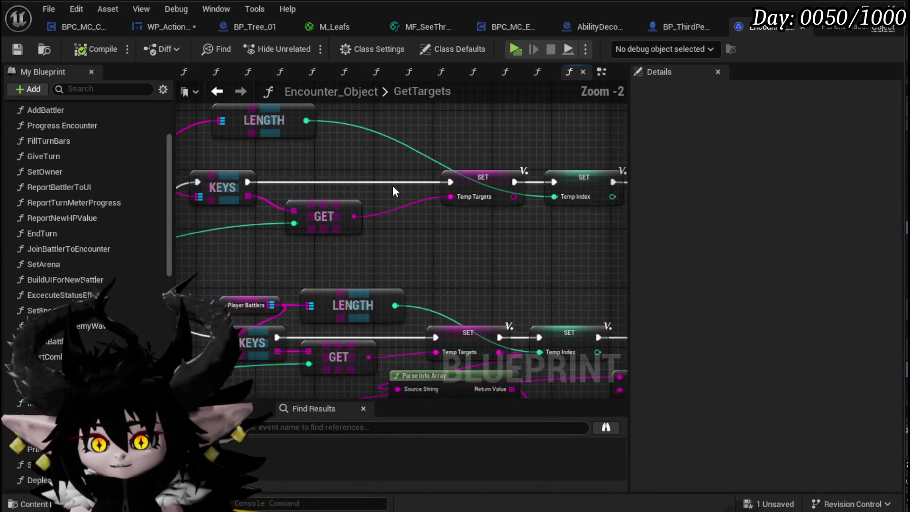
left_click_drag(258, 229, 282, 169)
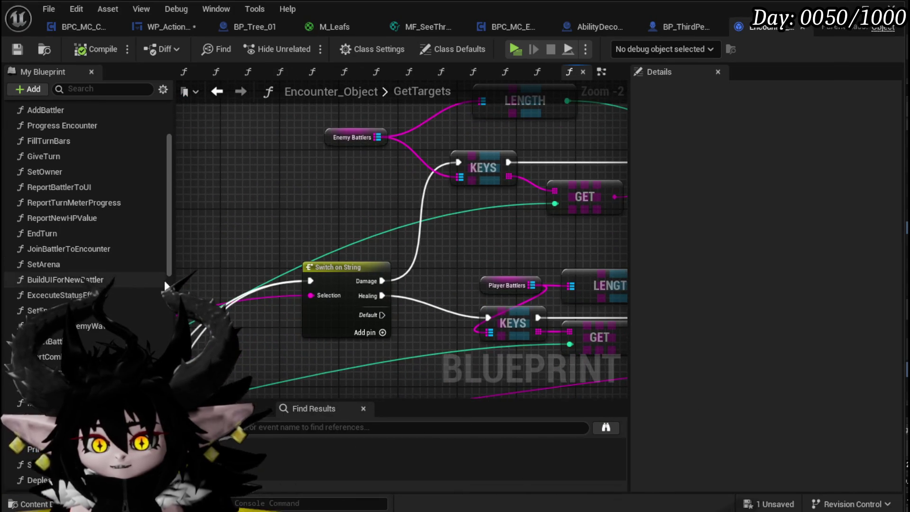
scroll(164, 280, "down", 1)
scroll(168, 272, "down", 10)
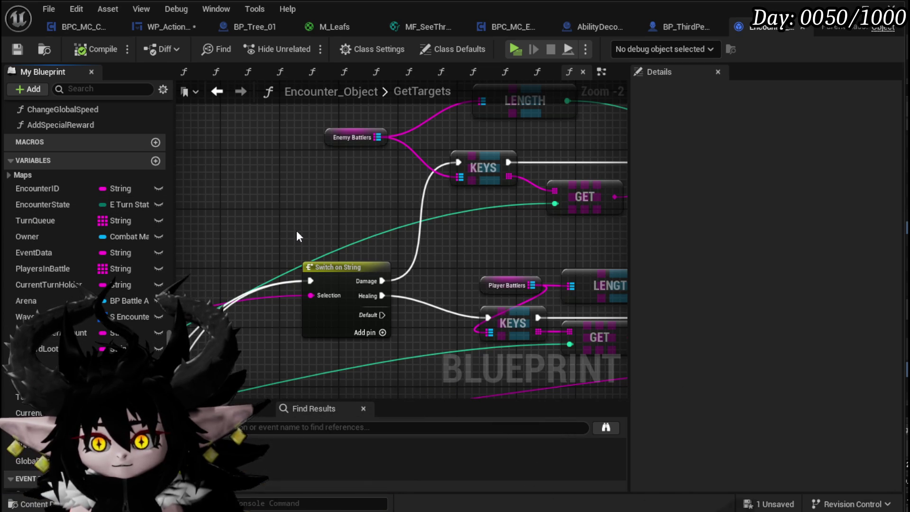
scroll(296, 231, "down", 4)
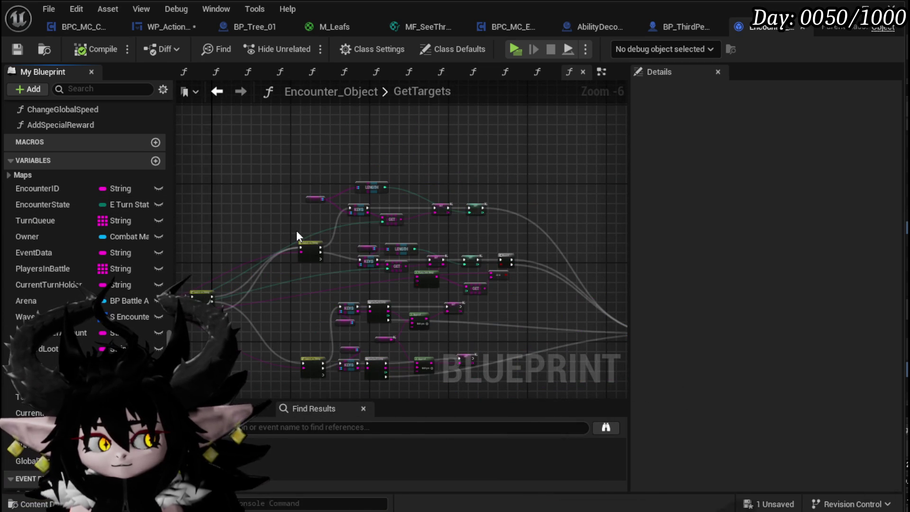
scroll(297, 232, "up", 3)
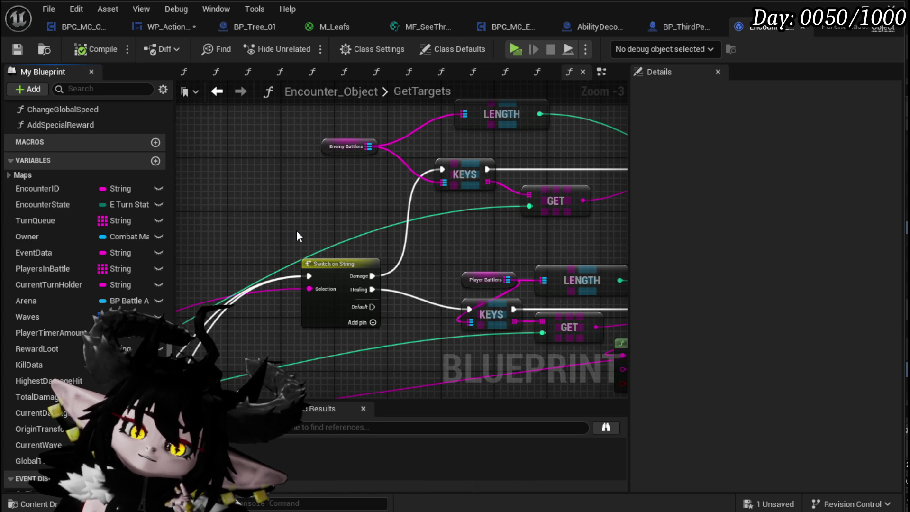
mouse_move(296, 230)
left_mouse_down()
mouse_move(247, 235)
mouse_move(327, 201)
left_mouse_up()
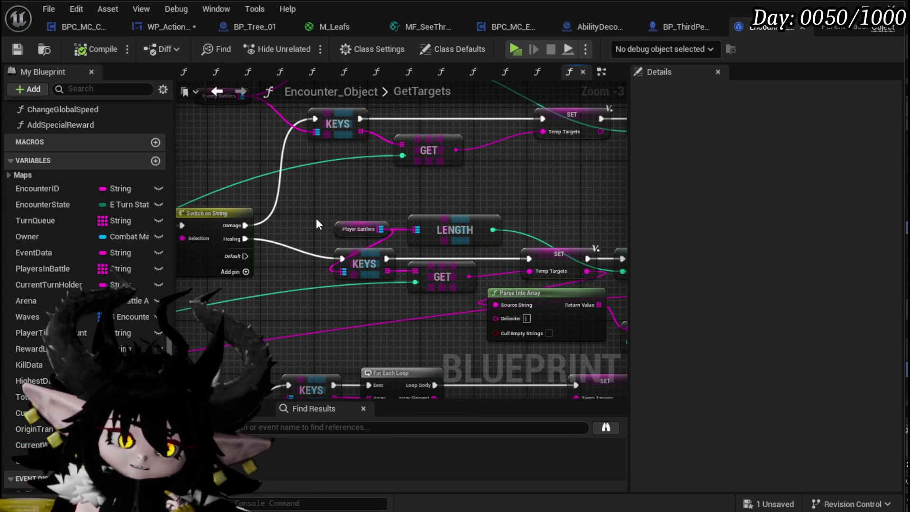
scroll(316, 225, "down", 2)
left_click_drag(314, 209, 292, 104)
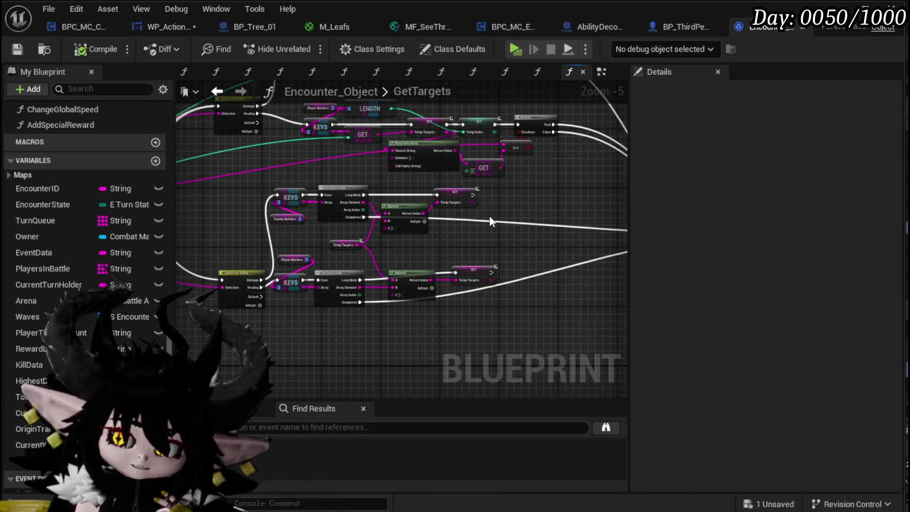
left_click_drag(488, 220, 237, 217)
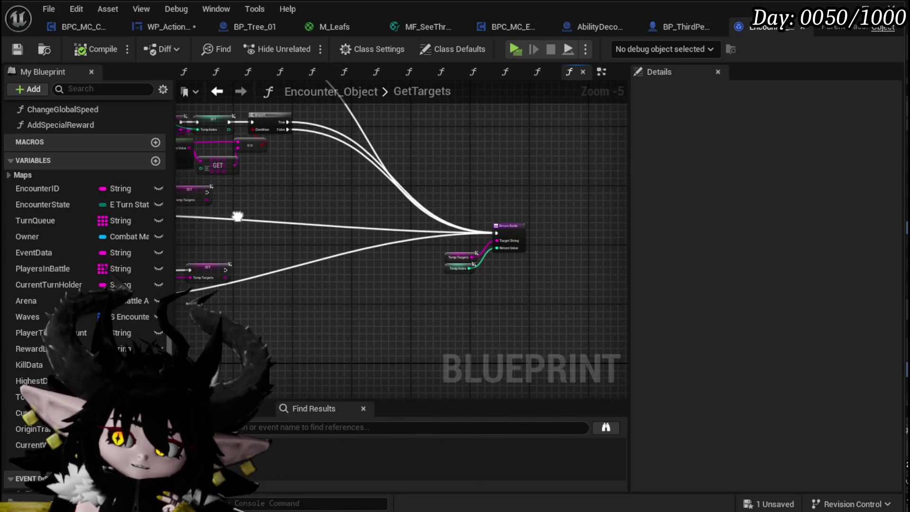
Step: Step back through the graph history, then switch to the WP_ActionSelection blueprint
left_click(18, 50)
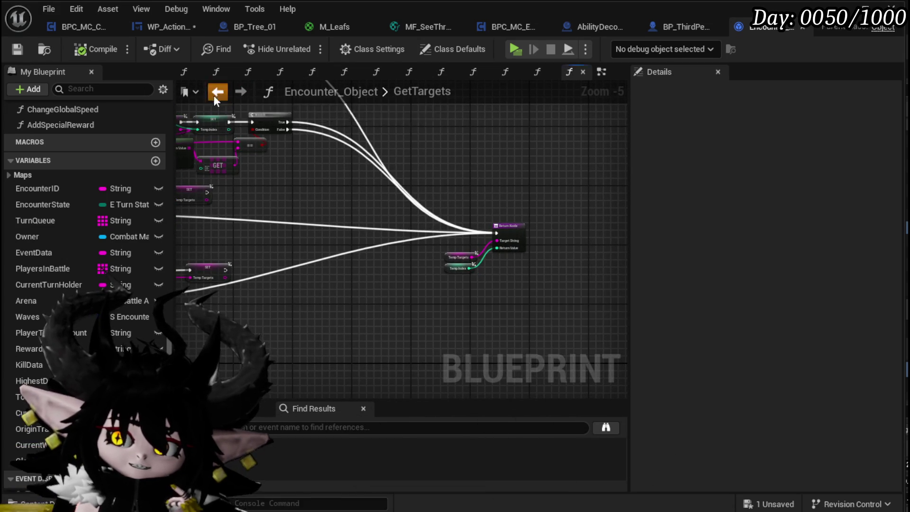
left_click(216, 92)
left_click(569, 72)
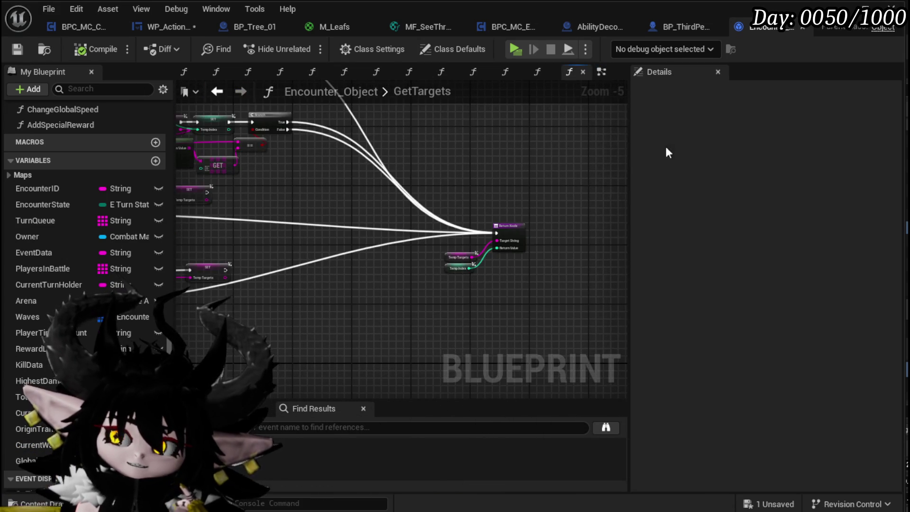
left_click(156, 27)
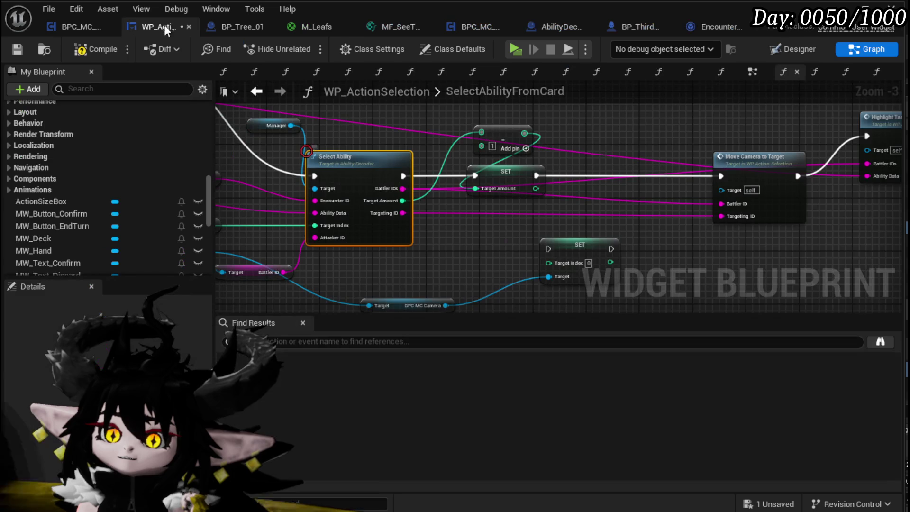
Step: Compile and save, then wire SET Target Index between Set Target Amount and Move Camera to Target
left_click(20, 47)
mouse_move(552, 192)
left_mouse_down()
mouse_move(440, 156)
mouse_move(453, 154)
mouse_move(416, 214)
mouse_move(521, 225)
left_mouse_up()
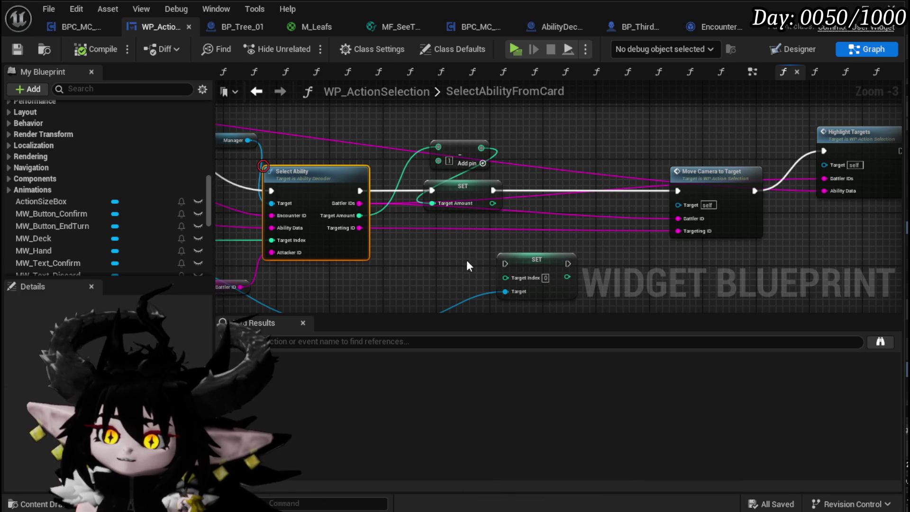
mouse_move(544, 263)
left_mouse_down()
mouse_move(576, 186)
mouse_move(593, 102)
left_mouse_up()
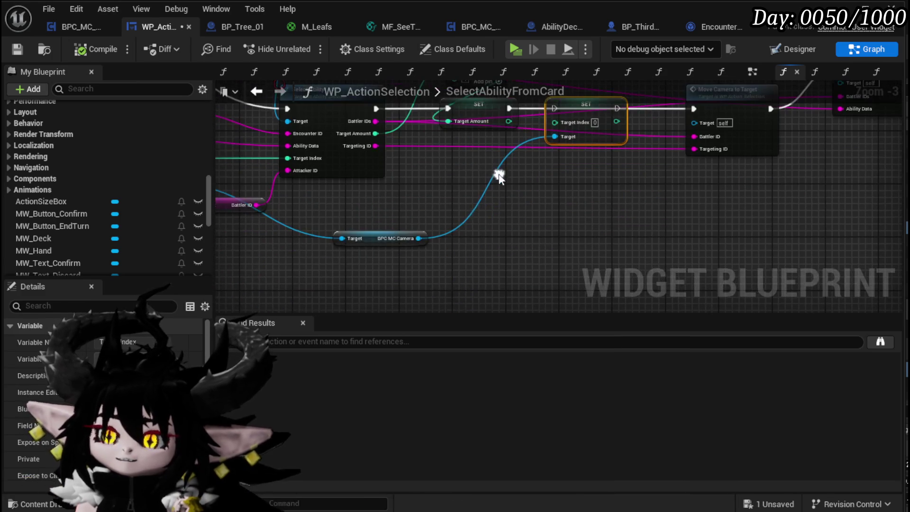
mouse_move(372, 244)
left_mouse_down()
mouse_move(591, 179)
mouse_move(565, 175)
mouse_move(411, 253)
left_mouse_up()
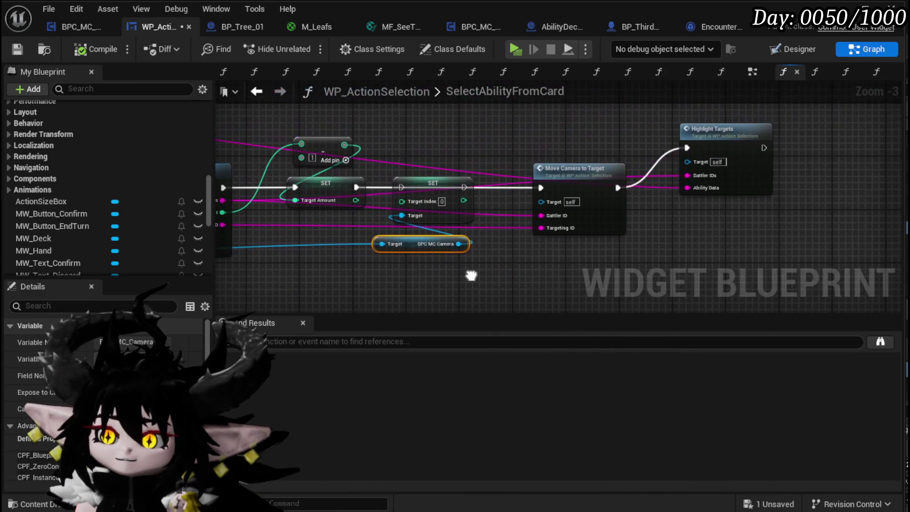
left_click_drag(357, 187, 403, 186)
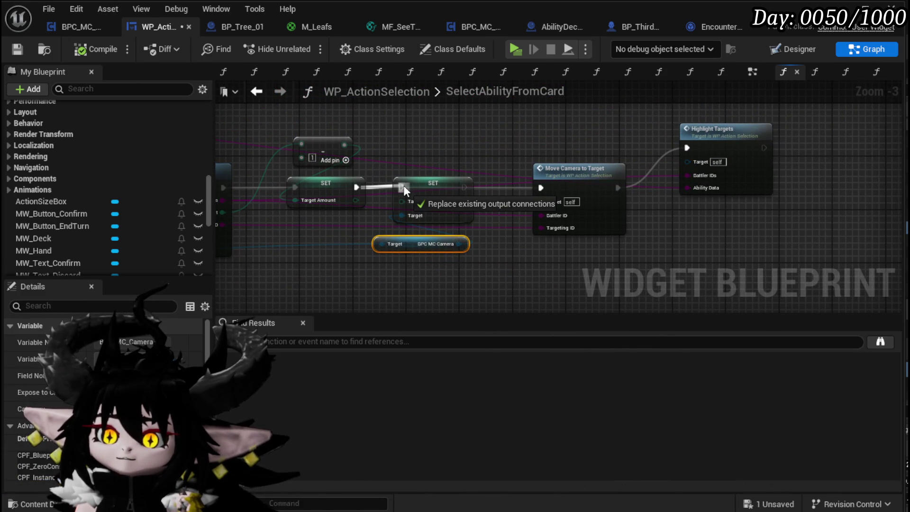
left_click_drag(403, 185, 498, 141)
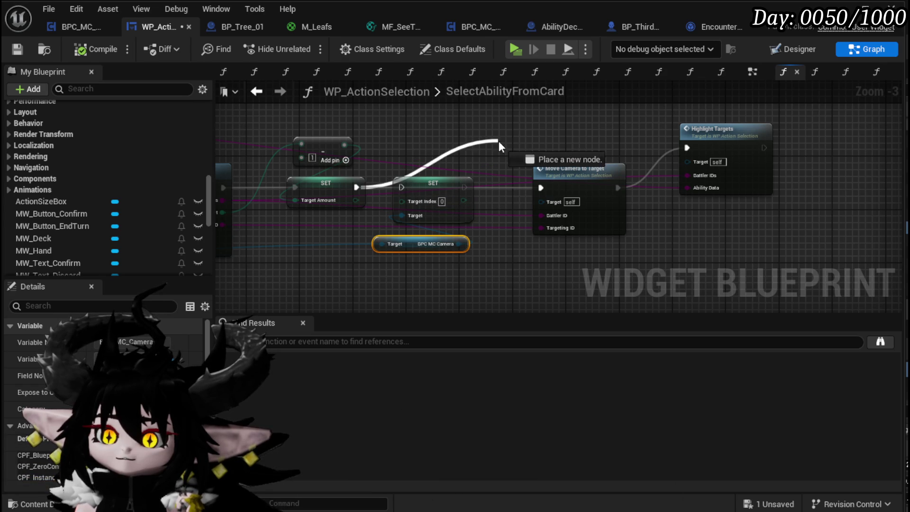
Step: Check Select Ability's Battler IDs connections and the Move Camera to Target node
left_click_drag(392, 151, 429, 133)
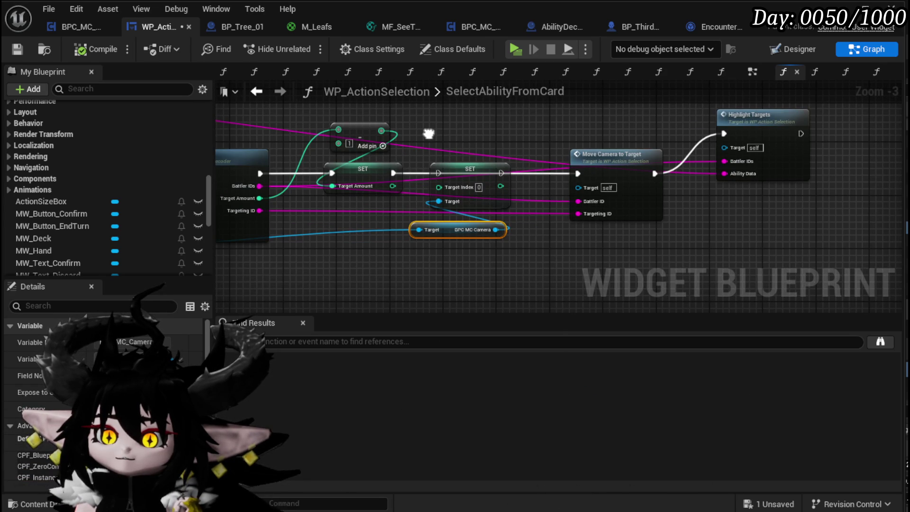
left_click_drag(428, 133, 545, 132)
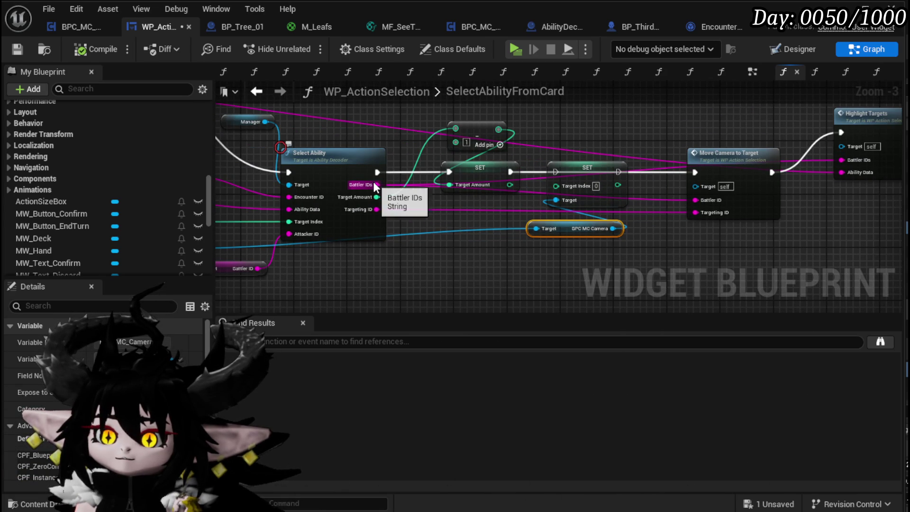
mouse_move(376, 187)
left_mouse_down()
mouse_move(450, 251)
mouse_move(402, 192)
mouse_move(502, 194)
left_mouse_up()
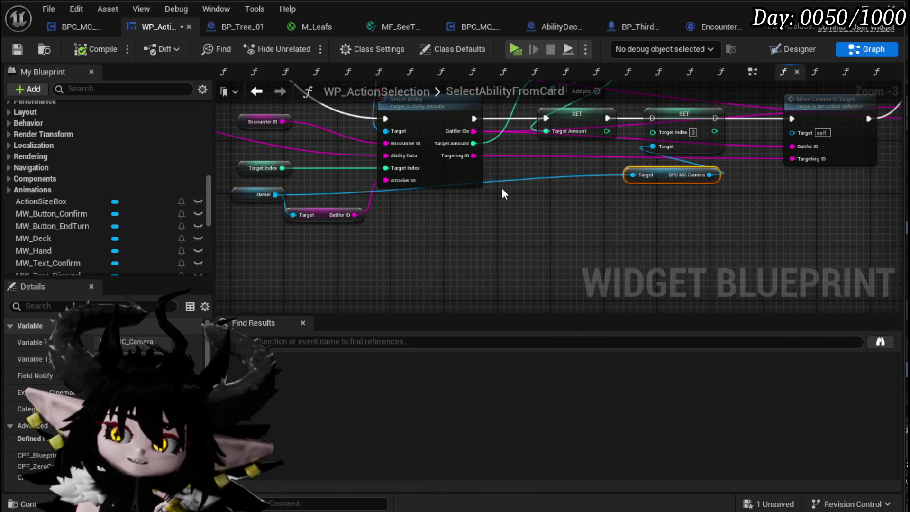
left_click_drag(501, 188, 385, 236)
Step: Open MoveCameraToTarget, inspect its SET Target Index node, then open the Camera Bus function
double_click(697, 151)
scroll(561, 183, "up", 4)
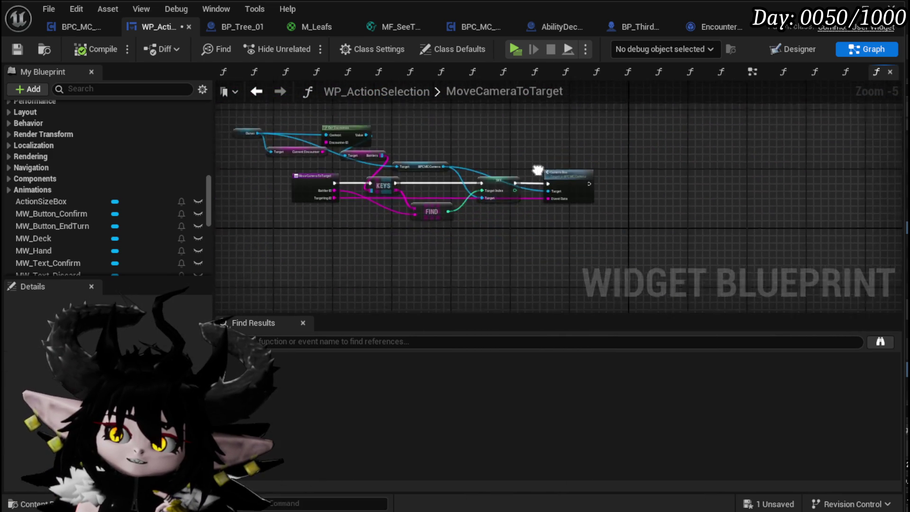
left_click_drag(589, 163, 701, 174)
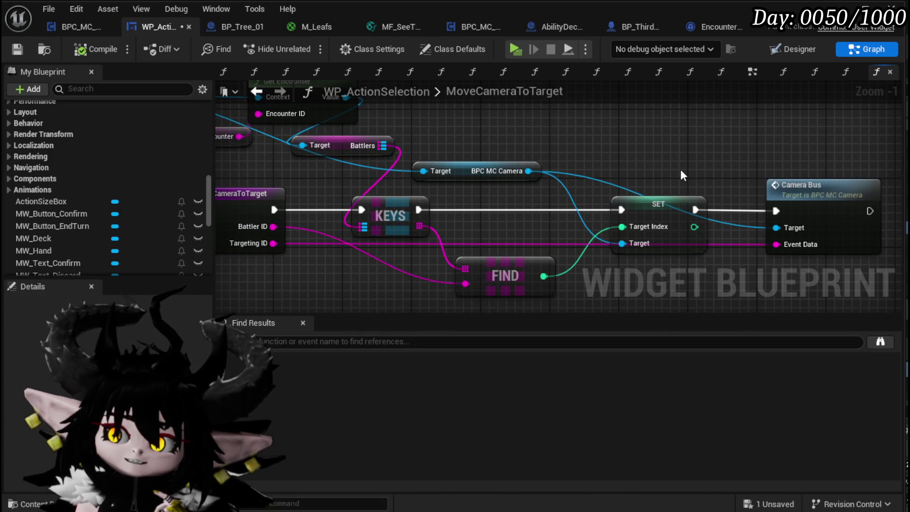
left_click(656, 203)
scroll(648, 166, "down", 2)
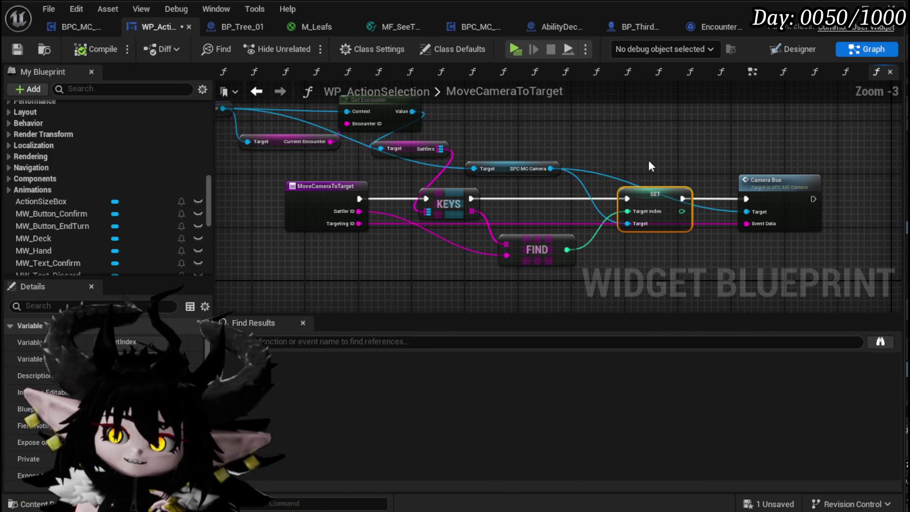
left_click(648, 161)
left_click_drag(671, 157, 707, 181)
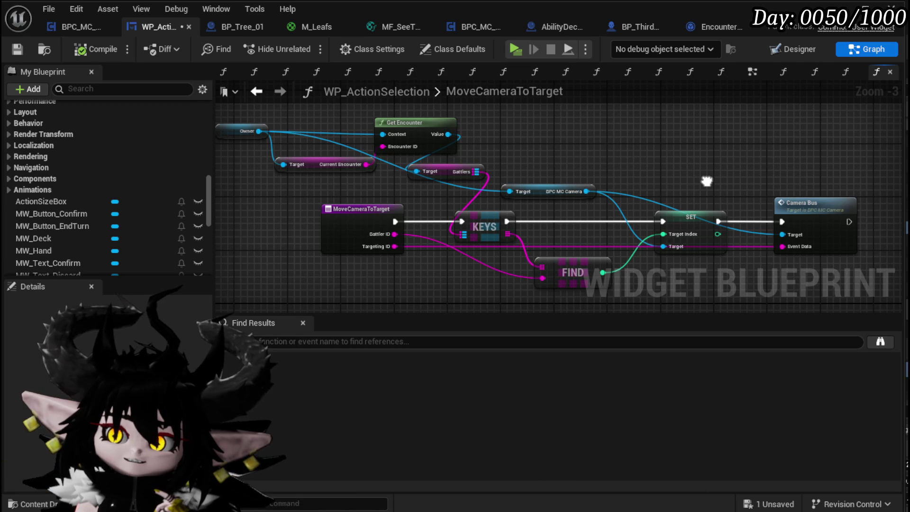
left_click_drag(706, 181, 706, 181)
double_click(799, 202)
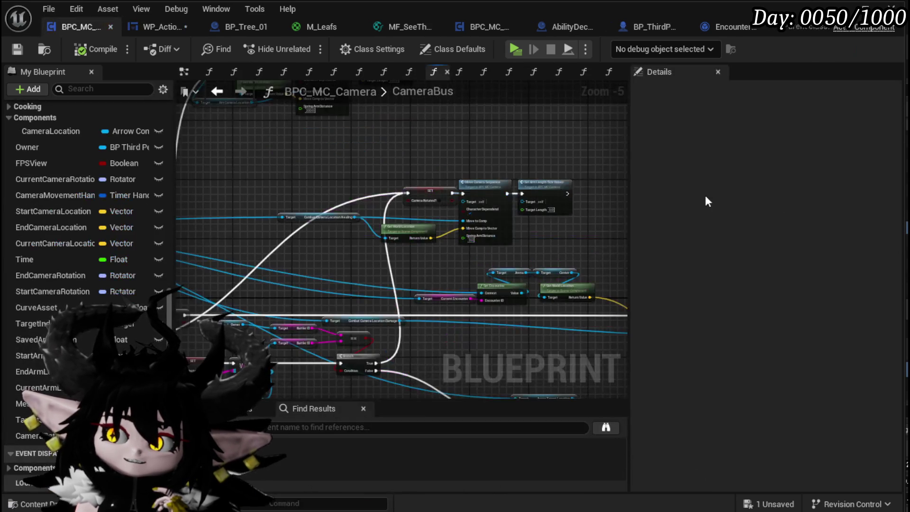
Step: Rearrange the GET, SET, VALUES and Target Index nodes in CameraBus
left_click_drag(478, 193, 423, 171)
scroll(365, 219, "up", 2)
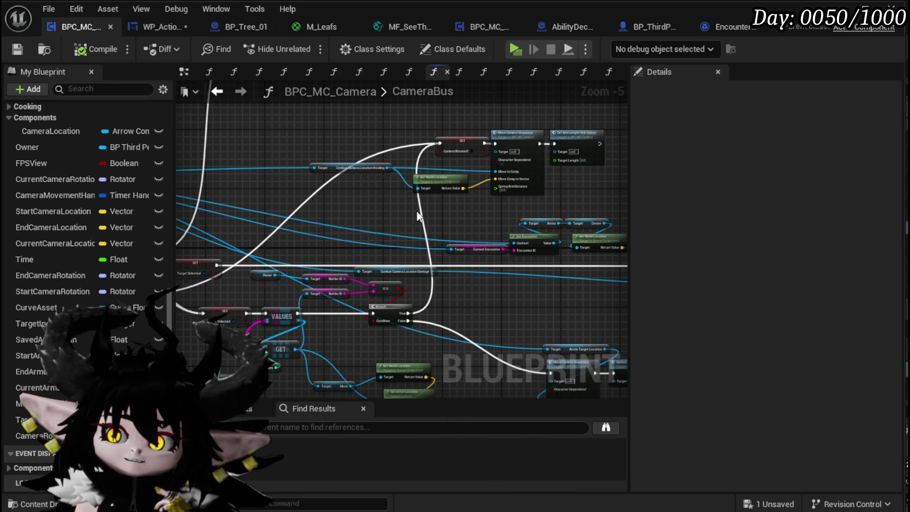
left_click_drag(418, 217, 424, 178)
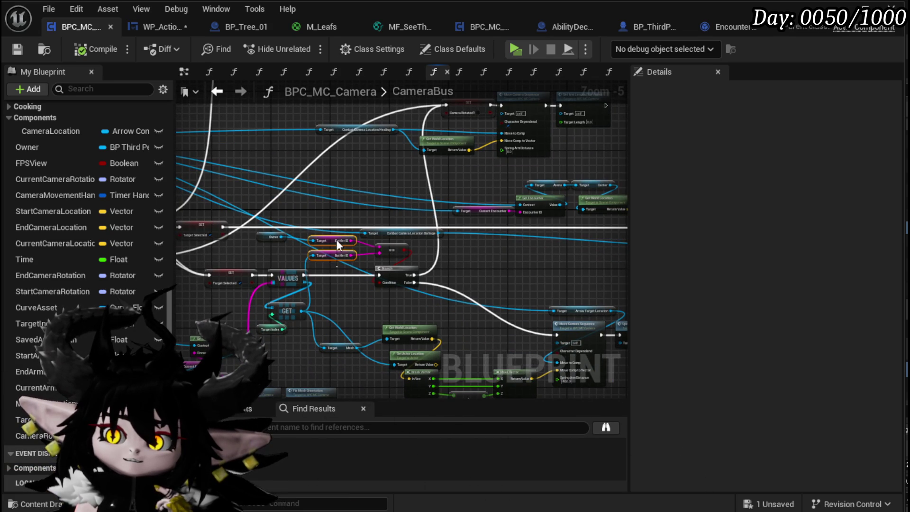
scroll(336, 240, "up", 3)
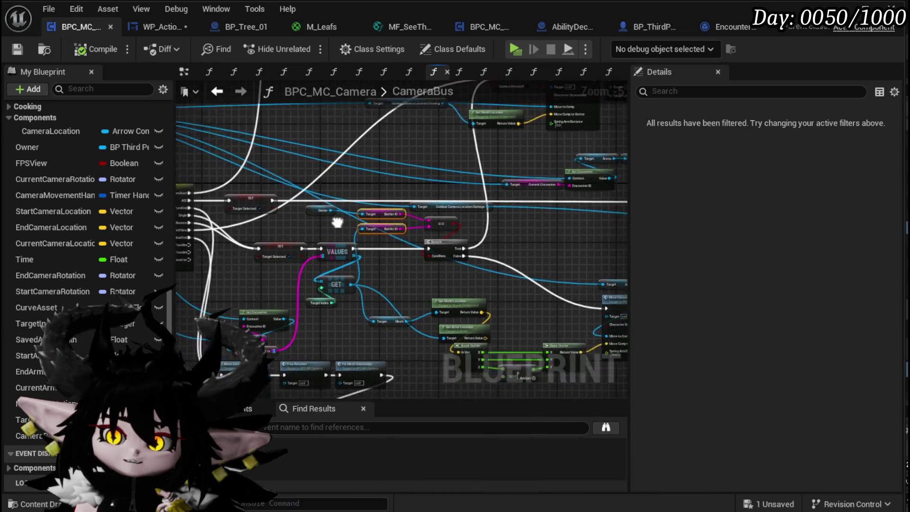
mouse_move(449, 287)
left_mouse_down()
mouse_move(505, 252)
mouse_move(464, 268)
left_mouse_up()
mouse_move(277, 199)
left_mouse_down()
mouse_move(405, 213)
mouse_move(448, 237)
mouse_move(407, 213)
left_mouse_up()
left_click_drag(473, 258, 450, 257)
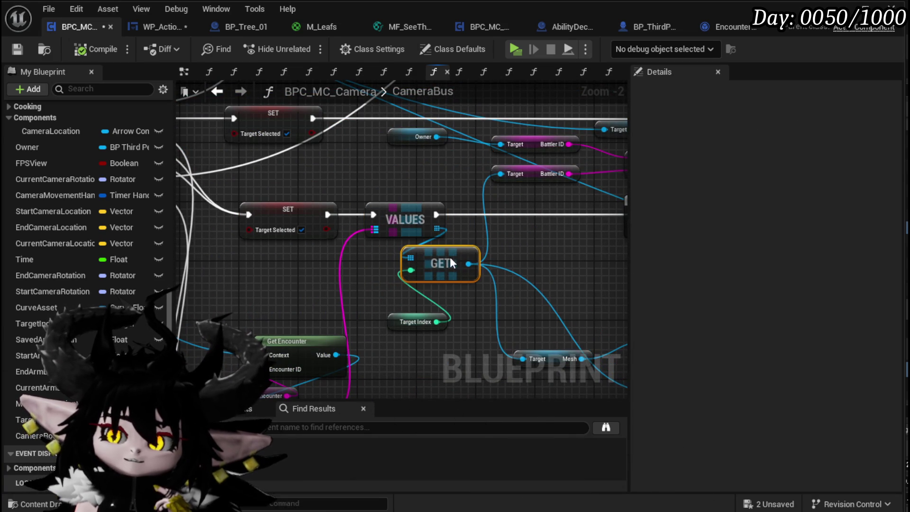
left_click_drag(409, 321, 357, 291)
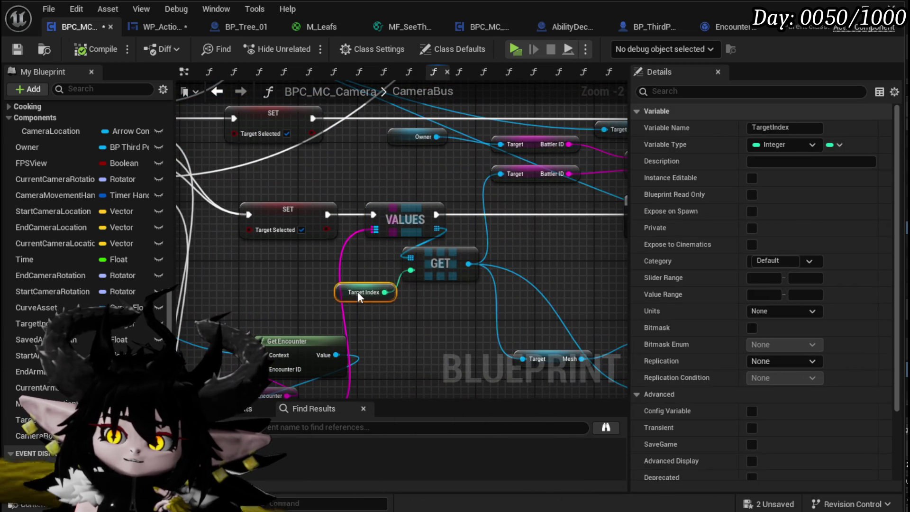
left_click(457, 247)
Step: Move the Get Encounter, Current Encounter and Battlers getter nodes up together
mouse_move(460, 250)
left_mouse_down()
mouse_move(475, 111)
mouse_move(463, 258)
left_mouse_up()
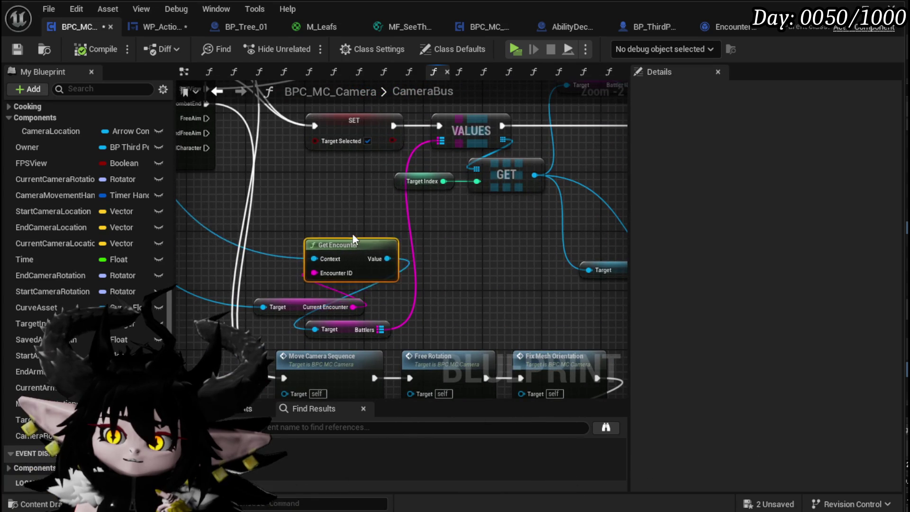
left_click_drag(357, 252, 305, 208)
left_click_drag(283, 302, 223, 271)
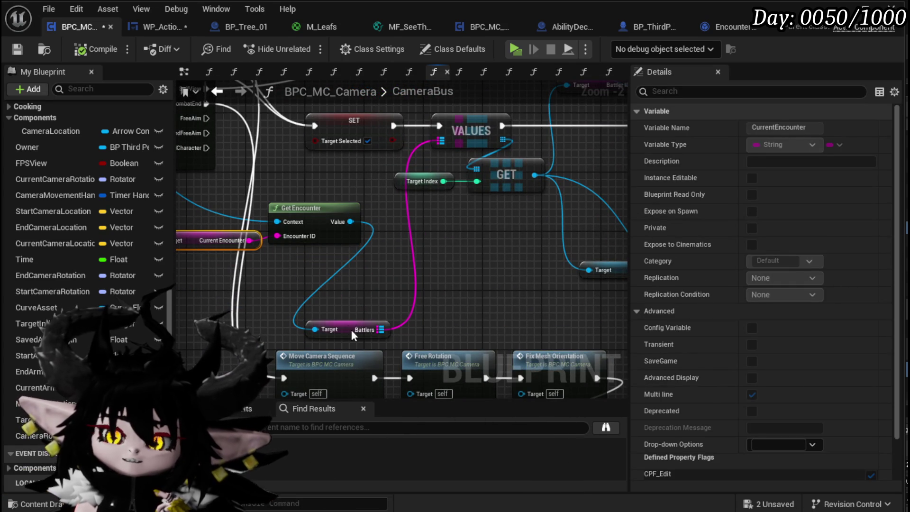
left_click_drag(351, 329, 411, 240)
left_click_drag(490, 257, 387, 340)
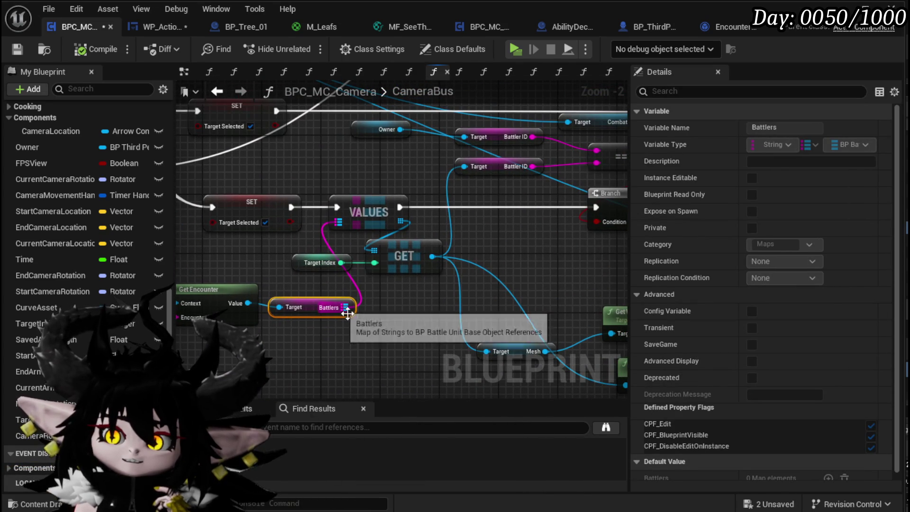
scroll(350, 266, "down", 1)
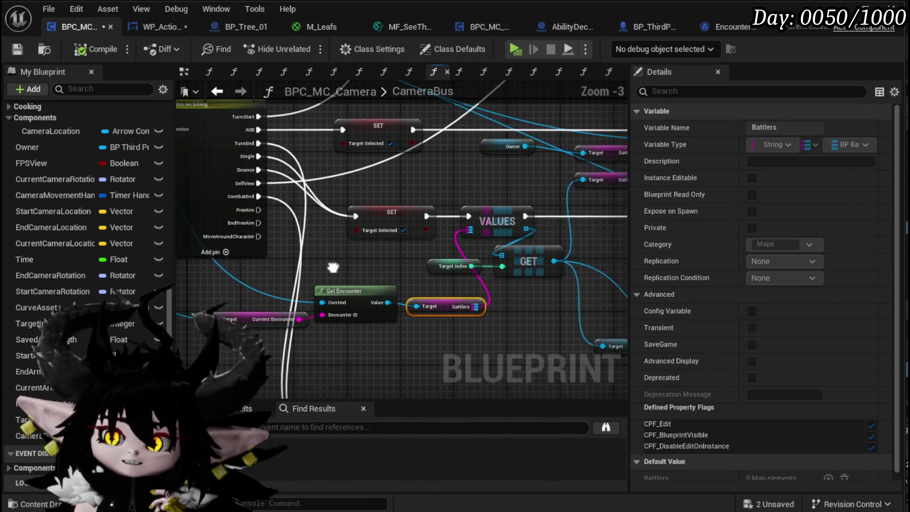
Step: Compile and save BPC_MC_Camera, then save WP_ActionSelection
left_click(89, 47)
left_click(17, 49)
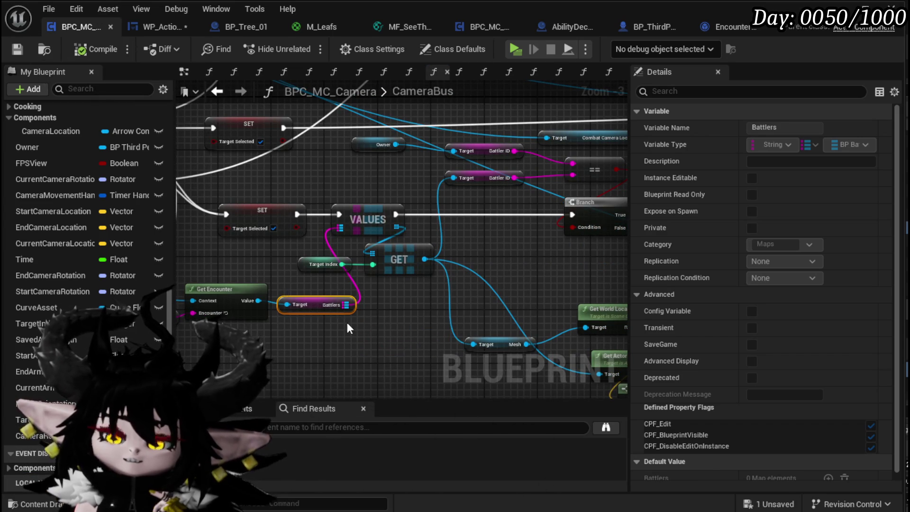
mouse_move(316, 311)
left_mouse_down()
mouse_move(403, 282)
mouse_move(593, 119)
mouse_move(432, 365)
mouse_move(277, 311)
mouse_move(361, 314)
left_mouse_up()
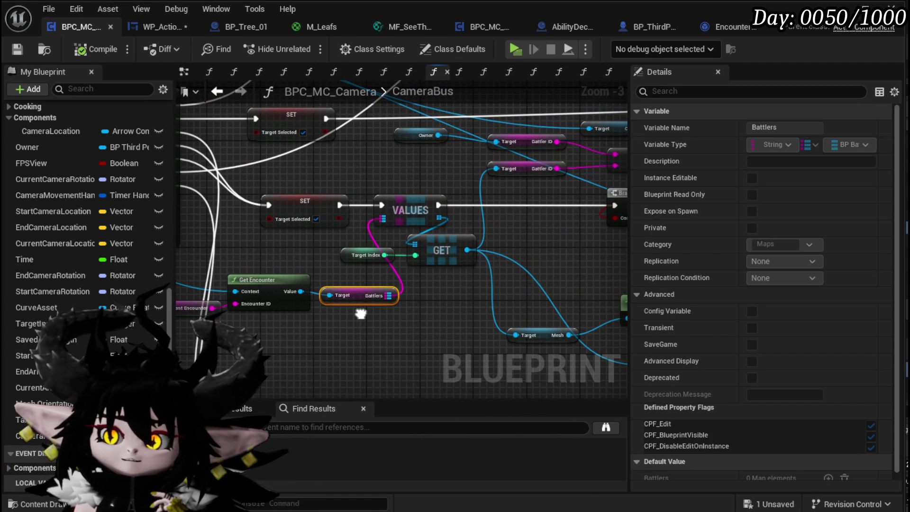
left_click(153, 29)
left_click(17, 48)
Step: Try wiring Battler ID into Camera Bus, then add a string input on the CameraBus entry
left_click_drag(408, 268, 315, 256)
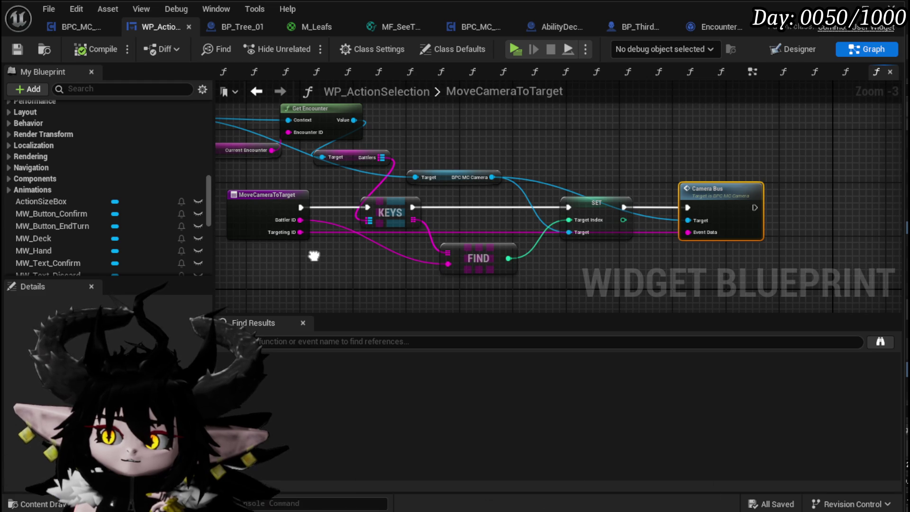
left_click_drag(314, 256, 311, 254)
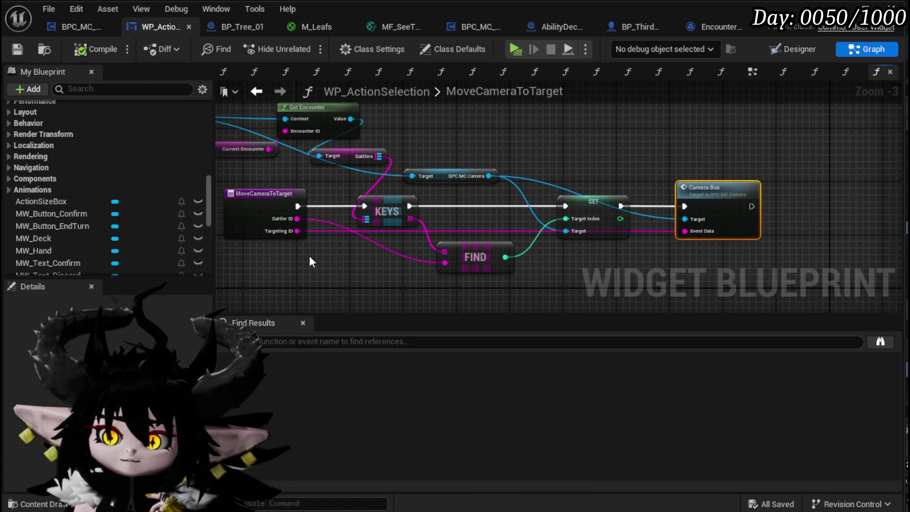
mouse_move(297, 219)
left_mouse_down()
mouse_move(739, 201)
mouse_move(727, 212)
left_mouse_up()
left_click(618, 157)
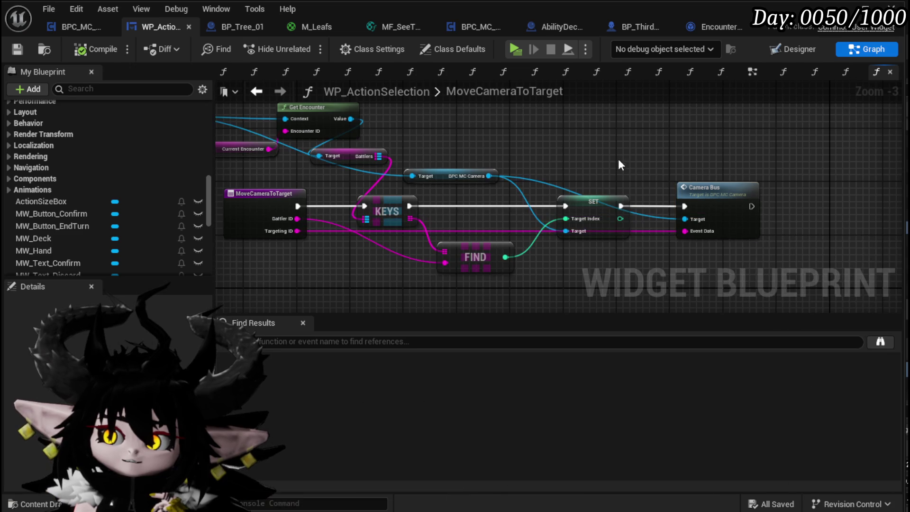
double_click(720, 188)
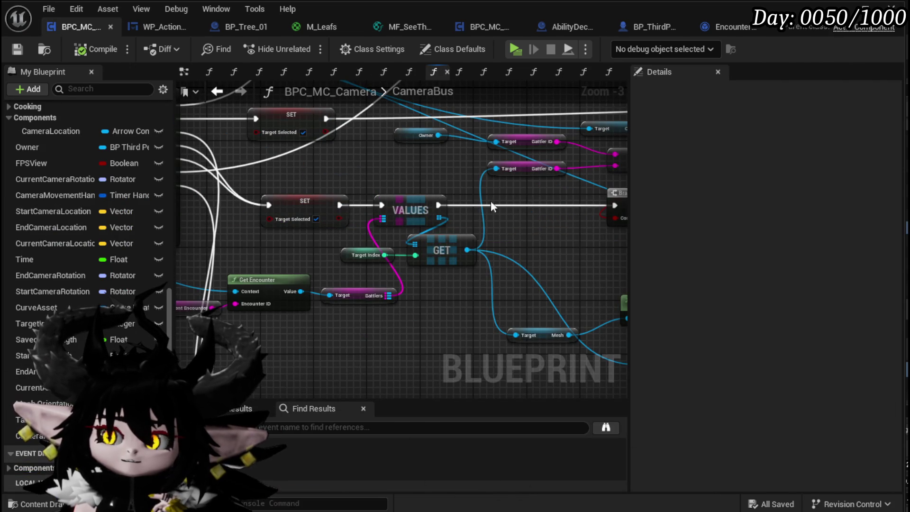
left_click_drag(503, 196, 372, 227)
mouse_move(483, 197)
left_mouse_down()
mouse_move(174, 187)
mouse_move(308, 208)
left_mouse_up()
left_click_drag(260, 145, 260, 147)
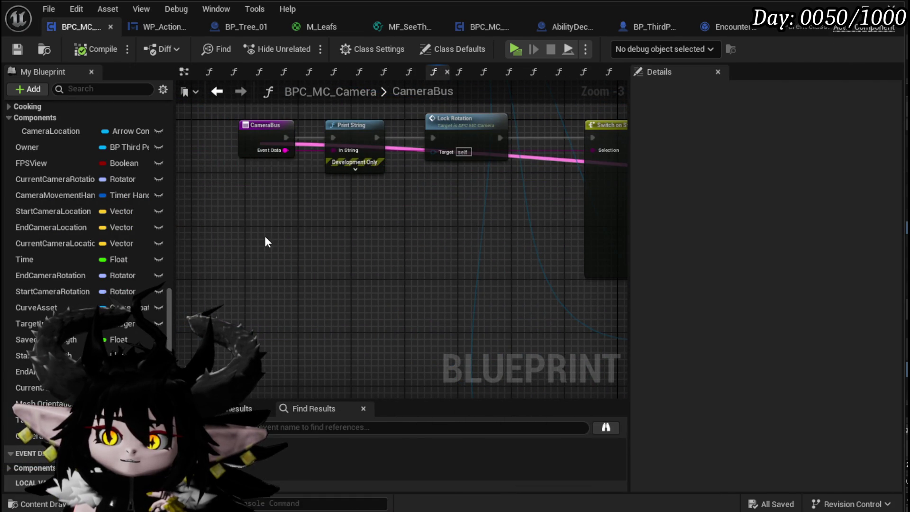
Step: Name the new CameraBus string input BattlerID and save the camera blueprint
left_click(259, 161)
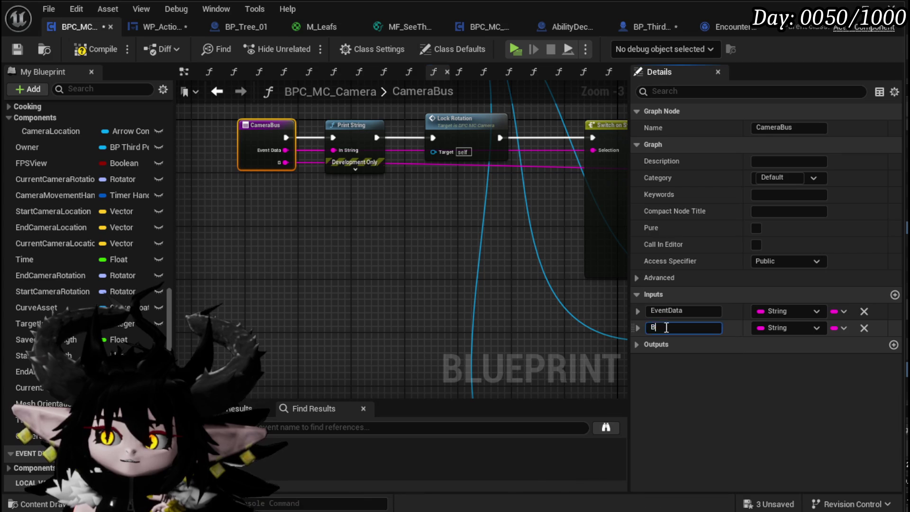
type("Bat")
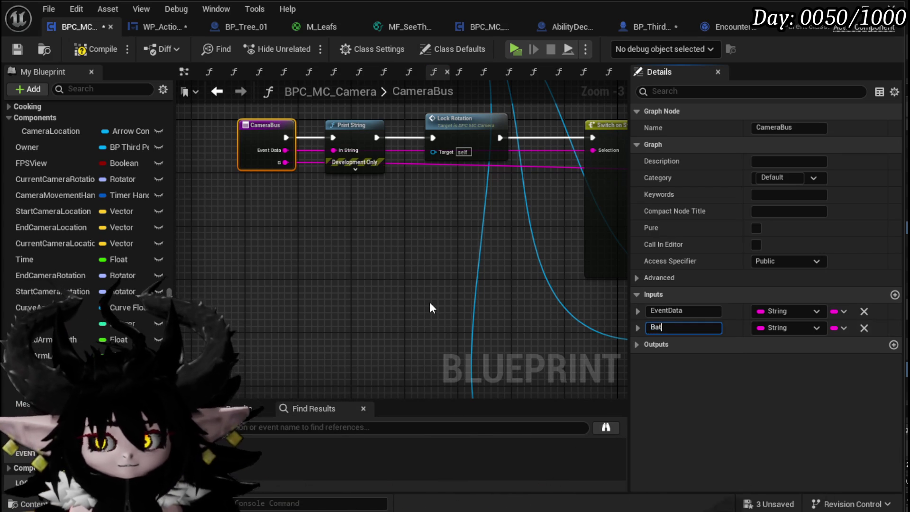
type("tlerID")
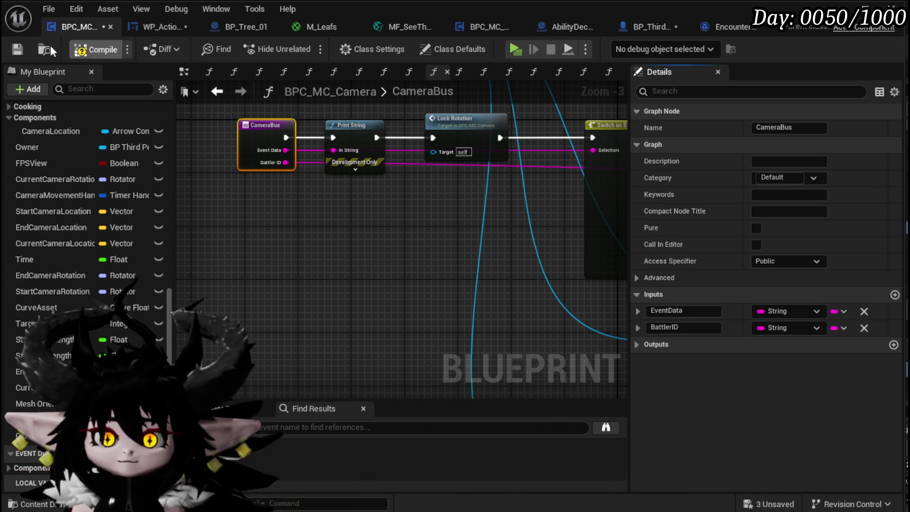
left_click(18, 47)
Step: In WP_ActionSelection, wire Battler ID and execution from MoveCameraToTarget into Camera Bus
left_click(154, 27)
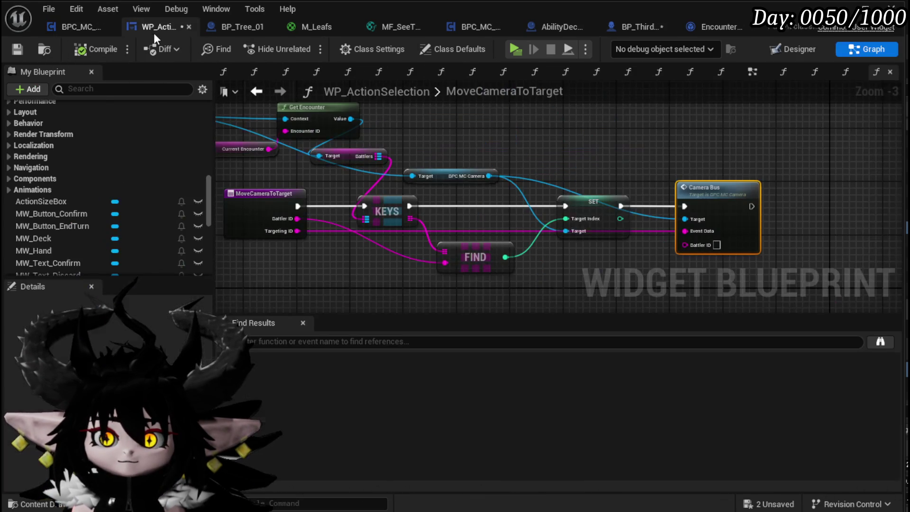
mouse_move(297, 218)
left_mouse_down()
mouse_move(724, 255)
mouse_move(692, 244)
left_mouse_up()
left_click_drag(355, 285, 537, 164)
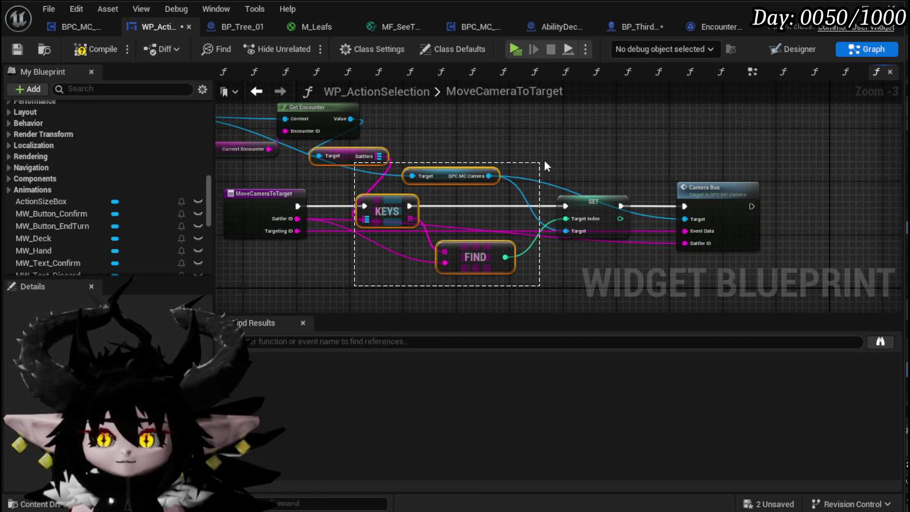
scroll(319, 206, "up", 2)
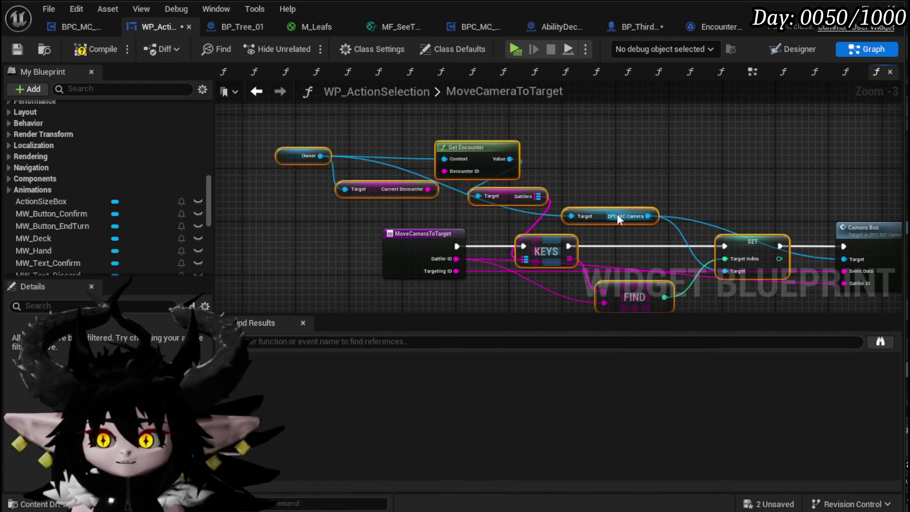
scroll(531, 260, "down", 2)
left_click_drag(531, 259, 521, 150)
mouse_move(341, 204)
left_mouse_down()
mouse_move(702, 213)
mouse_move(731, 204)
left_mouse_up()
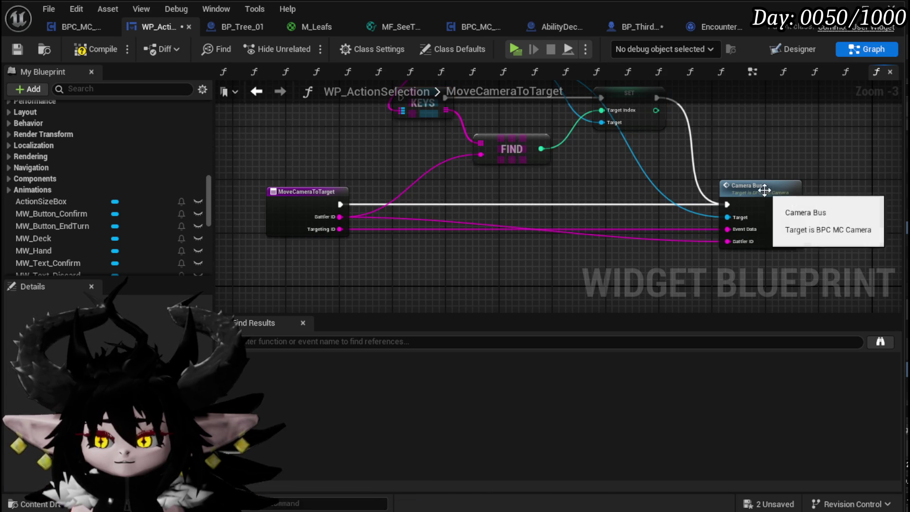
double_click(738, 206)
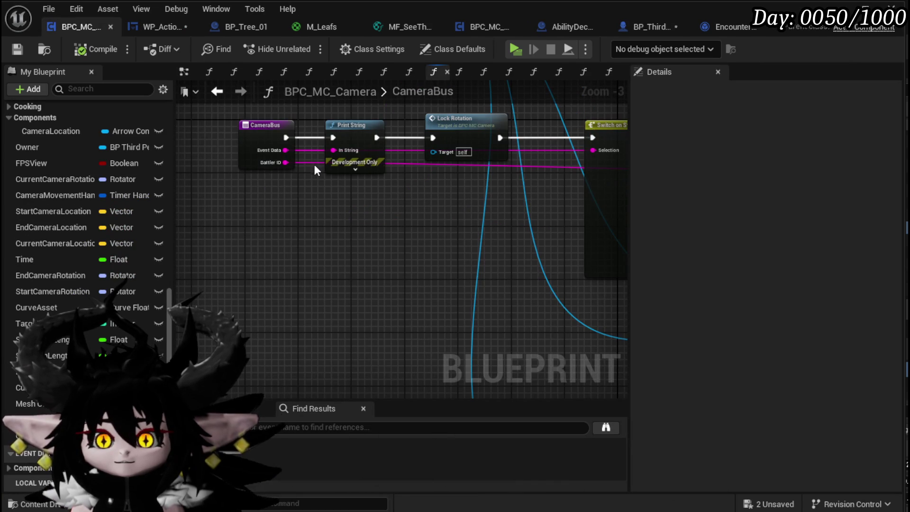
Step: Delete the extra BattlerID getter node in the camera blueprint
mouse_move(458, 204)
left_mouse_down()
mouse_move(248, 216)
mouse_move(203, 229)
left_mouse_up()
mouse_move(437, 230)
left_mouse_down()
mouse_move(250, 229)
mouse_move(395, 217)
left_mouse_up()
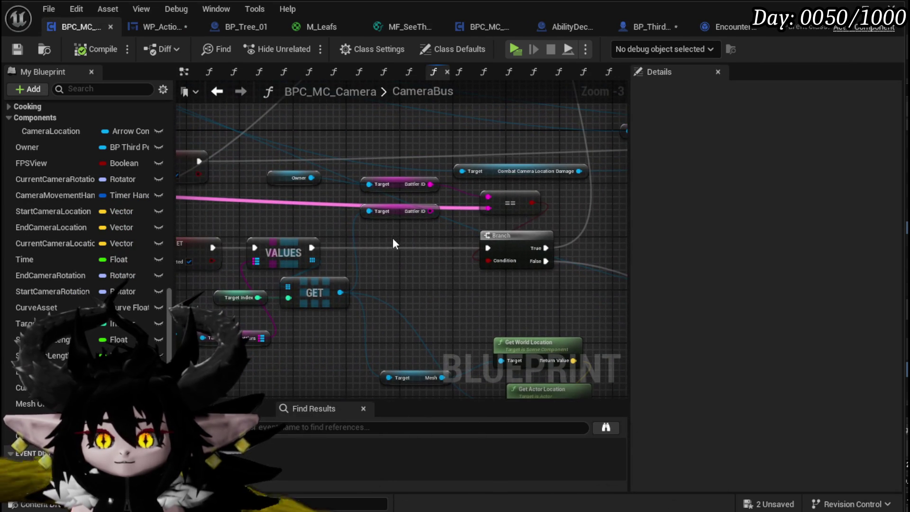
left_click(396, 211)
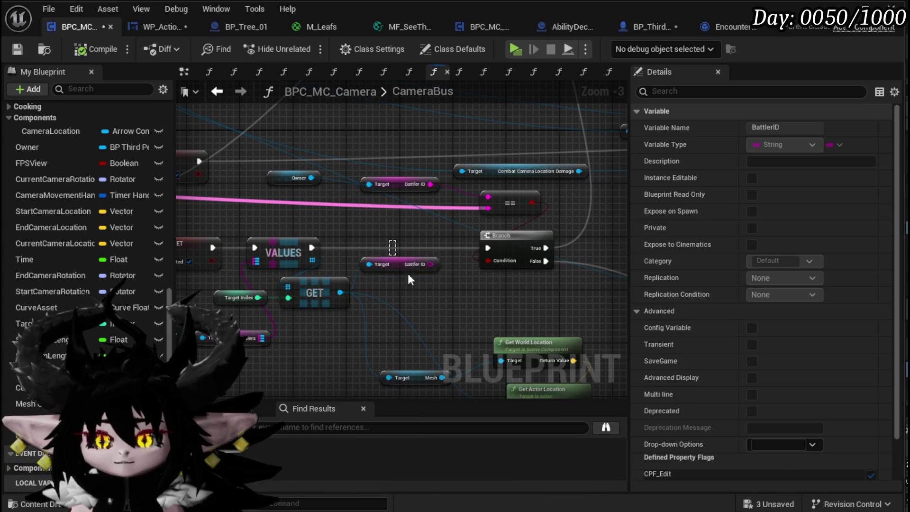
key("Delete")
scroll(379, 237, "down", 2)
scroll(394, 232, "up", 2)
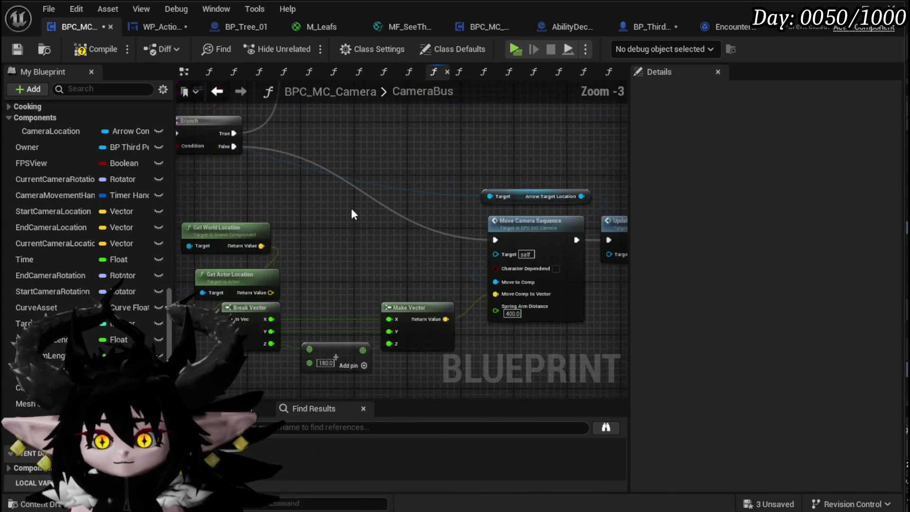
Step: Replace the VALUES/GET lookup with a Find node on the Battlers map, deleting the old nodes
left_click_drag(360, 228, 490, 246)
mouse_move(340, 207)
left_mouse_down()
mouse_move(351, 284)
mouse_move(458, 275)
left_mouse_up()
type("Fin")
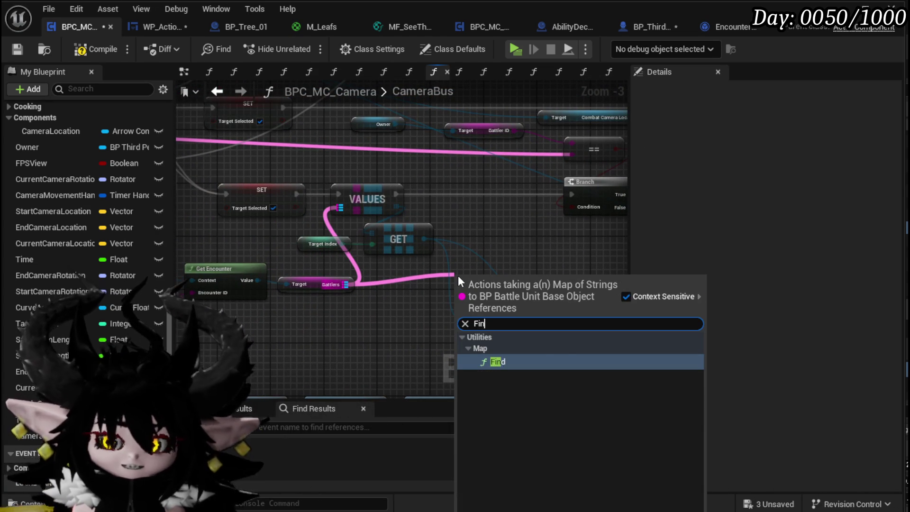
key("Return")
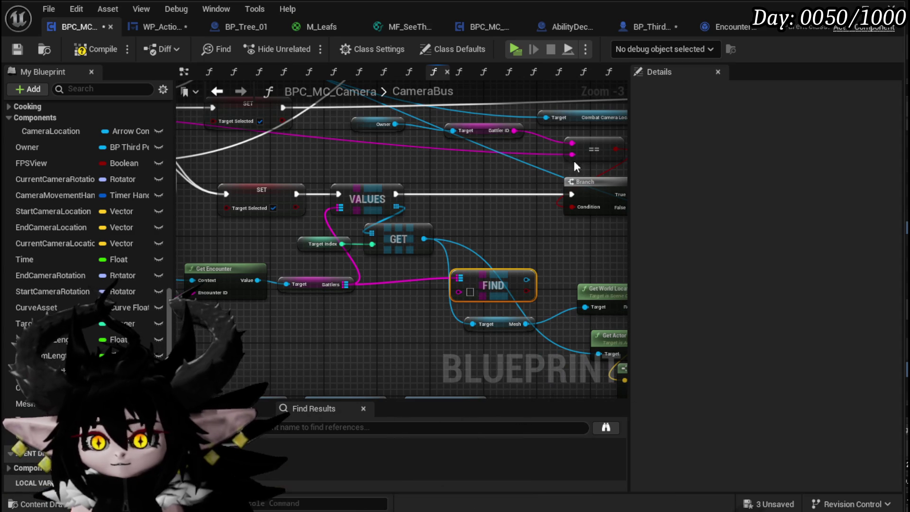
left_click_drag(479, 269, 363, 241)
mouse_move(310, 210)
left_mouse_down()
mouse_move(336, 243)
mouse_move(297, 221)
mouse_move(567, 226)
left_mouse_up()
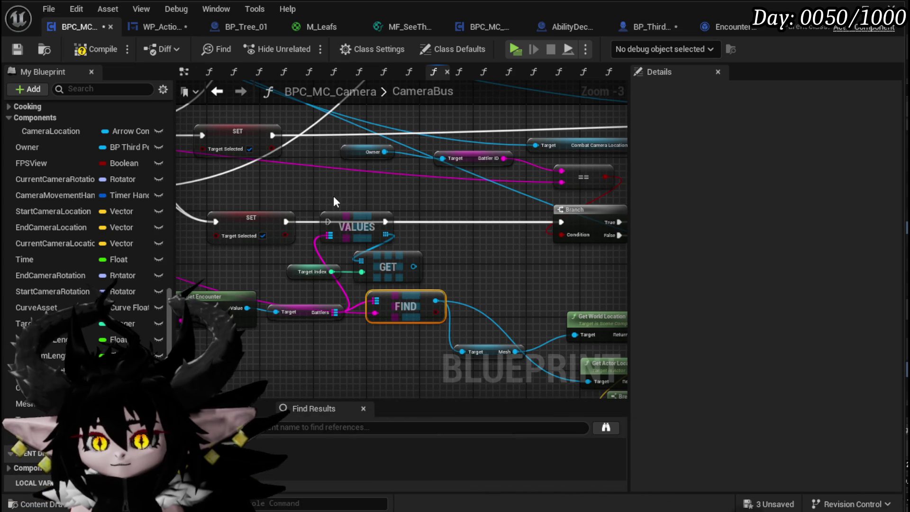
key("Delete")
Step: Compile BPC_MC_Camera and return to WP_ActionSelection's MoveCameraToTarget graph
scroll(359, 261, "down", 2)
mouse_move(359, 261)
left_mouse_down()
mouse_move(365, 209)
mouse_move(302, 151)
mouse_move(226, 333)
mouse_move(97, 291)
mouse_move(296, 254)
mouse_move(589, 270)
mouse_move(335, 246)
left_mouse_up()
left_click(83, 48)
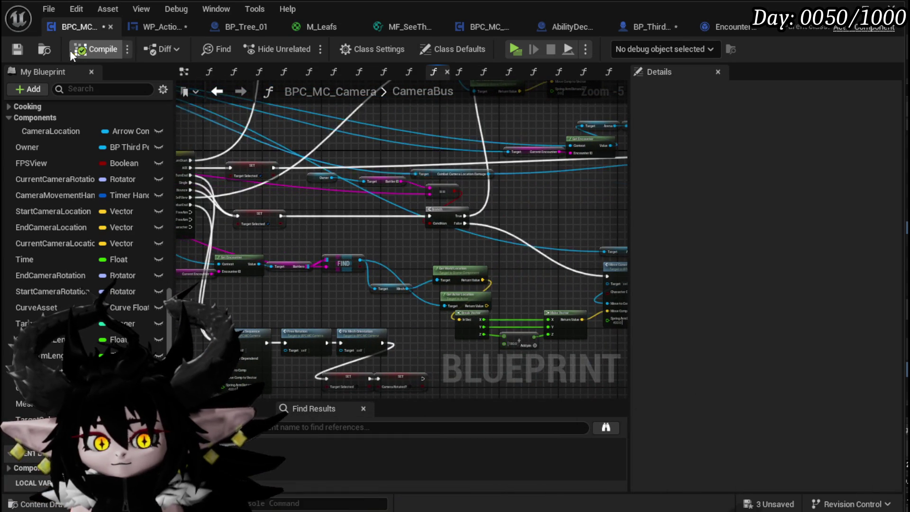
left_click(158, 33)
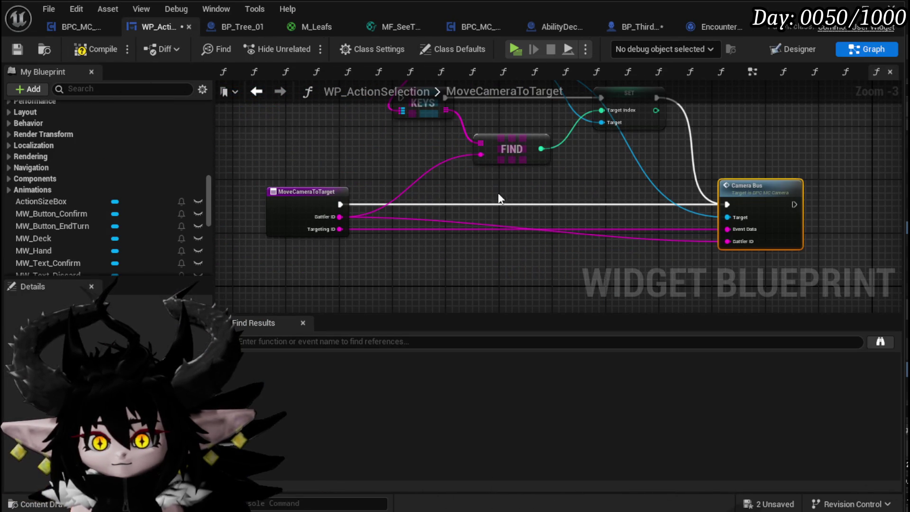
Step: In SelectAbilityFromCard, delete the camera SET node and getter, shift Move Camera to Target left, and compile
left_click(258, 92)
left_click_drag(714, 165, 706, 164)
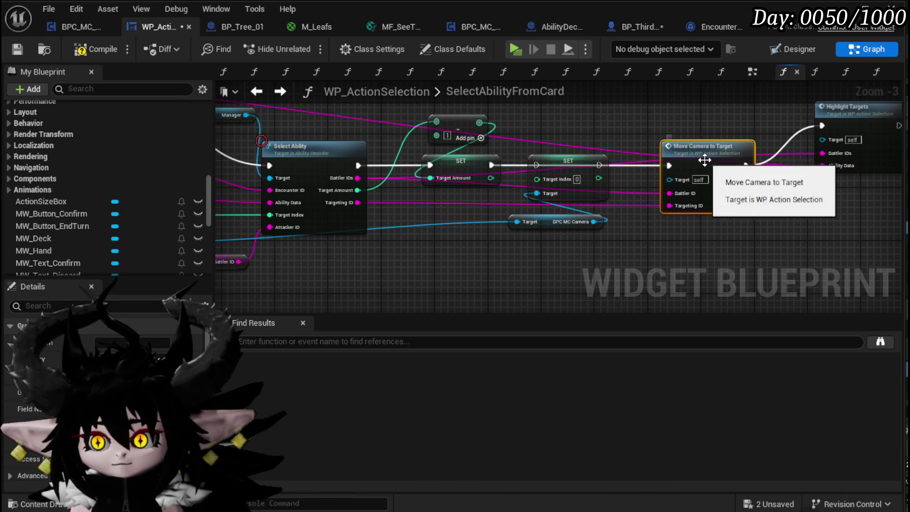
left_click_drag(584, 161, 583, 161)
key("Delete")
left_click_drag(700, 165, 592, 158)
left_click(90, 49)
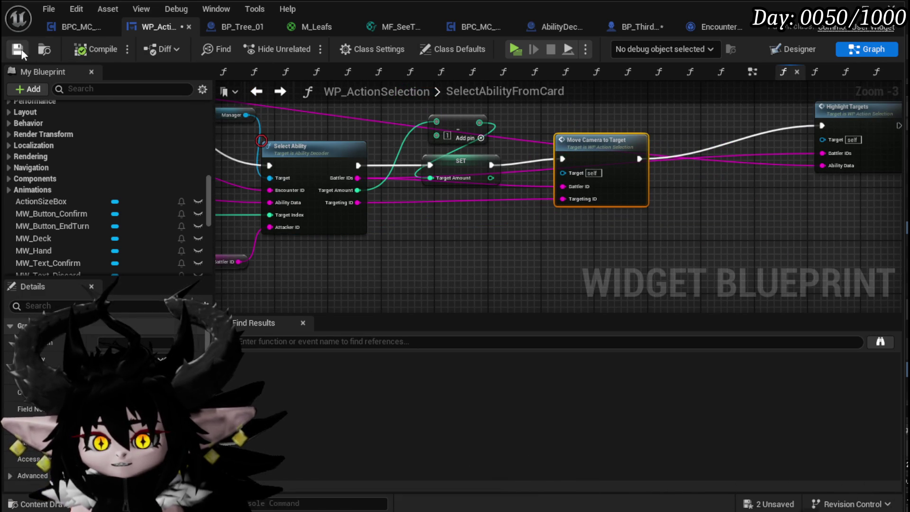
scroll(484, 219, "down", 2)
left_click_drag(485, 218, 559, 187)
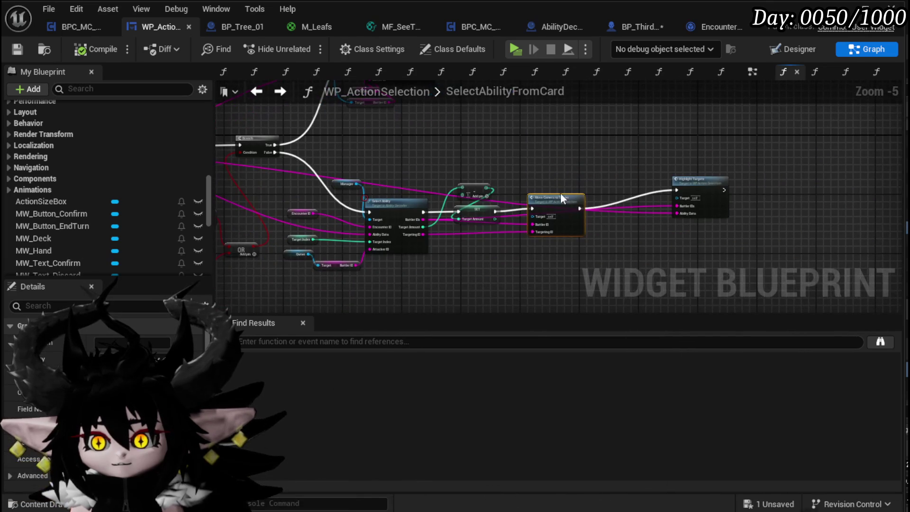
scroll(79, 122, "up", 5)
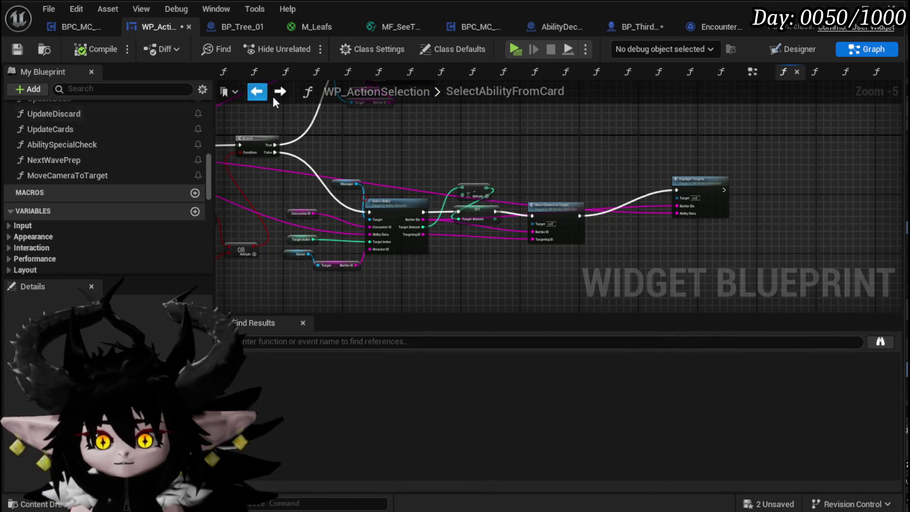
Step: Inspect the Battler IDs wiring into Move Camera to Target in the widget's EventGraph
left_click(752, 71)
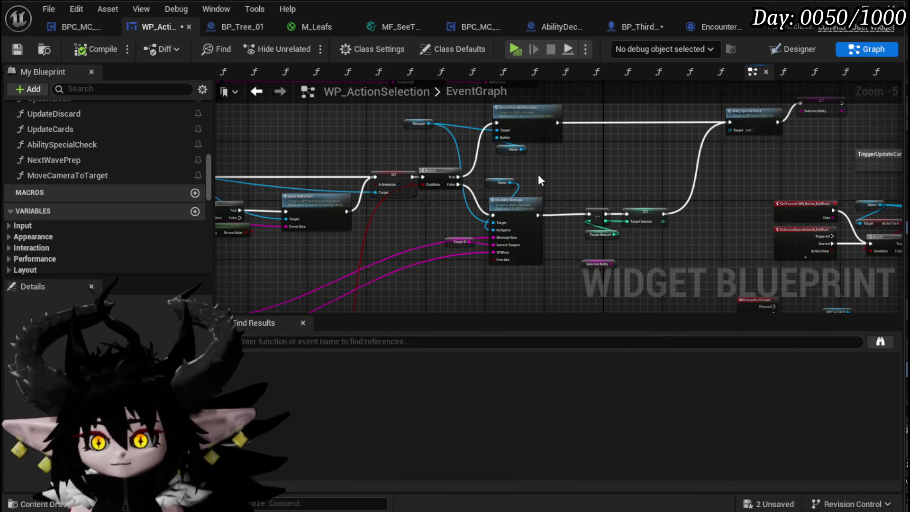
scroll(542, 172, "up", 2)
scroll(529, 254, "up", 2)
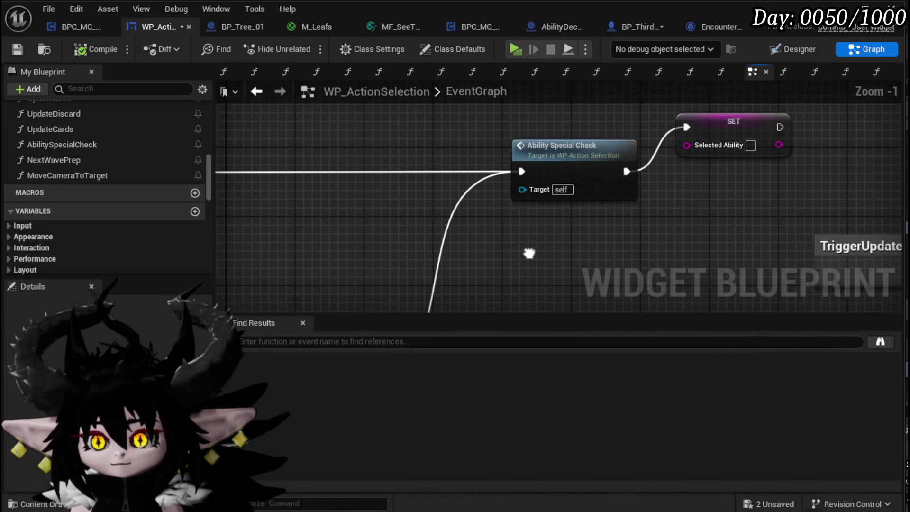
scroll(536, 197, "down", 4)
mouse_move(537, 197)
left_mouse_down()
mouse_move(579, 188)
mouse_move(615, 296)
left_mouse_up()
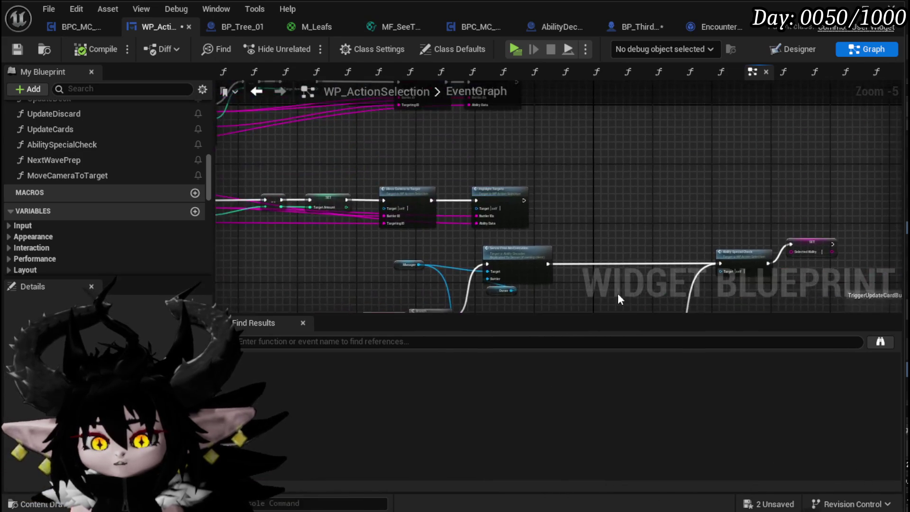
scroll(468, 197, "up", 3)
mouse_move(412, 131)
left_mouse_down()
mouse_move(528, 203)
mouse_move(538, 153)
left_mouse_up()
left_click(562, 223)
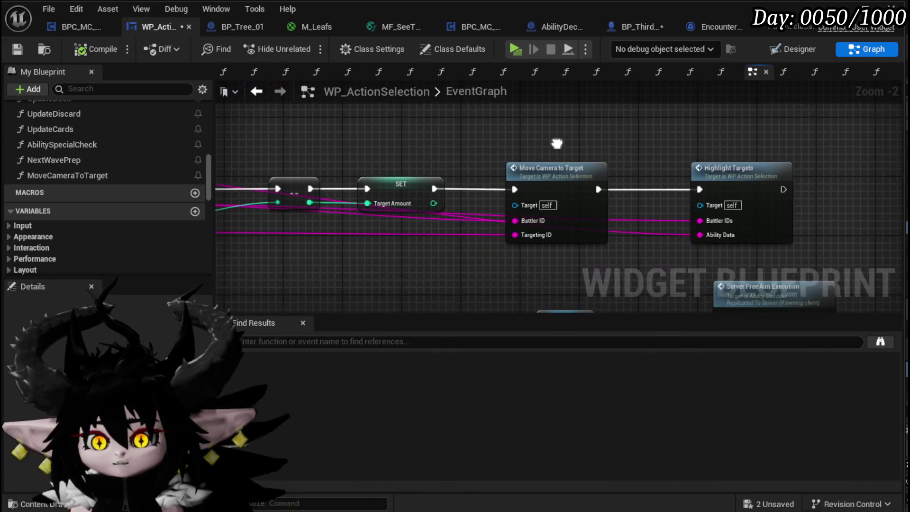
mouse_move(562, 222)
left_mouse_down()
mouse_move(463, 246)
mouse_move(530, 246)
left_mouse_up()
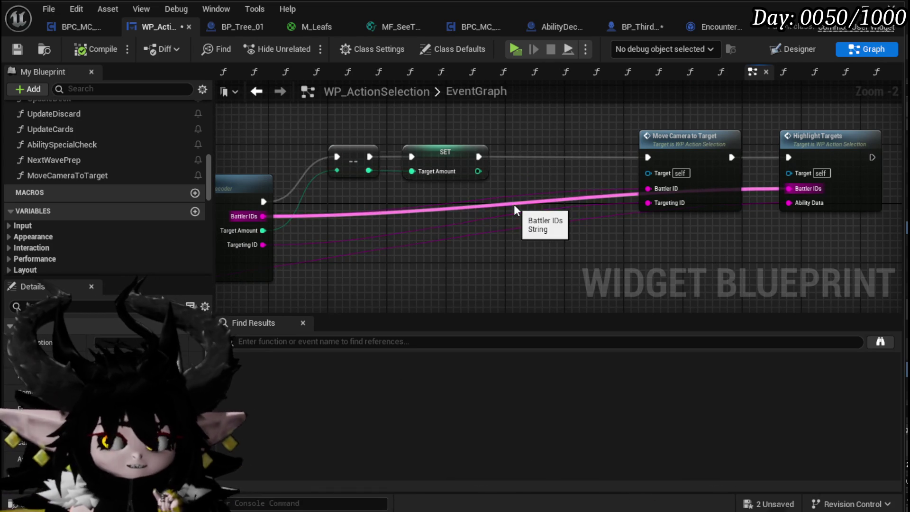
Step: Save the widget blueprint and all remaining assets, including BP_ThirdPersonCharacter
left_click(17, 49)
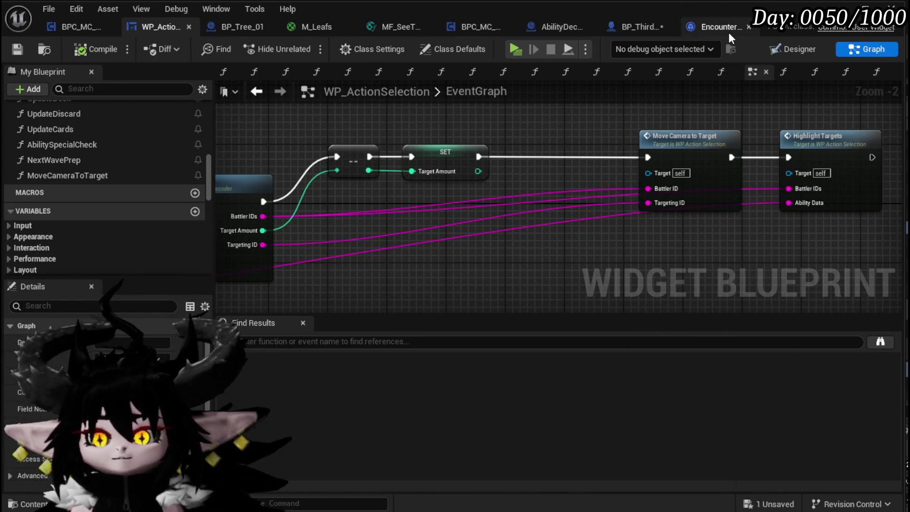
left_click(768, 505)
left_click(690, 463)
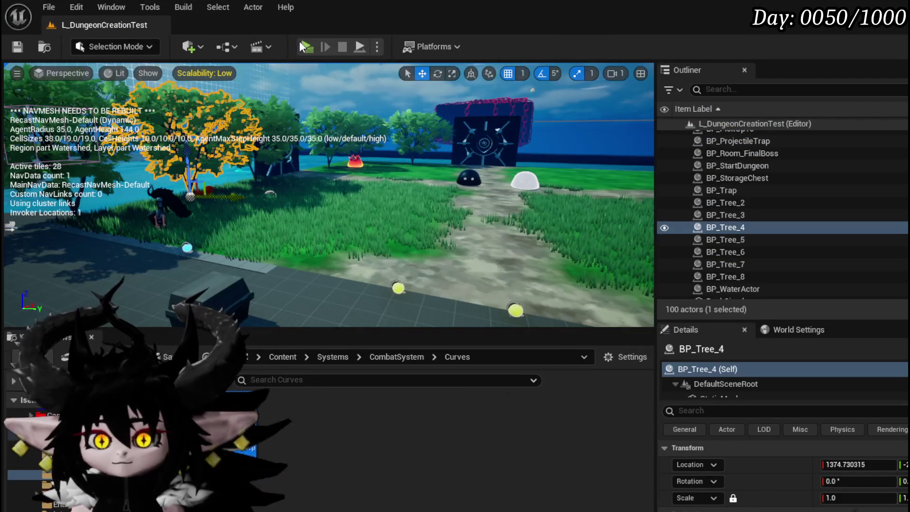
Step: Start a play test and run the character into the fire slimes to begin a card battle
left_click(305, 46)
key("w")
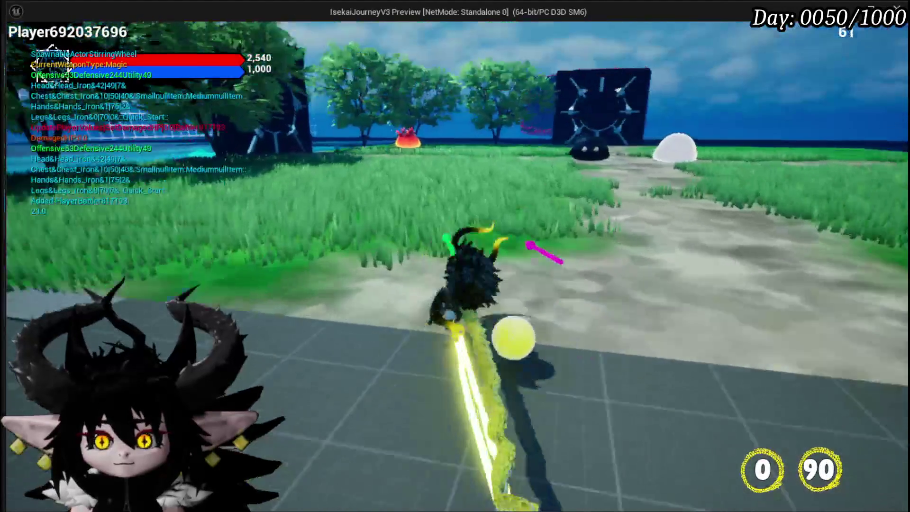
key("w")
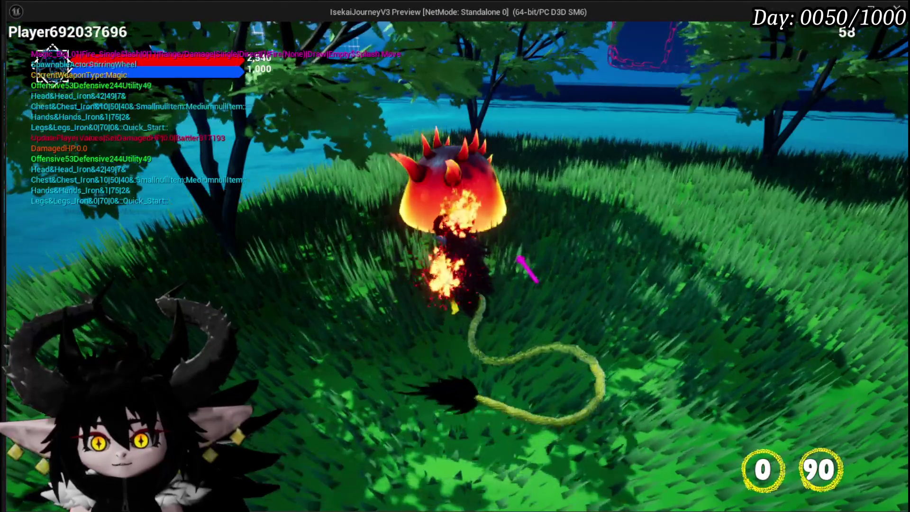
left_click(520, 255)
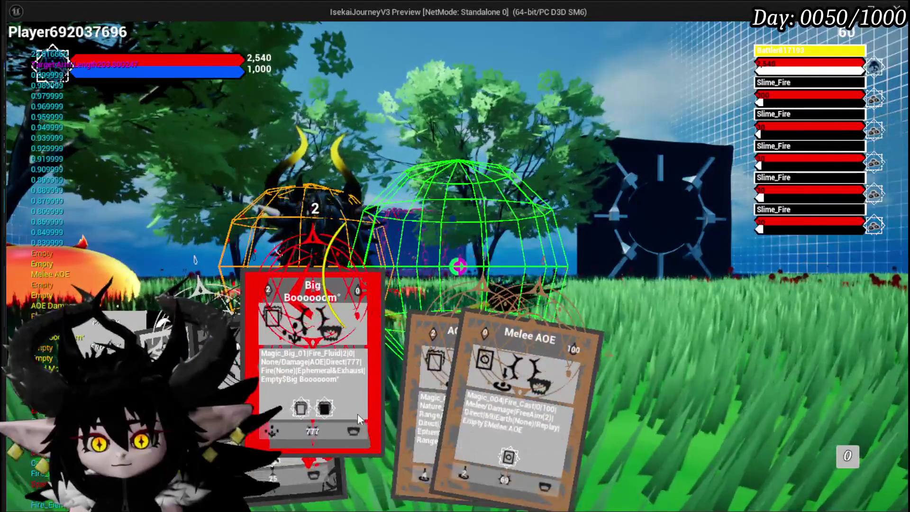
Step: Cast the Big Booooom fire area attack on the slimes, then pick the Splash Move card
left_click(357, 413)
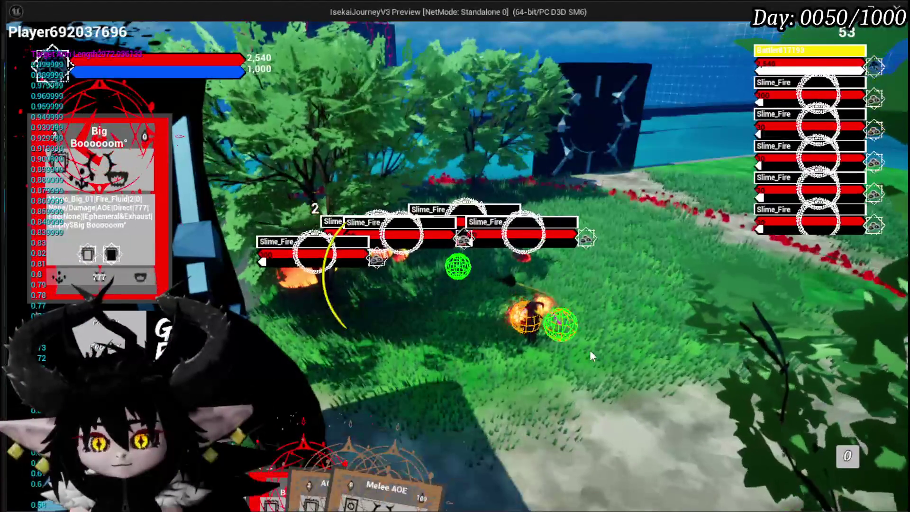
left_click(590, 351)
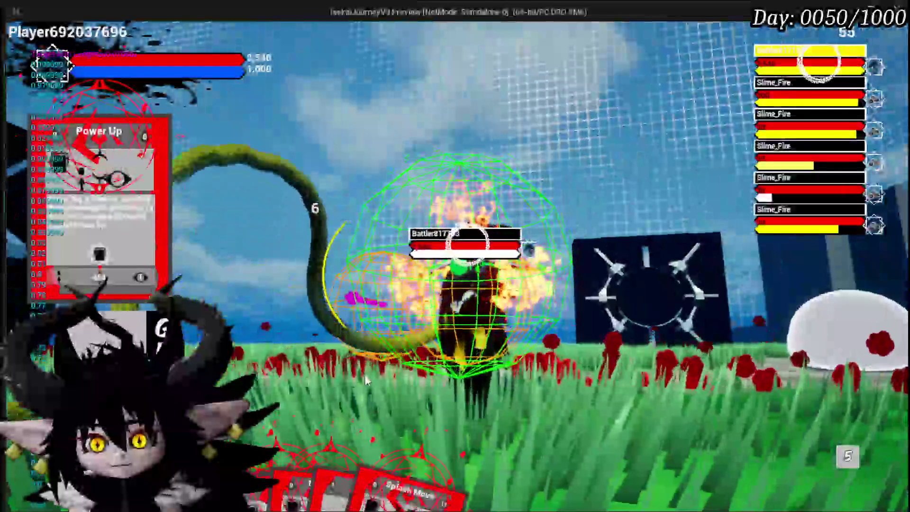
left_click(497, 386)
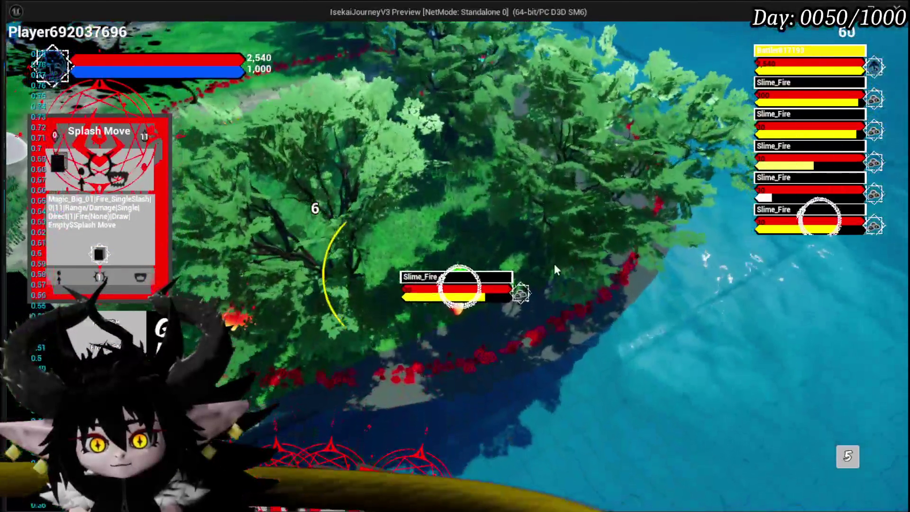
Step: Play the Power Up card, then stop the play test and save the level
mouse_move(472, 407)
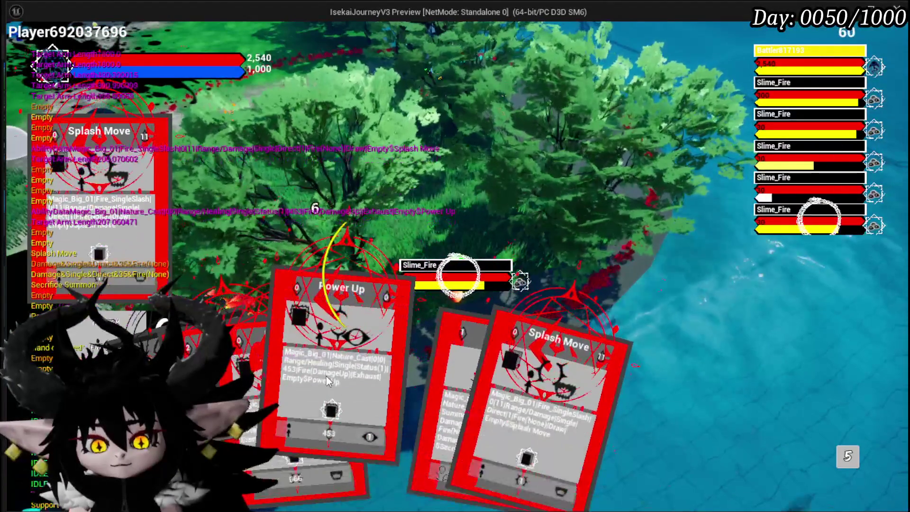
left_click(326, 377)
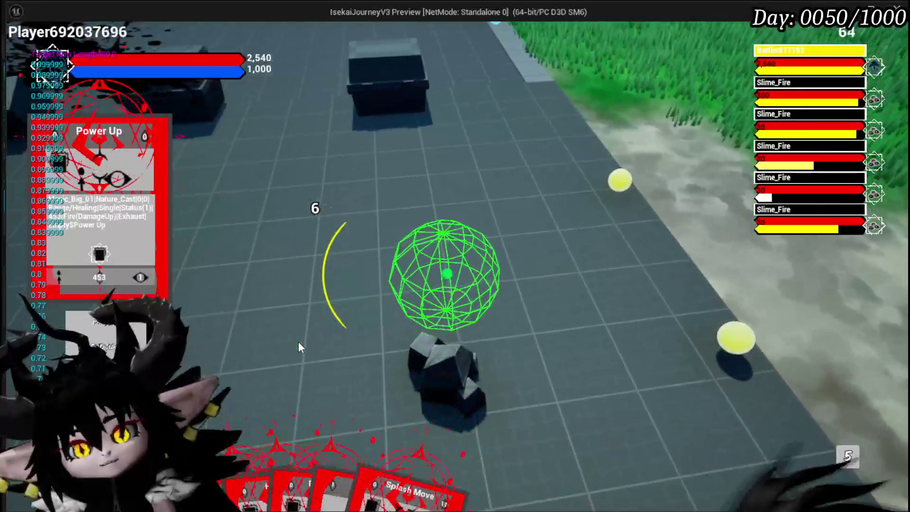
key("Escape")
left_click(21, 46)
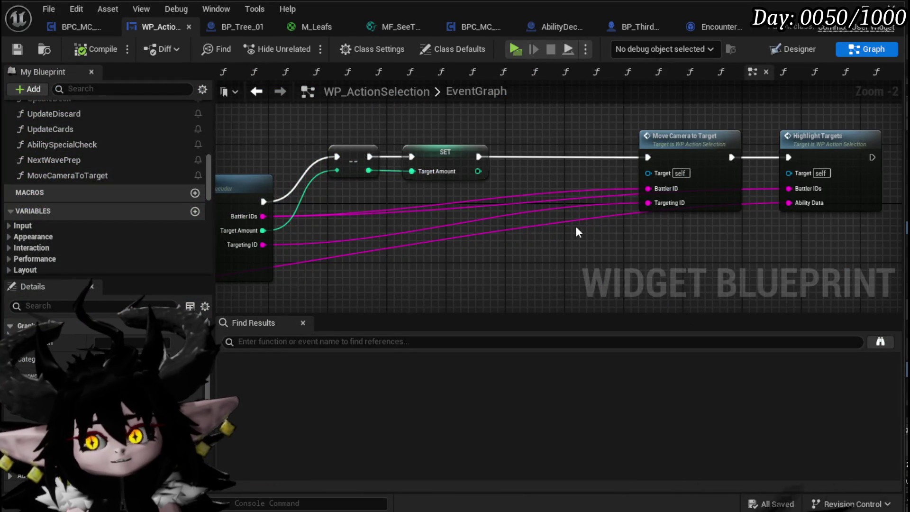
Step: Review the SelectAbilityFromCard graph, then pan the EventGraph to the Select Ability node
scroll(575, 229, "down", 1)
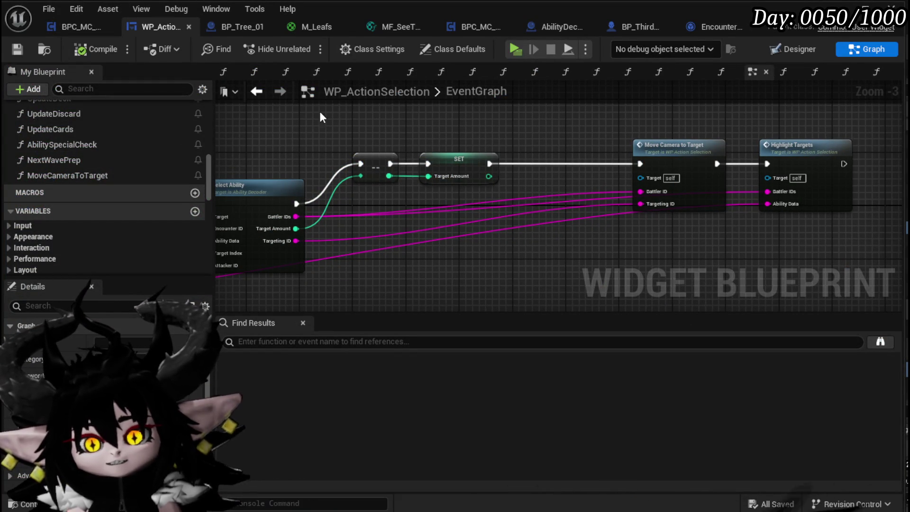
left_click(256, 92)
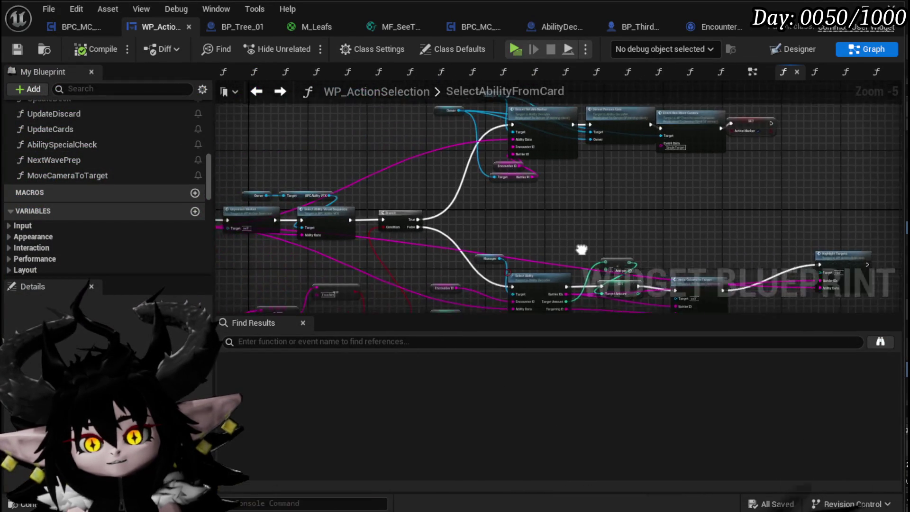
mouse_move(630, 243)
left_mouse_down()
mouse_move(497, 267)
mouse_move(635, 222)
mouse_move(575, 219)
left_mouse_up()
left_click(752, 77)
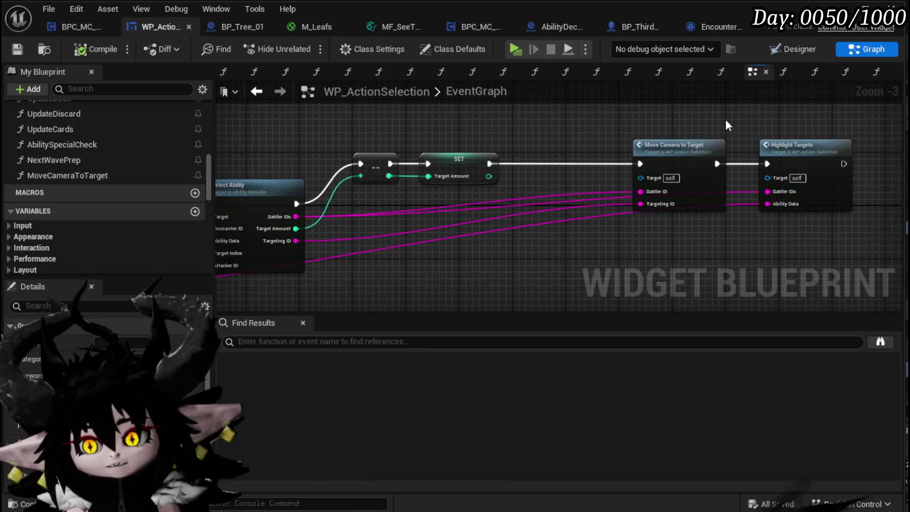
scroll(434, 164, "down", 8)
scroll(404, 187, "up", 6)
mouse_move(465, 168)
left_mouse_down()
mouse_move(664, 192)
mouse_move(592, 216)
left_mouse_up()
scroll(568, 222, "up", 3)
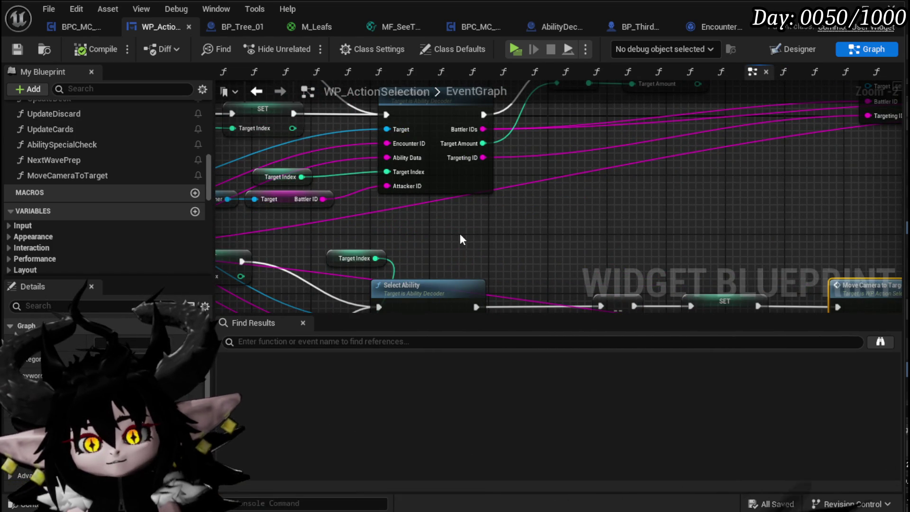
mouse_move(481, 231)
left_mouse_down()
mouse_move(440, 153)
mouse_move(222, 122)
left_mouse_up()
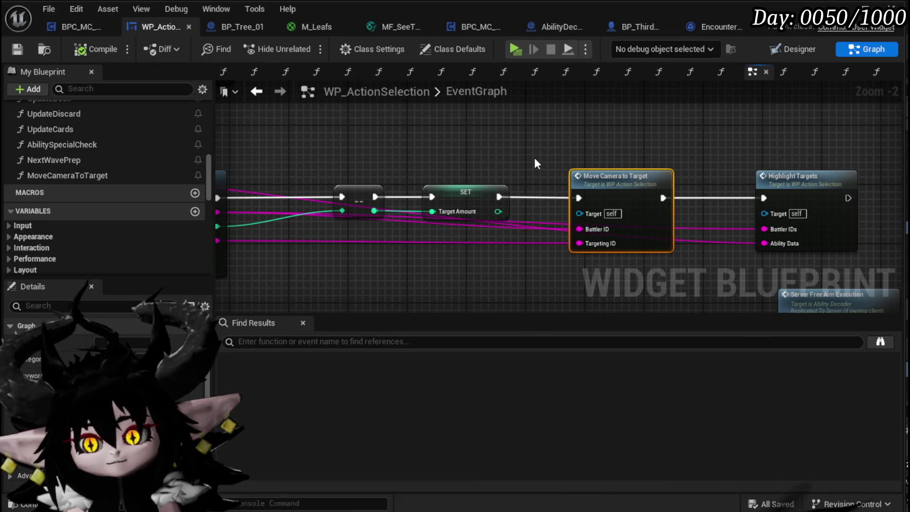
left_click_drag(384, 160, 476, 181)
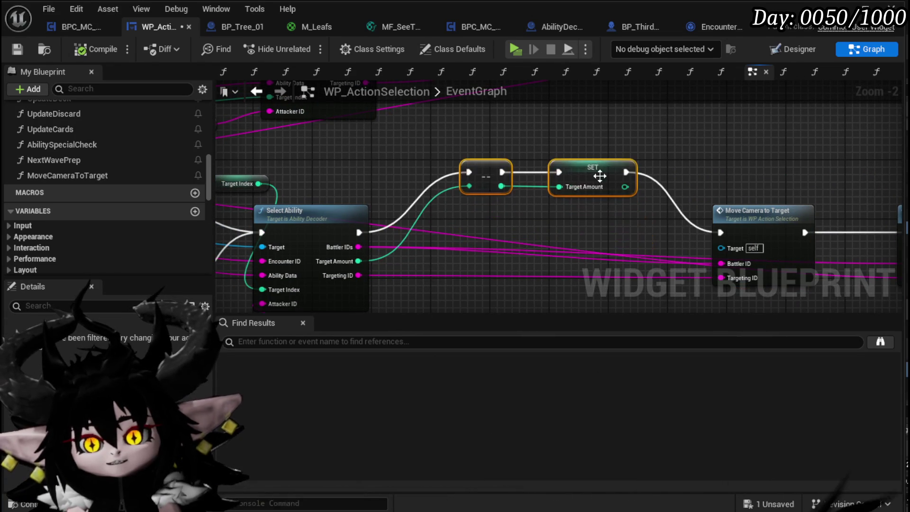
Step: Select the subtraction and SET nodes and save the WP_ActionSelection blueprint
scroll(468, 160, "down", 4)
scroll(473, 252, "up", 3)
mouse_move(503, 184)
left_mouse_down()
mouse_move(623, 247)
mouse_move(603, 203)
mouse_move(548, 143)
left_mouse_up()
left_click(8, 48)
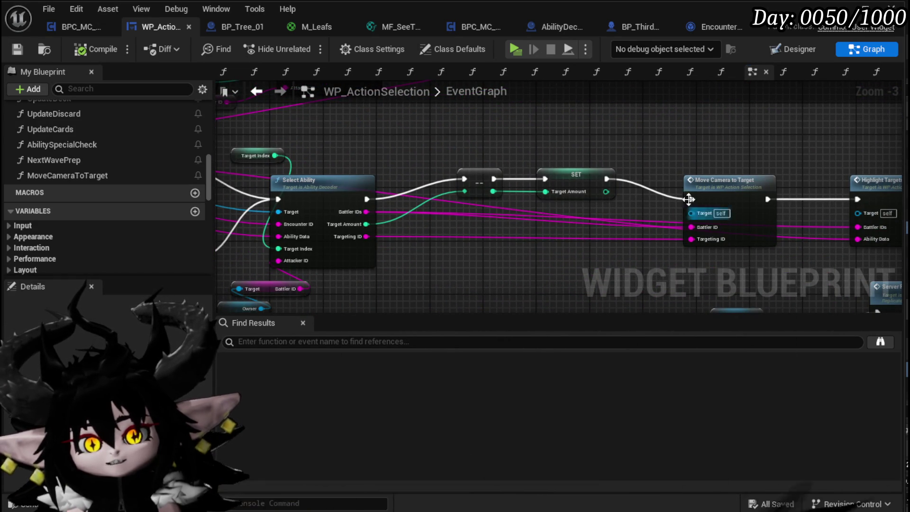
Step: Reopen the SelectAbilityFromCard function from My Blueprint
left_click_drag(799, 254, 799, 252)
scroll(116, 141, "up", 5)
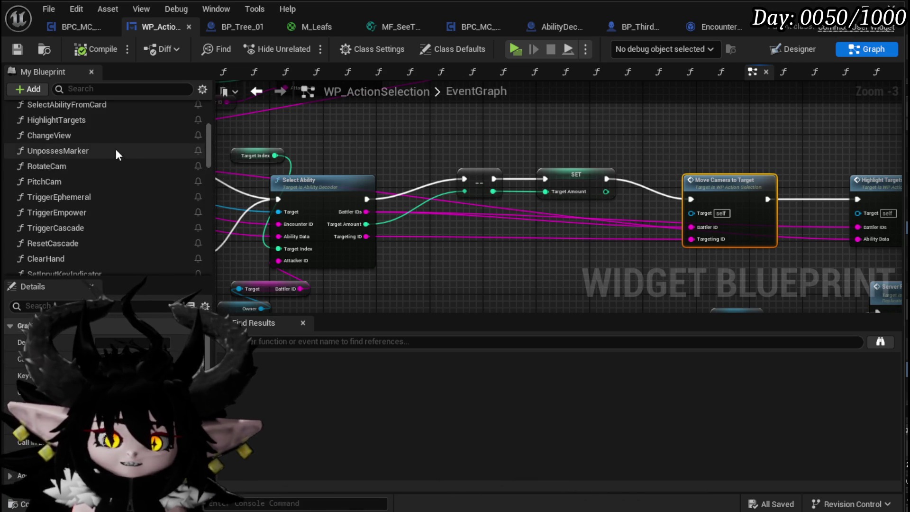
double_click(103, 142)
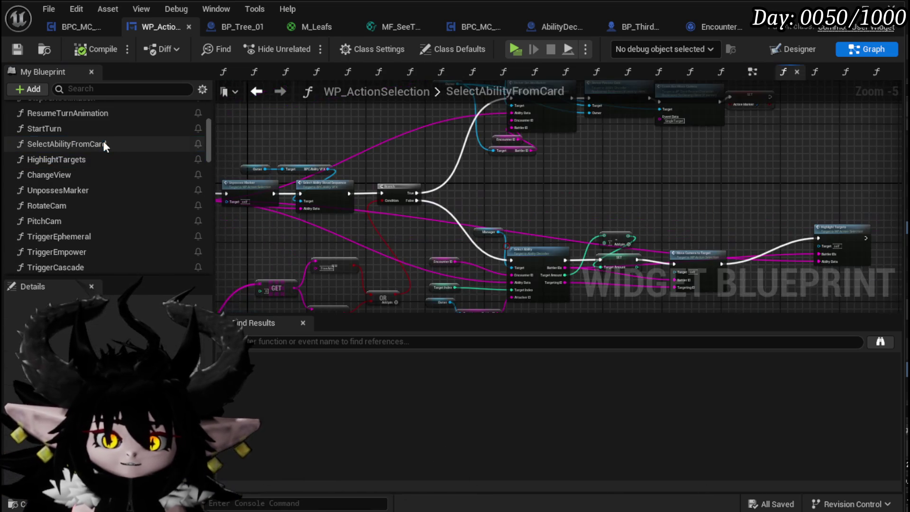
Step: Pan along SelectAbilityFromCard's call chain and open the Select Ability function
scroll(484, 171, "up", 3)
mouse_move(422, 182)
left_mouse_down()
mouse_move(536, 225)
mouse_move(796, 274)
left_mouse_up()
mouse_move(616, 219)
left_mouse_down()
mouse_move(545, 199)
mouse_move(363, 191)
left_mouse_up()
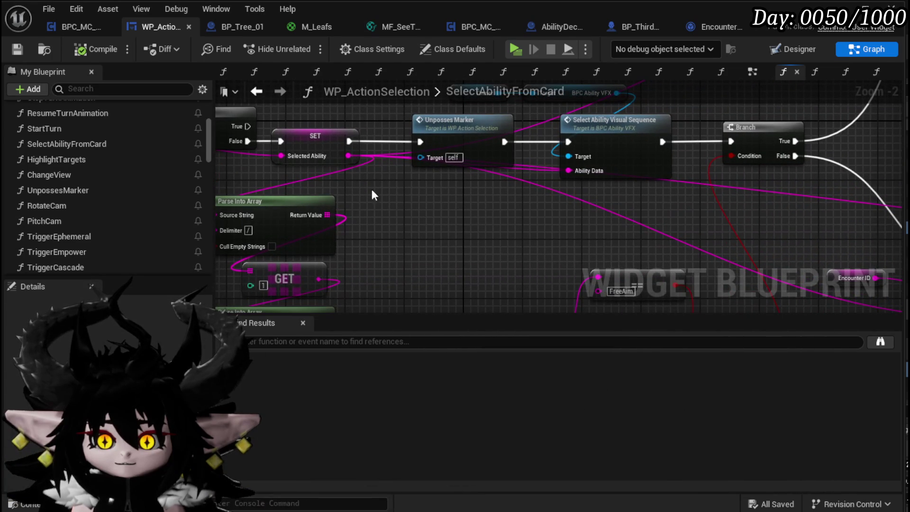
left_click_drag(639, 229, 219, 149)
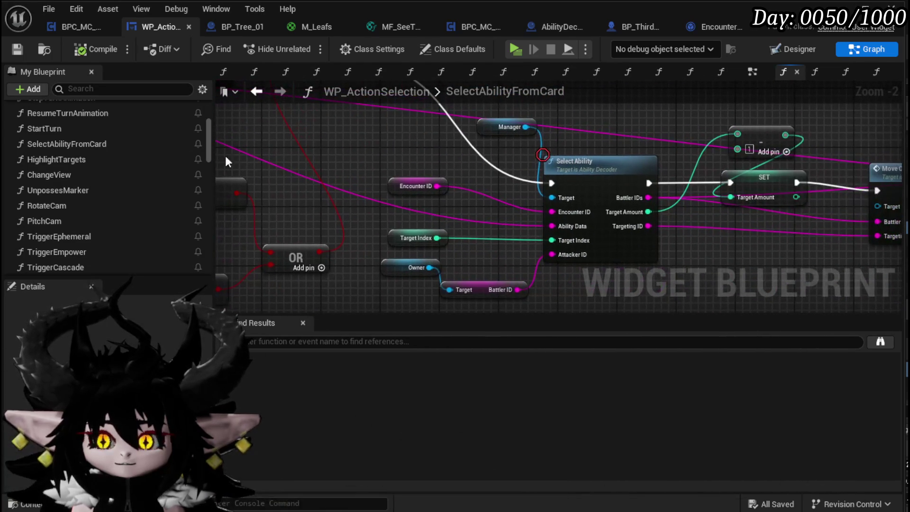
left_click_drag(510, 218, 265, 231)
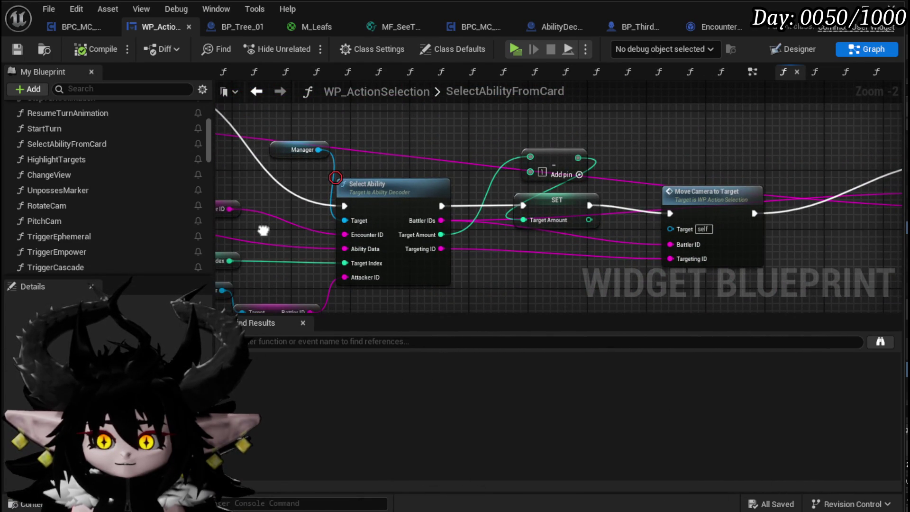
left_click_drag(684, 157, 635, 145)
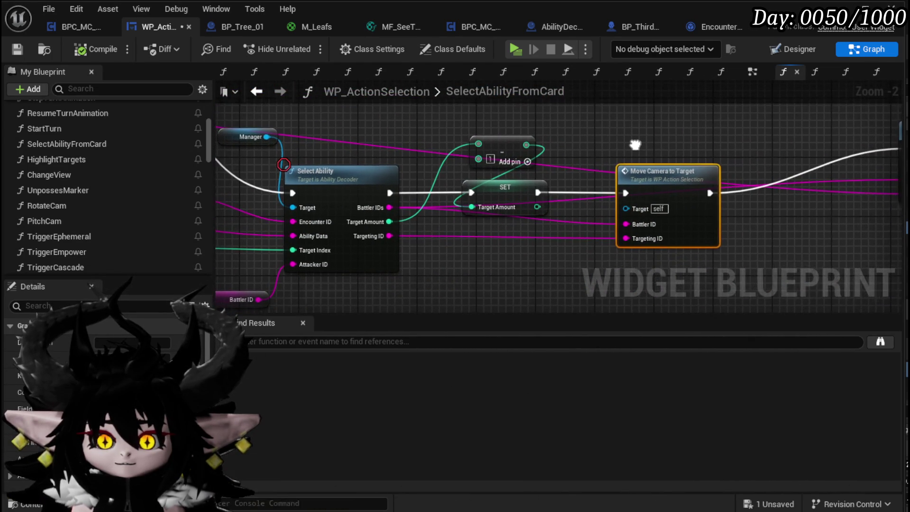
double_click(342, 171)
Step: Look over AbilityDecoder's SelectAbility graph and open Encounter_Object's GetTargets
scroll(372, 195, "down", 3)
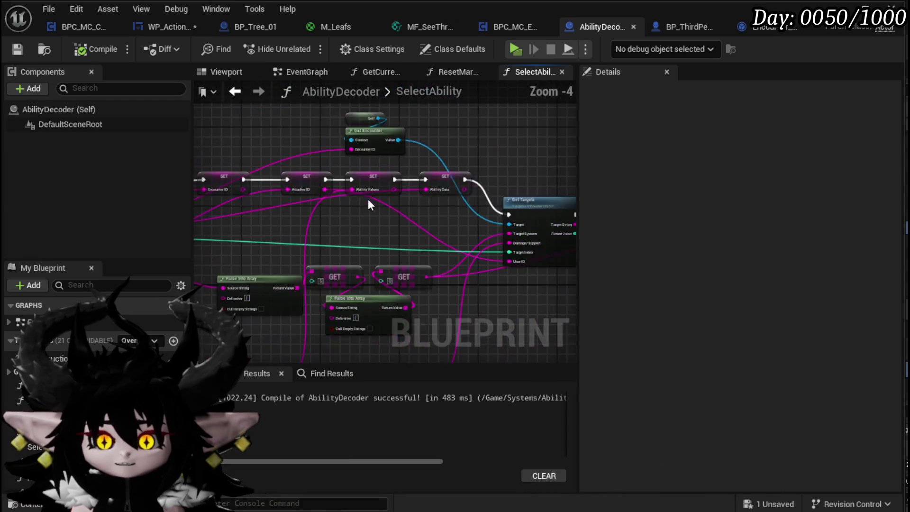
scroll(427, 191, "up", 2)
scroll(414, 218, "down", 2)
mouse_move(414, 218)
left_mouse_down()
mouse_move(172, 177)
mouse_move(211, 177)
left_mouse_up()
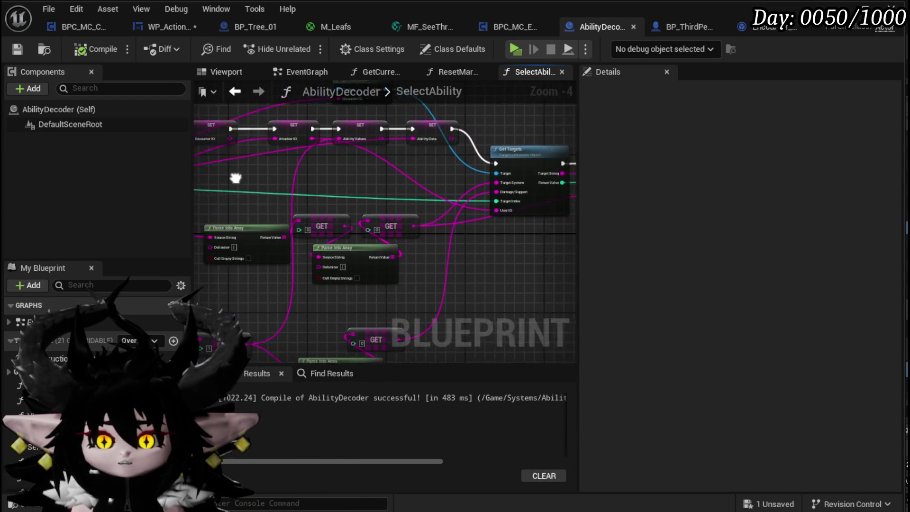
double_click(440, 160)
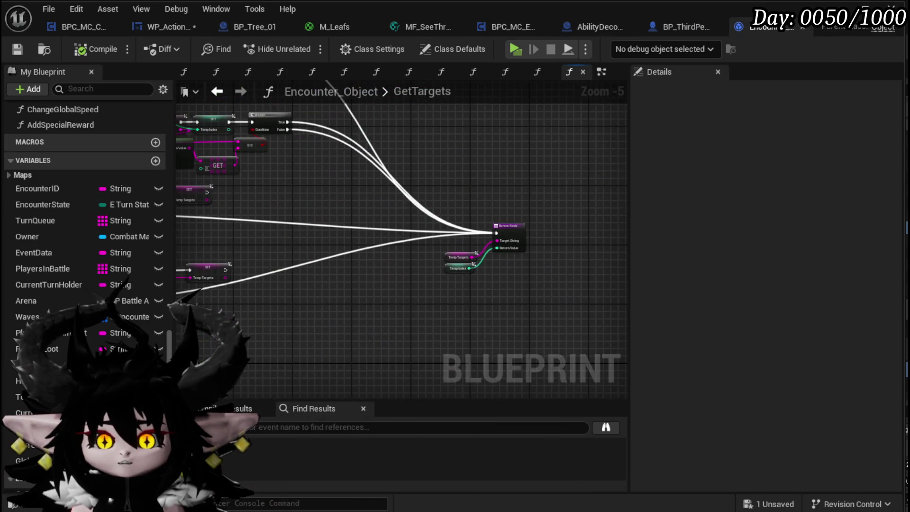
left_click_drag(240, 201, 324, 224)
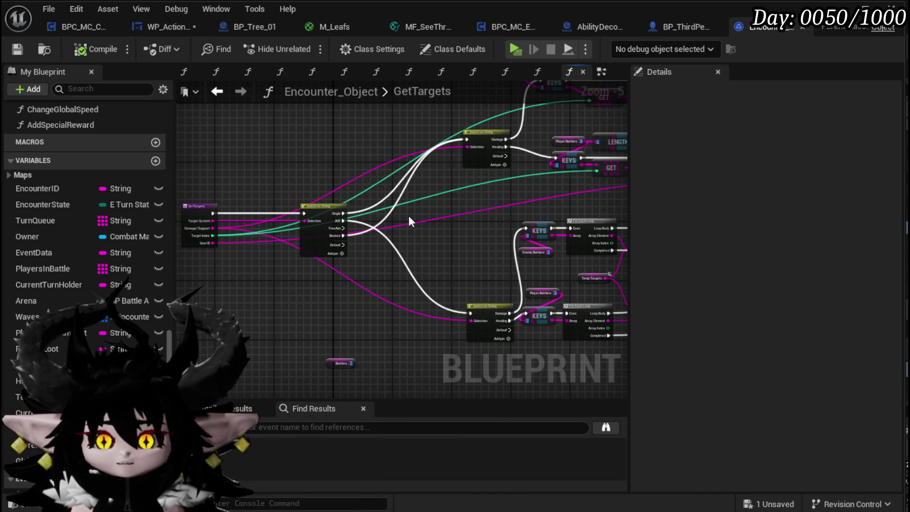
scroll(409, 215, "up", 1)
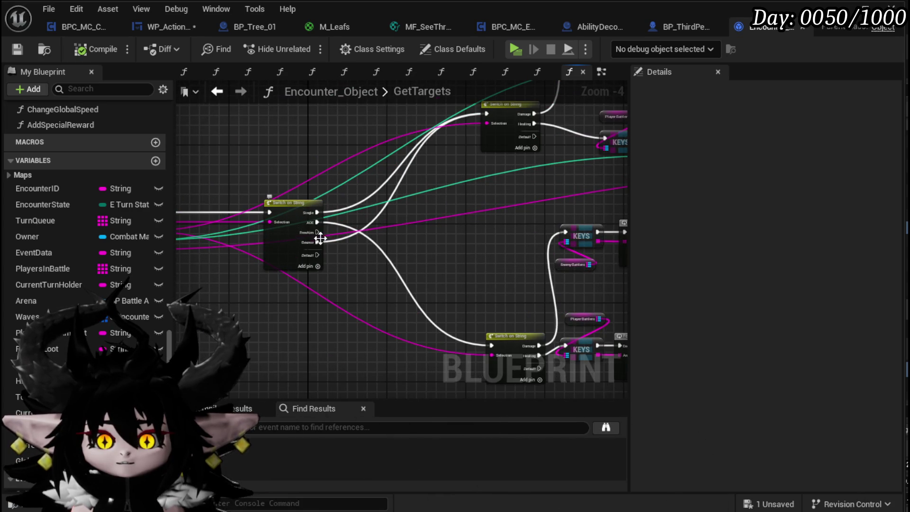
scroll(318, 238, "up", 3)
scroll(366, 192, "down", 2)
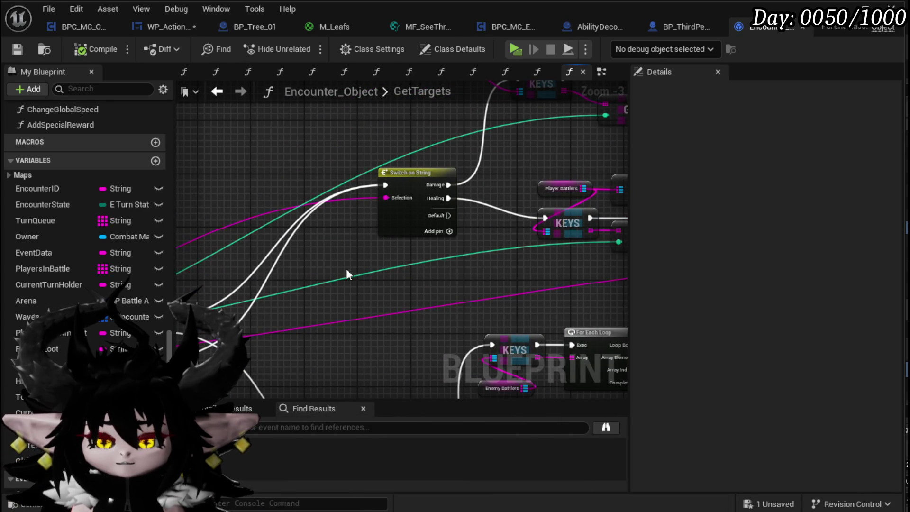
left_click_drag(346, 270, 149, 267)
mouse_move(340, 249)
left_mouse_down()
mouse_move(217, 260)
mouse_move(179, 245)
left_mouse_up()
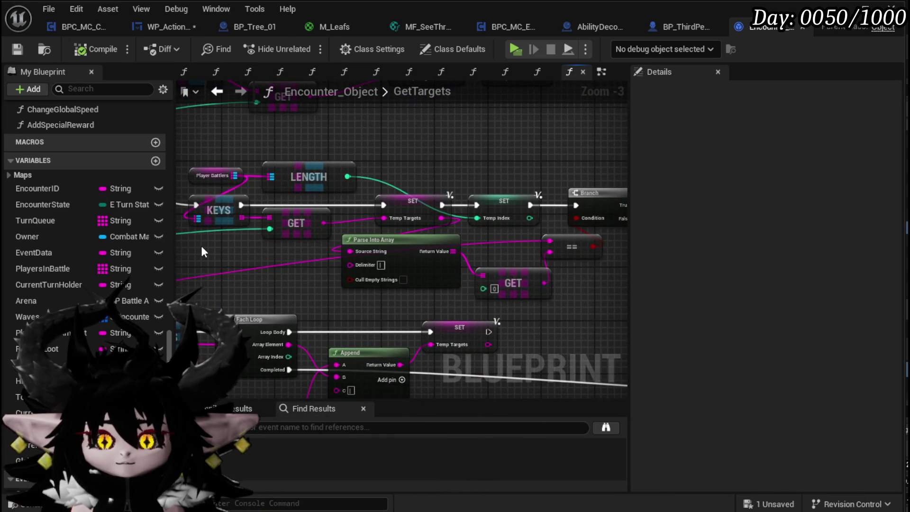
scroll(200, 245, "down", 1)
mouse_move(204, 263)
left_mouse_down()
mouse_move(480, 188)
mouse_move(486, 196)
left_mouse_up()
scroll(425, 240, "up", 2)
left_click_drag(398, 218, 621, 202)
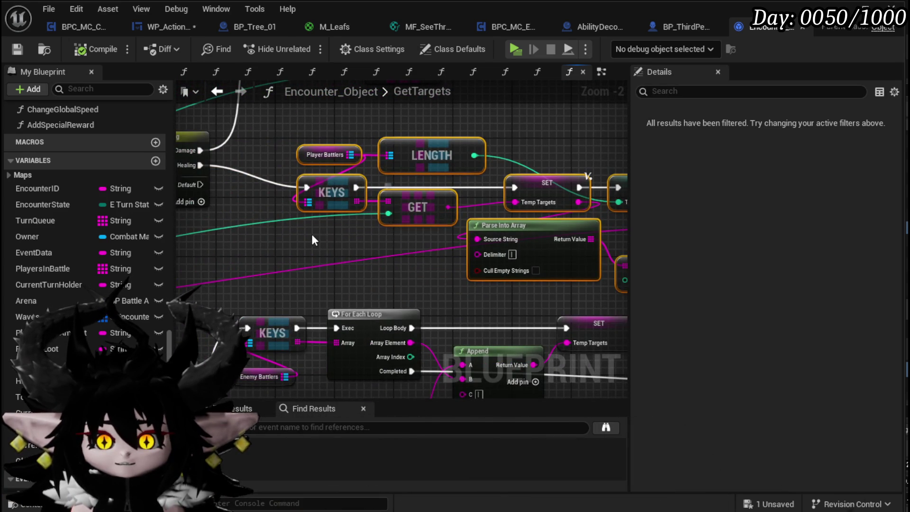
scroll(319, 233, "down", 2)
scroll(454, 240, "up", 2)
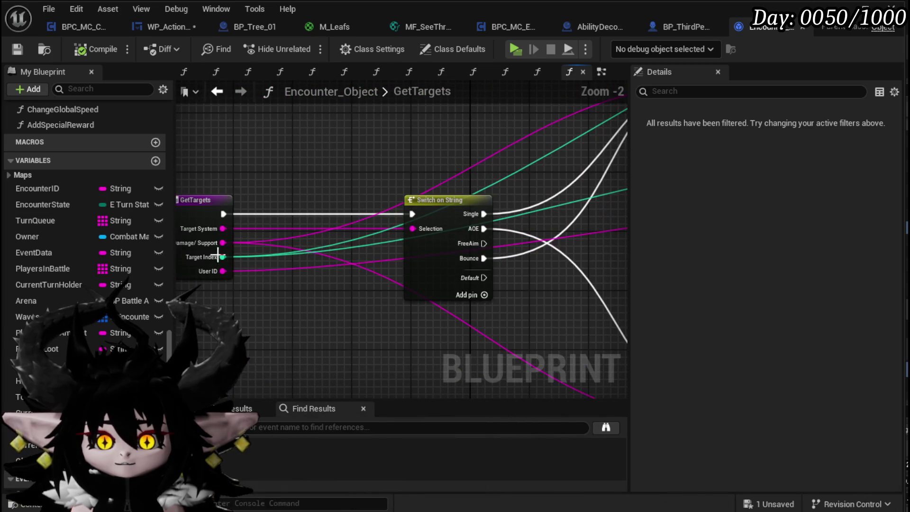
mouse_move(314, 257)
left_mouse_down()
mouse_move(474, 240)
mouse_move(333, 240)
mouse_move(207, 267)
left_mouse_up()
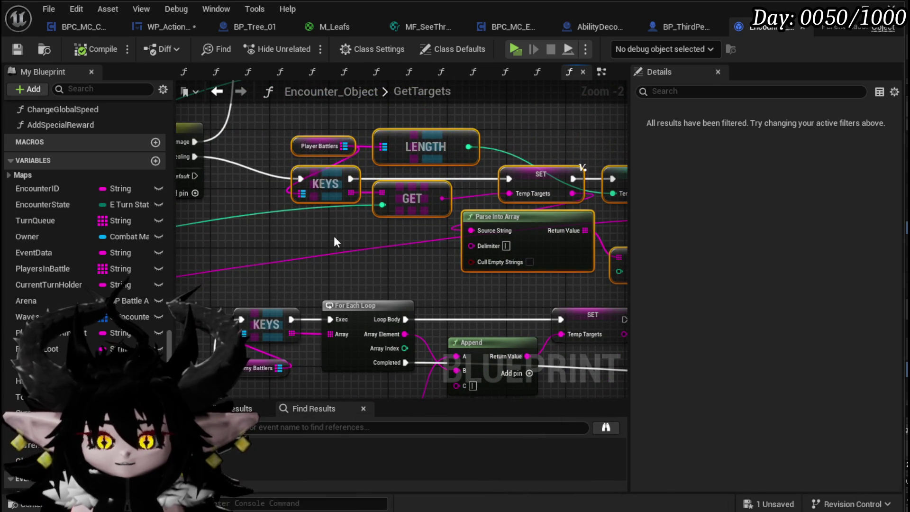
scroll(333, 235, "down", 2)
left_click(216, 91)
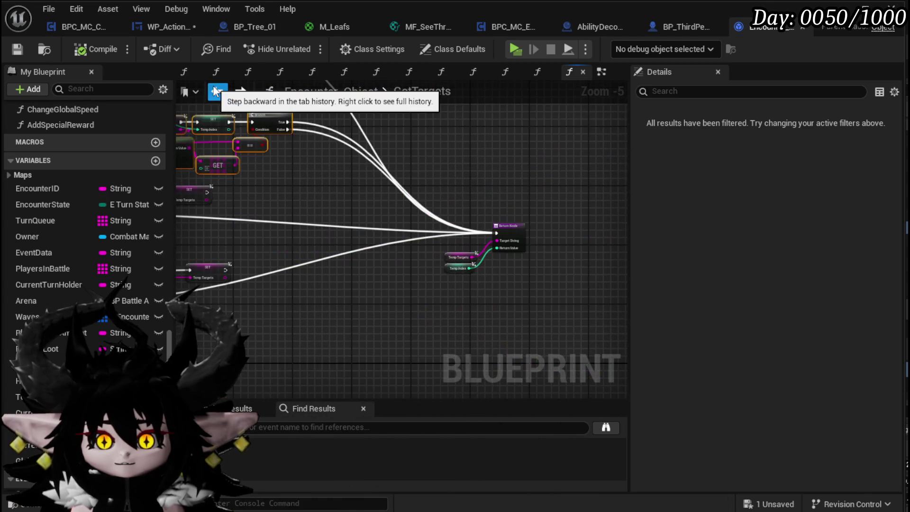
left_click_drag(321, 177, 562, 217)
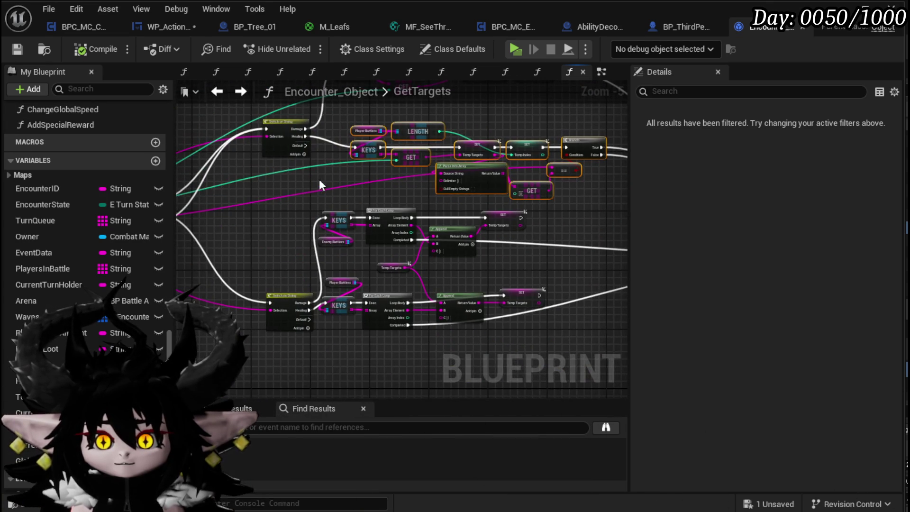
scroll(319, 184, "up", 2)
scroll(324, 179, "down", 2)
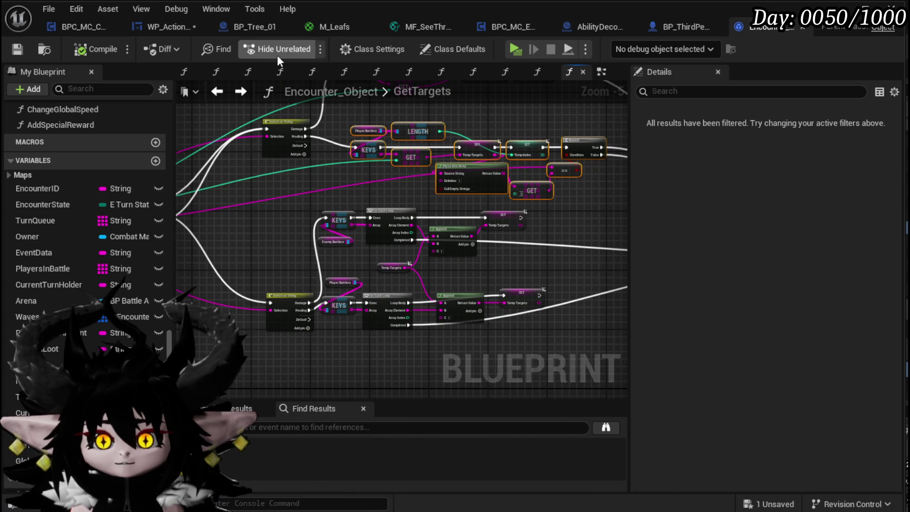
Step: Compile and save WP_ActionSelection so everything shows All Saved
left_click(169, 30)
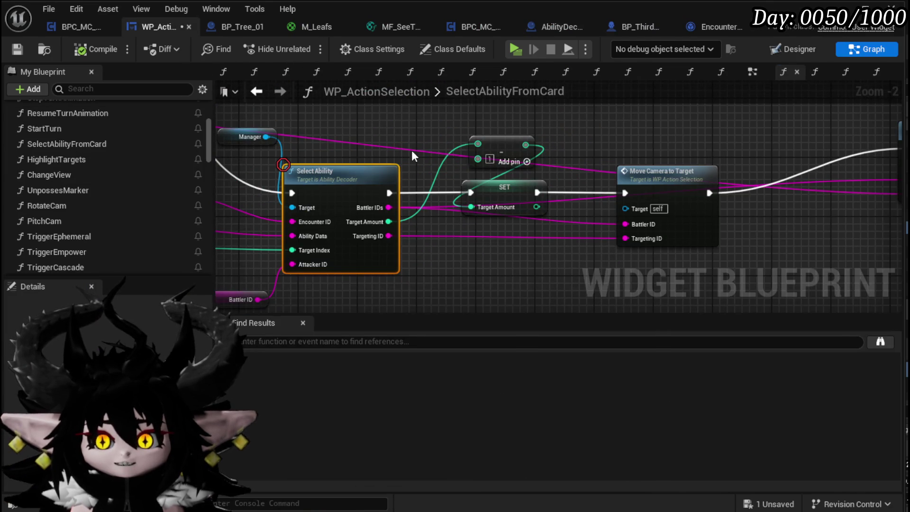
scroll(474, 175, "down", 5)
scroll(469, 176, "up", 3)
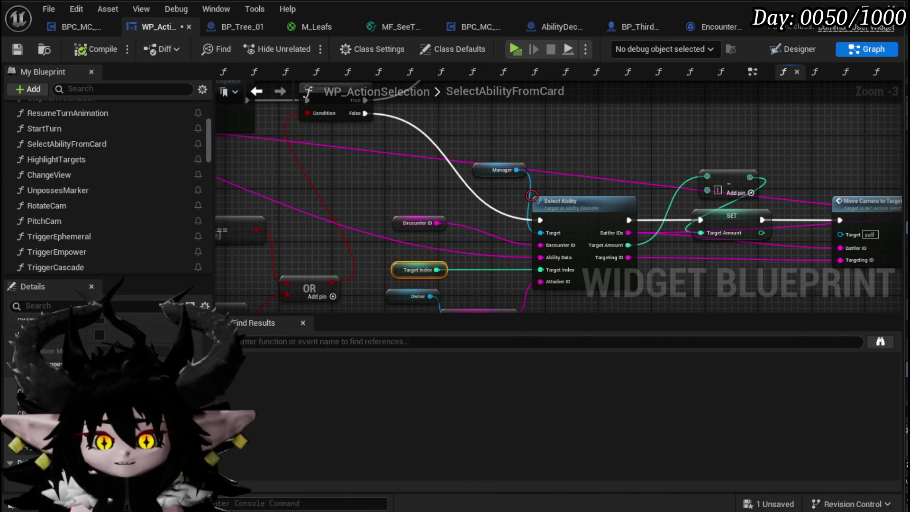
left_click(93, 49)
left_click(21, 49)
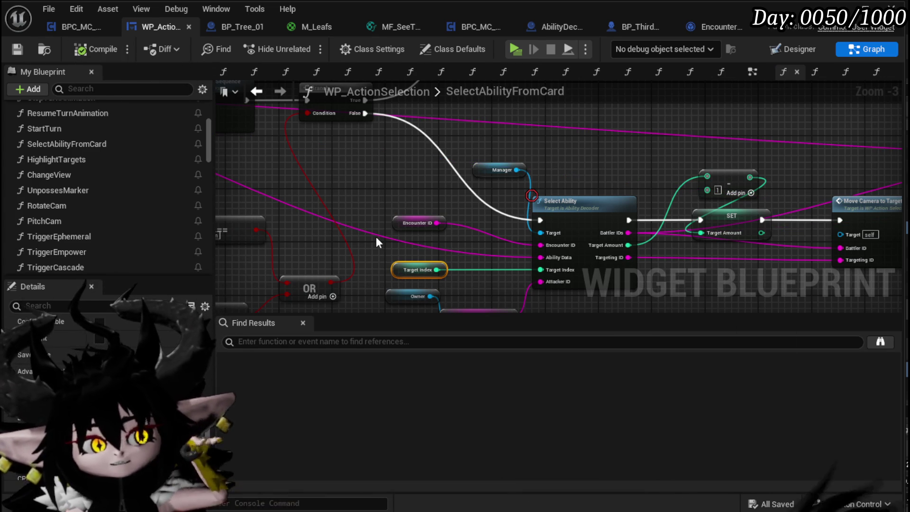
Step: Select the Target Index node and open AbilityDecoder's Select Ability function
left_click(411, 270)
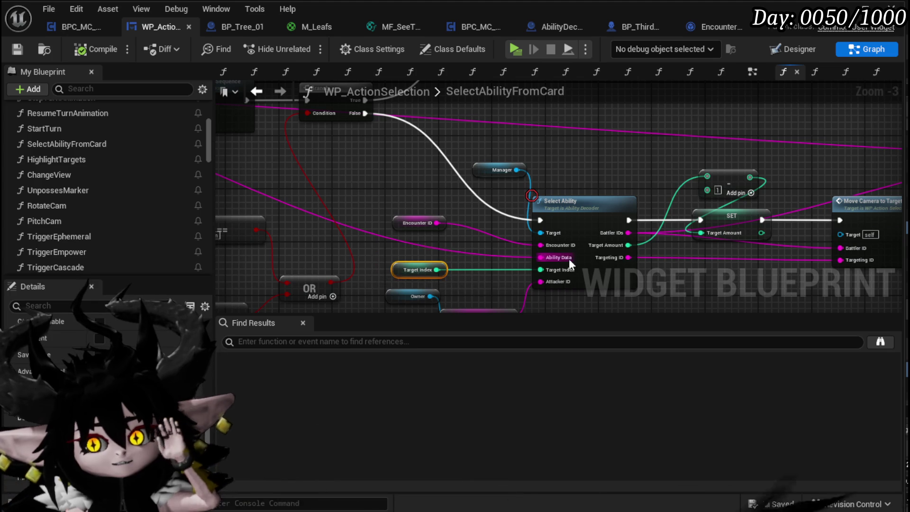
mouse_move(428, 241)
left_mouse_down()
mouse_move(534, 237)
mouse_move(602, 263)
mouse_move(639, 262)
mouse_move(782, 197)
mouse_move(693, 188)
left_mouse_up()
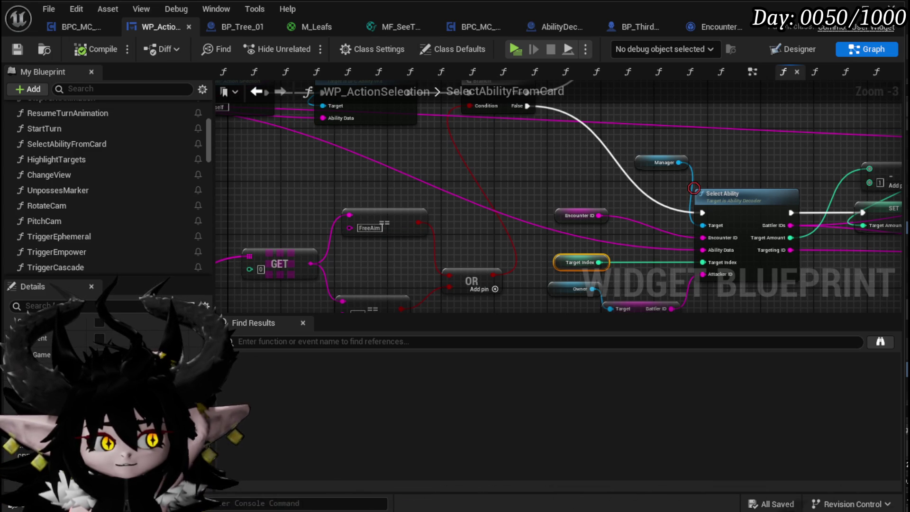
double_click(754, 191)
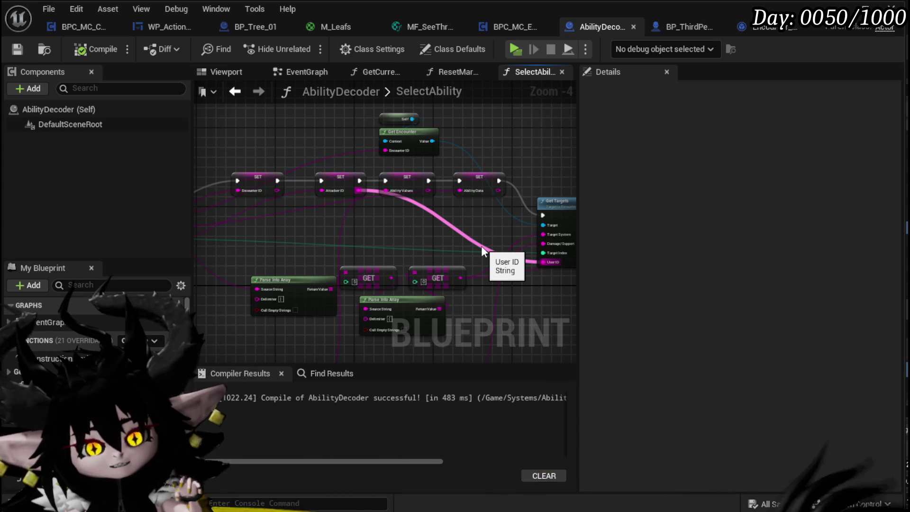
Step: Center SelectAbility's Get Targets call and Return Node in the graph view
mouse_move(482, 245)
left_mouse_down()
mouse_move(478, 235)
mouse_move(294, 232)
left_mouse_up()
scroll(455, 191, "up", 2)
mouse_move(461, 191)
left_mouse_down()
mouse_move(438, 140)
mouse_move(442, 153)
left_mouse_up()
Step: Open GetTargets and move the Damage/Healing switch, Player Battlers and LENGTH nodes left
double_click(392, 167)
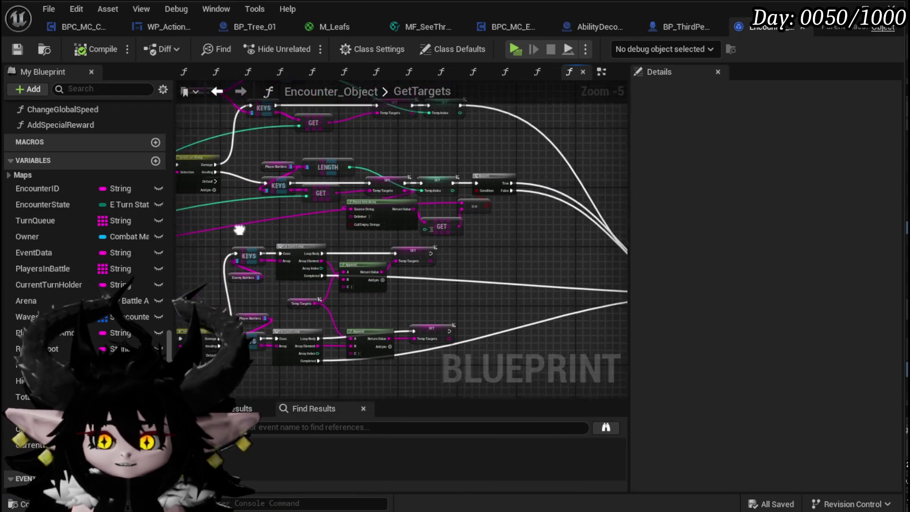
left_click_drag(244, 231, 500, 162)
scroll(500, 162, "up", 3)
left_click_drag(306, 181, 550, 207)
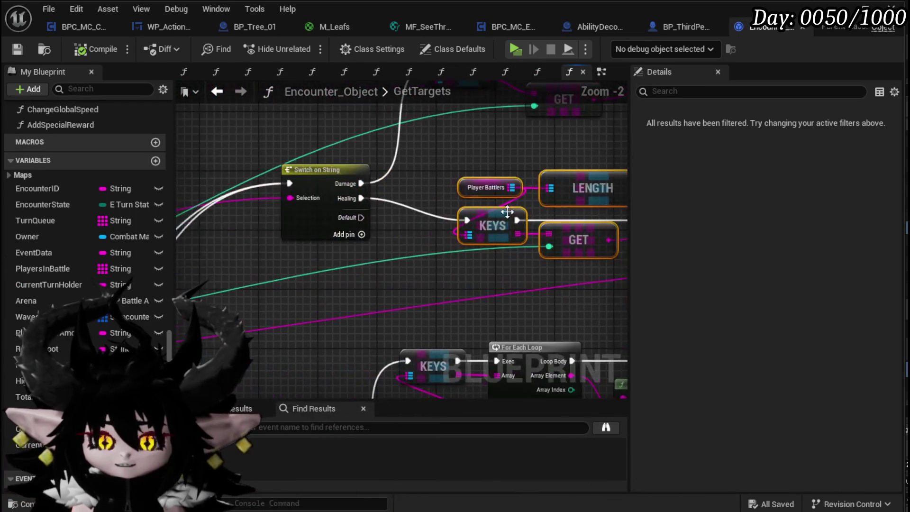
mouse_move(417, 235)
left_mouse_down()
mouse_move(430, 185)
mouse_move(293, 177)
left_mouse_up()
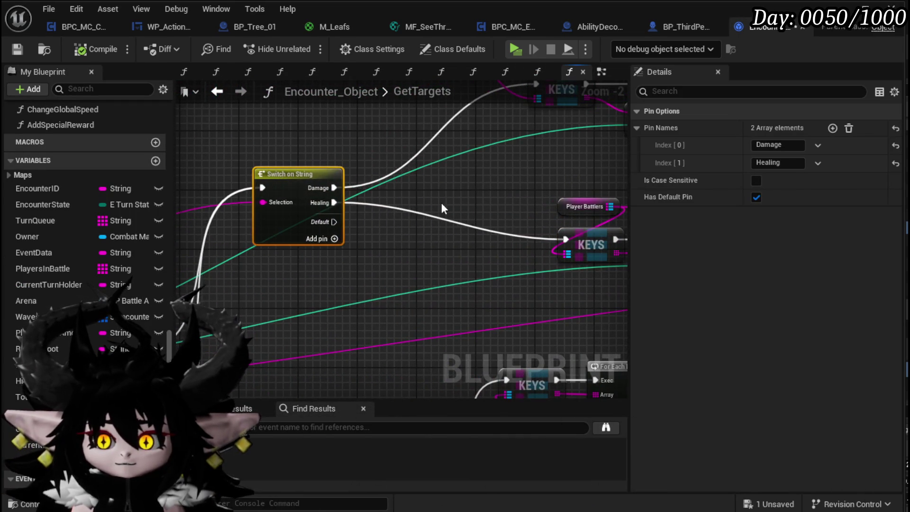
left_click_drag(442, 202, 188, 151)
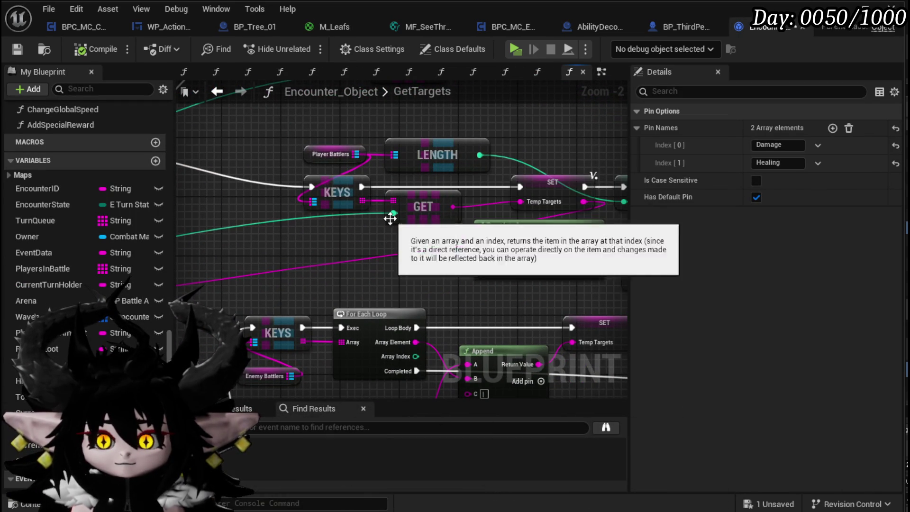
left_click_drag(319, 146, 222, 146)
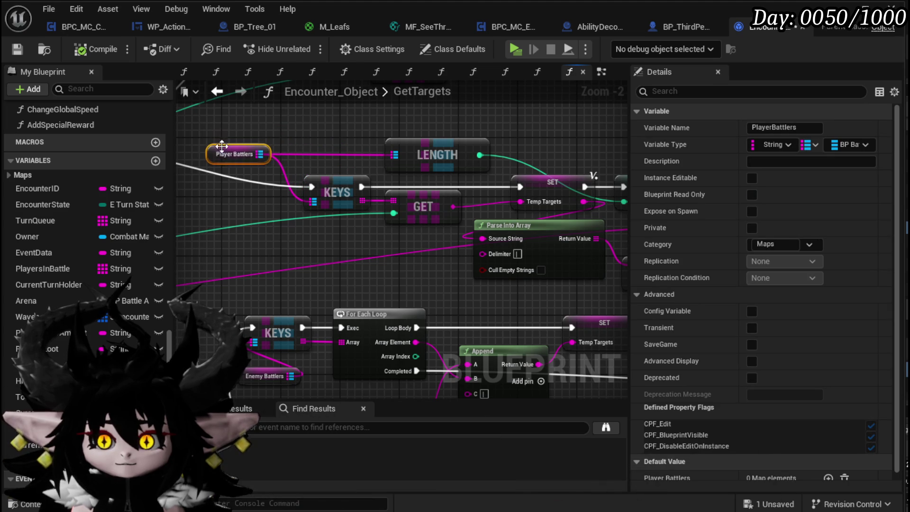
mouse_move(427, 153)
left_mouse_down()
mouse_move(338, 131)
mouse_move(388, 189)
mouse_move(94, 230)
mouse_move(343, 240)
left_mouse_up()
type("get")
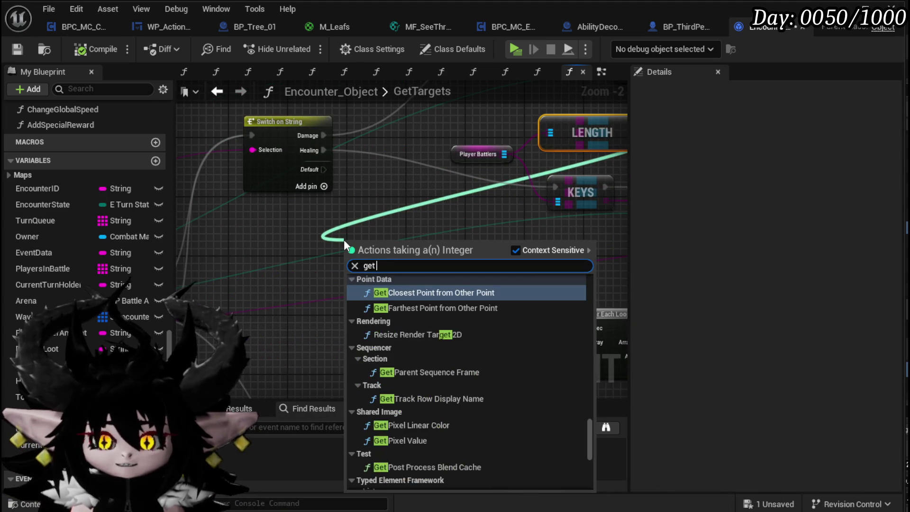
key("Escape")
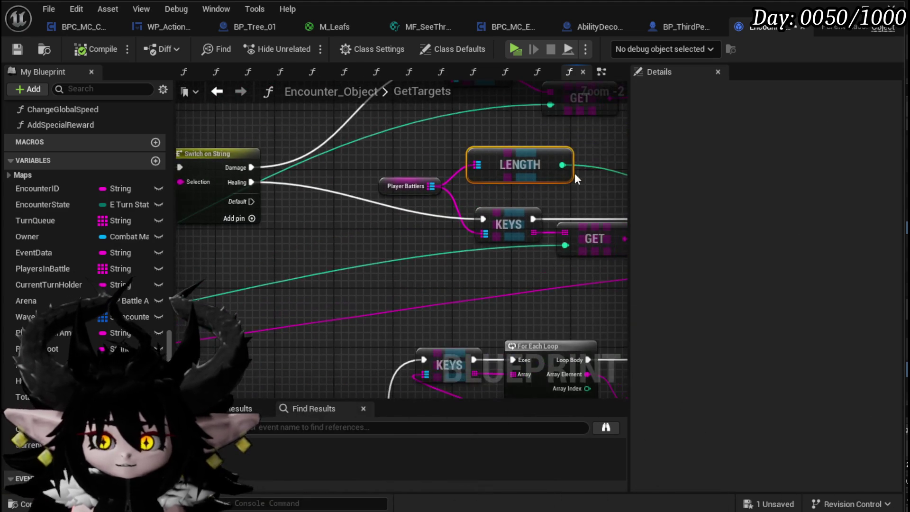
Step: Add a Subtract node on LENGTH feeding a Greater (>) comparison
left_click_drag(563, 166, 235, 262)
type("-")
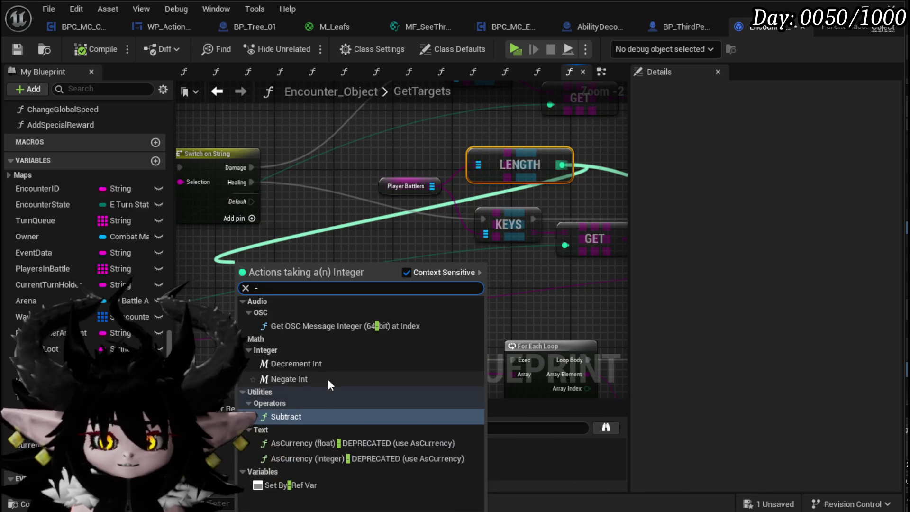
left_click(301, 415)
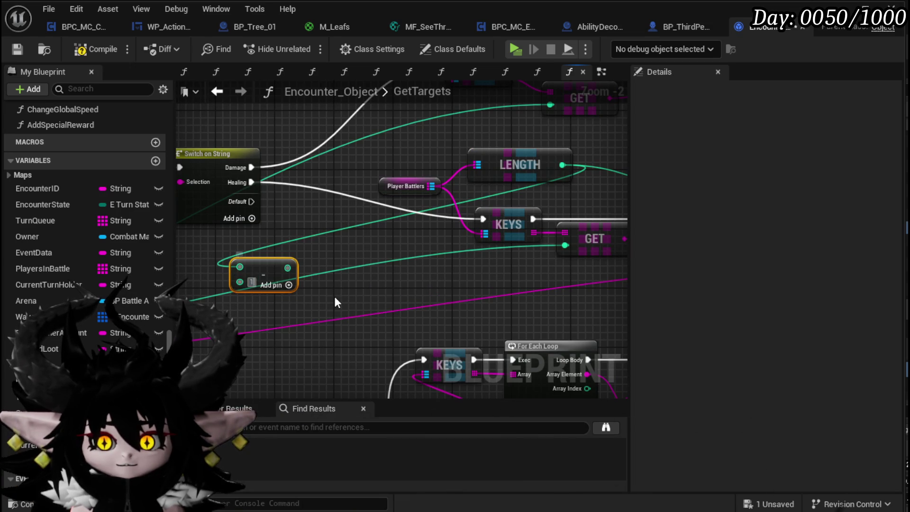
left_click_drag(287, 268, 314, 269)
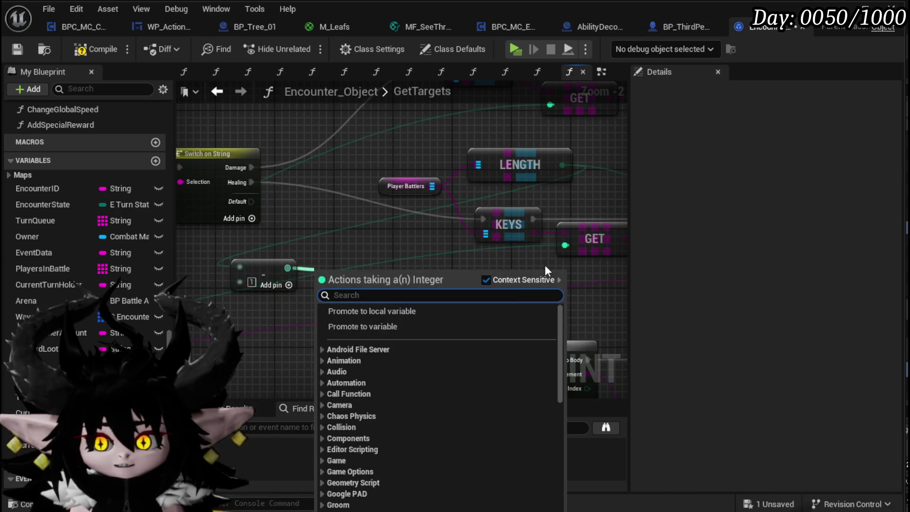
left_click_drag(565, 245, 291, 323)
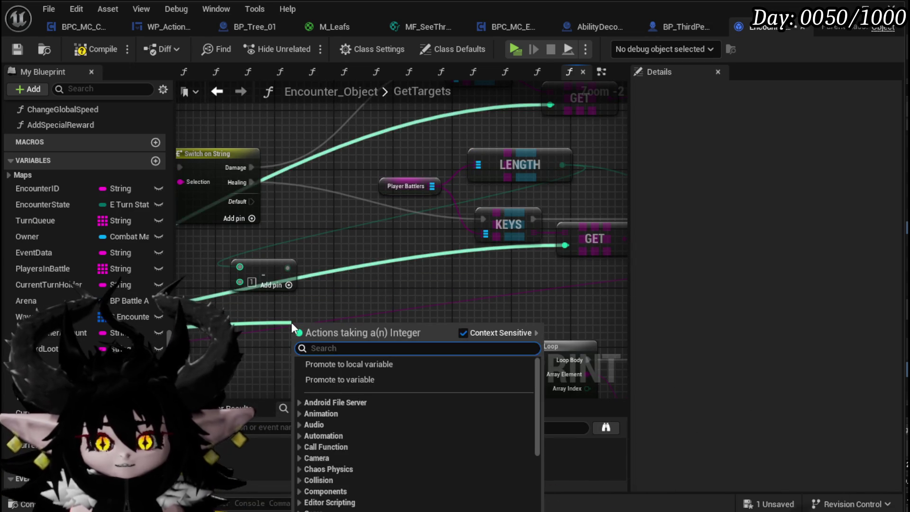
type("greater")
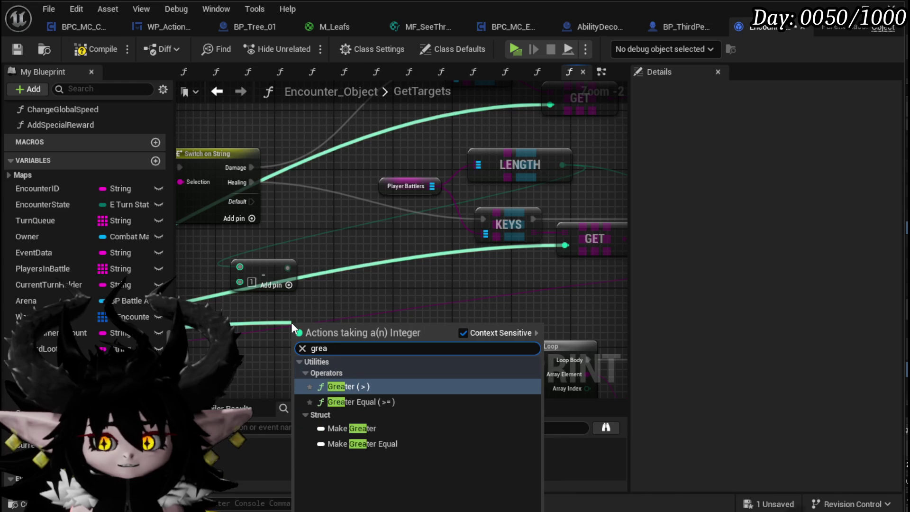
left_click(348, 386)
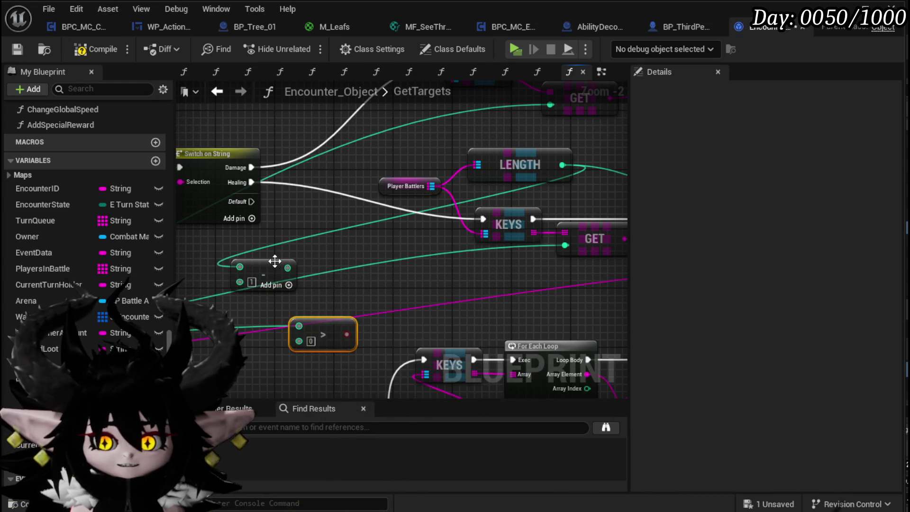
mouse_move(287, 268)
left_mouse_down()
mouse_move(280, 340)
mouse_move(379, 271)
mouse_move(346, 240)
left_mouse_up()
Step: Delete the Do N and converter nodes and add a Branch driven by the comparison
left_click(411, 257)
left_click_drag(411, 257, 327, 287)
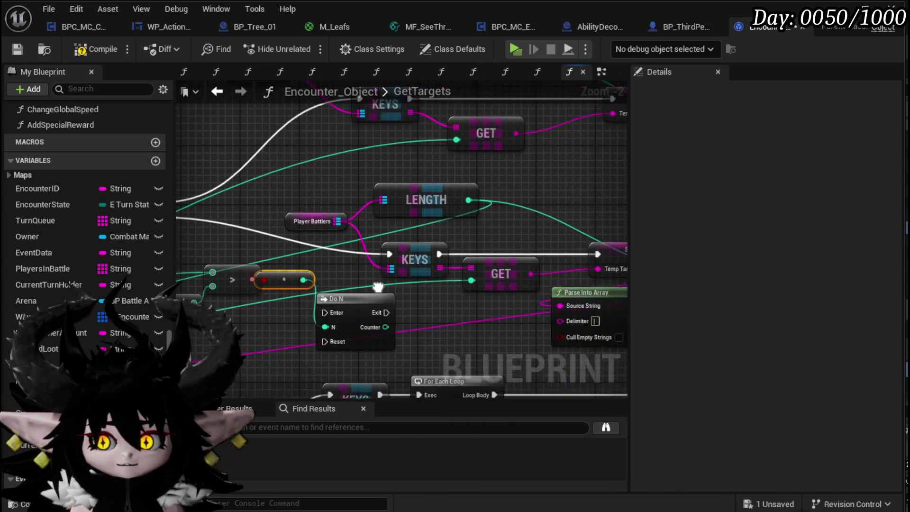
key("Delete")
left_click_drag(262, 275, 333, 305)
type("branch")
key("Return")
mouse_move(197, 350)
left_mouse_down()
mouse_move(318, 347)
mouse_move(360, 266)
mouse_move(396, 332)
mouse_move(315, 365)
left_mouse_up()
Step: Wire Healing into the Branch and Branch False into the lower KEYS, rearranging nodes
mouse_move(339, 264)
left_mouse_down()
mouse_move(392, 235)
mouse_move(460, 230)
mouse_move(370, 231)
left_mouse_up()
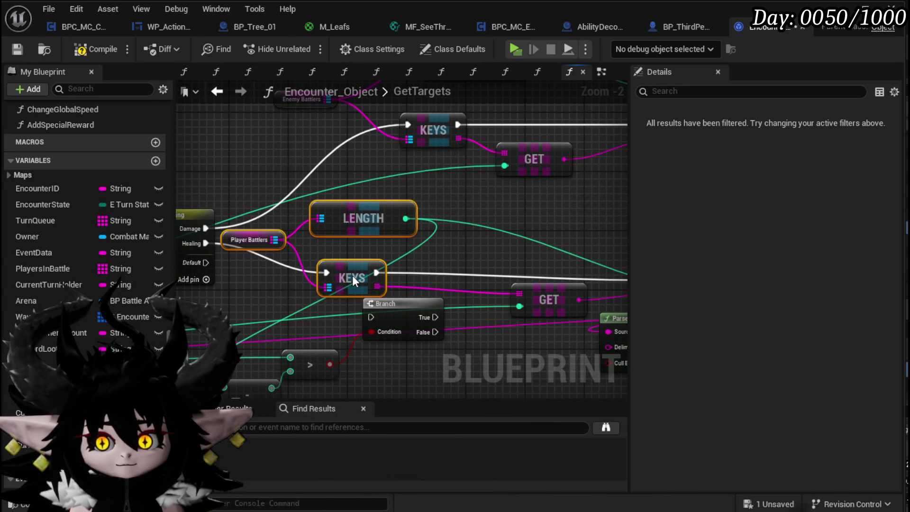
mouse_move(351, 279)
left_mouse_down()
mouse_move(400, 266)
mouse_move(489, 284)
mouse_move(468, 267)
left_mouse_up()
left_click(379, 269)
left_click_drag(199, 244, 372, 317)
mouse_move(404, 310)
left_mouse_down()
mouse_move(344, 273)
mouse_move(237, 263)
left_mouse_up()
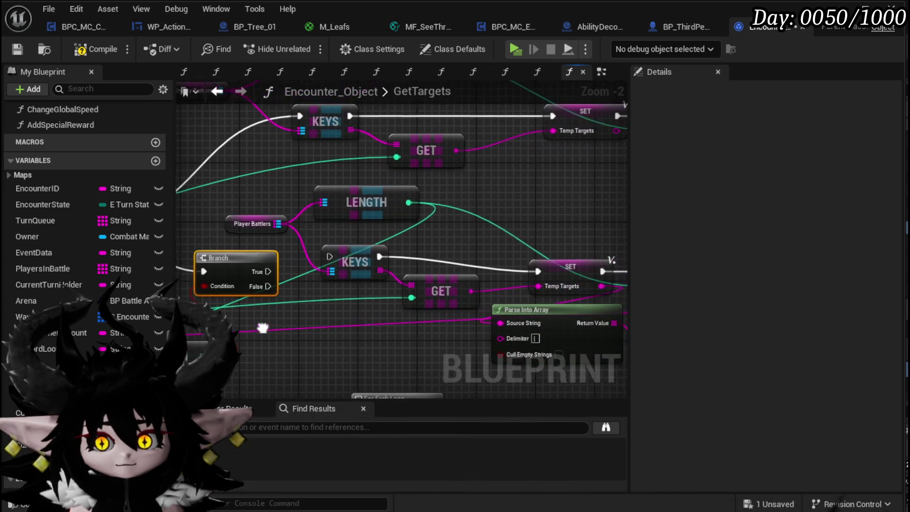
left_click_drag(356, 254, 333, 298)
left_click_drag(223, 256, 216, 256)
left_click_drag(261, 284, 309, 302)
left_click_drag(425, 292, 422, 319)
Step: Select the Player Battlers, comparison, and KEYS/GET node groups to tidy the layout
left_click_drag(231, 233, 380, 204)
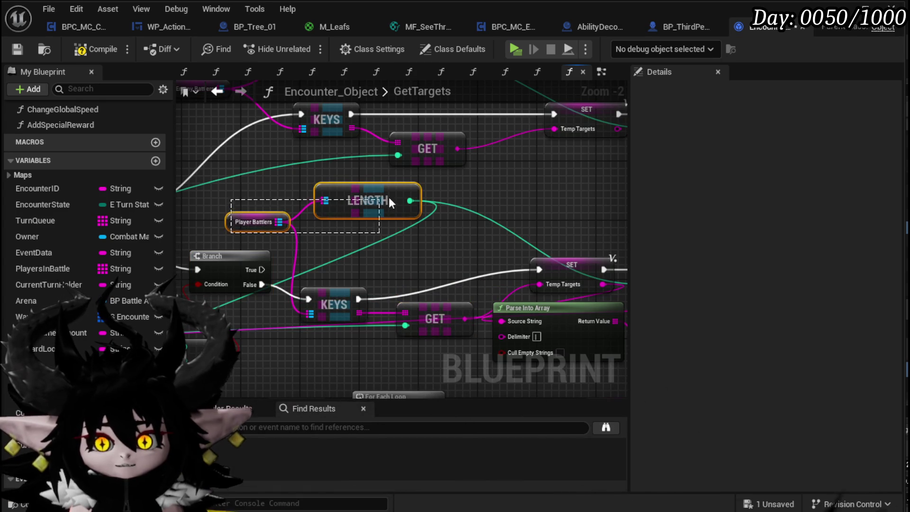
mouse_move(213, 360)
left_mouse_down()
mouse_move(336, 324)
mouse_move(344, 304)
mouse_move(356, 355)
mouse_move(434, 302)
left_mouse_up()
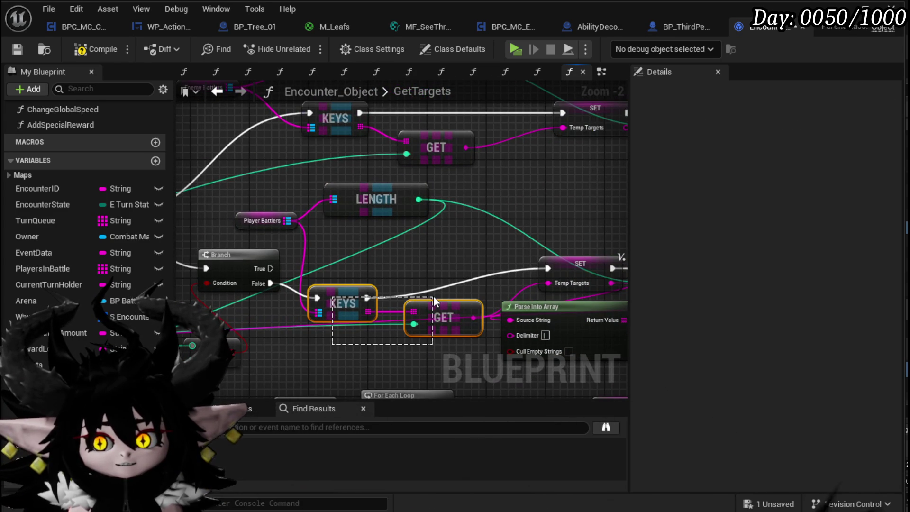
left_click_drag(358, 322, 453, 275)
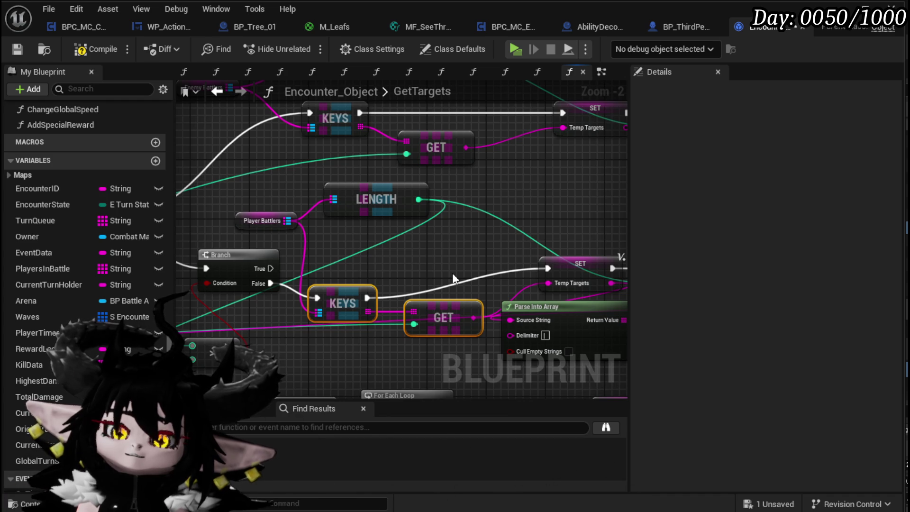
Step: Rearrange the Parse Into Array, GET, == and two SET nodes to make room near the Branch
mouse_move(452, 272)
left_mouse_down()
mouse_move(376, 252)
mouse_move(389, 285)
left_mouse_up()
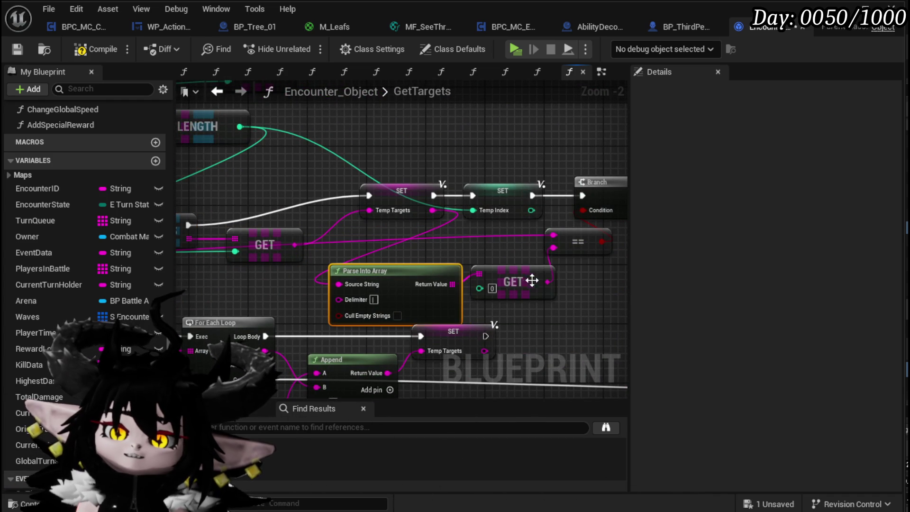
left_click_drag(538, 283, 566, 304)
left_click_drag(581, 240, 601, 254)
mouse_move(393, 221)
left_mouse_down()
mouse_move(483, 268)
mouse_move(474, 237)
left_mouse_up()
left_click_drag(382, 232, 277, 234)
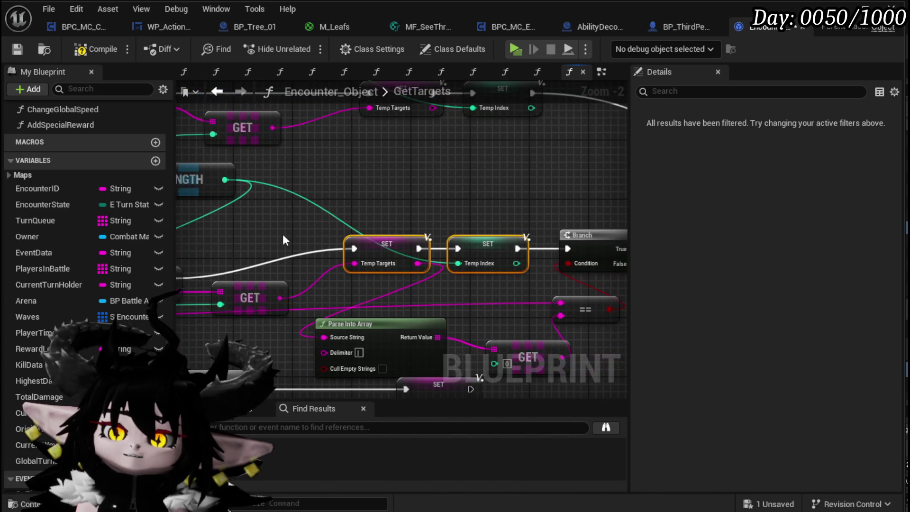
left_click_drag(351, 237, 294, 229)
left_click_drag(487, 252, 338, 185)
mouse_move(336, 249)
left_mouse_down()
mouse_move(440, 277)
mouse_move(307, 183)
mouse_move(332, 238)
mouse_move(410, 280)
mouse_move(405, 270)
left_mouse_up()
Step: Connect the Temp Targets SET to the Branch and add a duplicate SET Temp Index node
left_click_drag(481, 275, 567, 249)
left_click_drag(432, 266, 454, 266)
left_click_drag(344, 236, 352, 251)
key("ctrl+c")
key("ctrl+v")
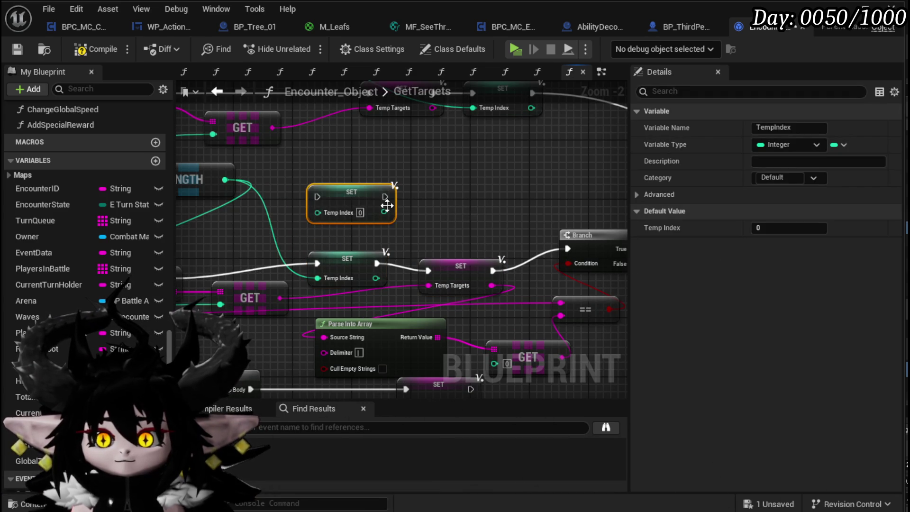
left_click_drag(386, 198, 429, 271)
left_click_drag(324, 226, 488, 240)
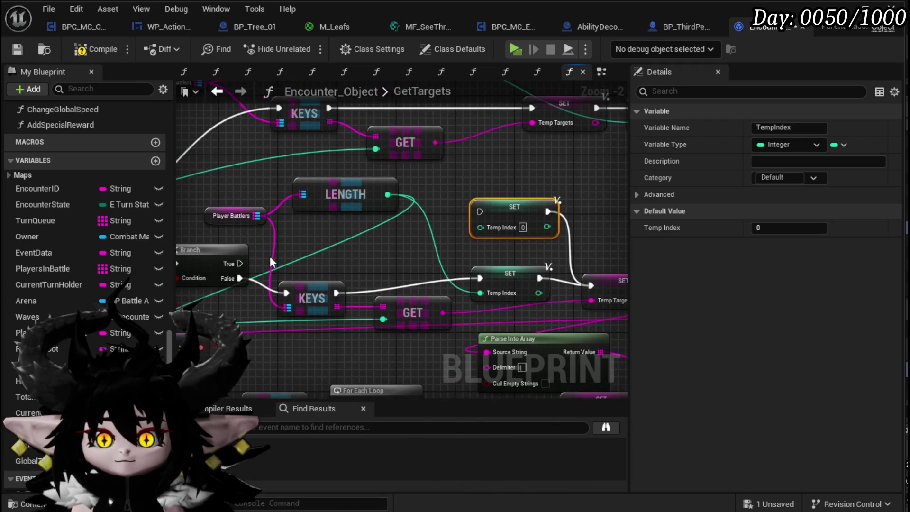
Step: Wire Branch False and True into the two SET Temp Index nodes, both into KEYS, then compile
mouse_move(239, 264)
left_mouse_down()
mouse_move(356, 296)
mouse_move(321, 291)
mouse_move(382, 256)
mouse_move(288, 213)
left_mouse_up()
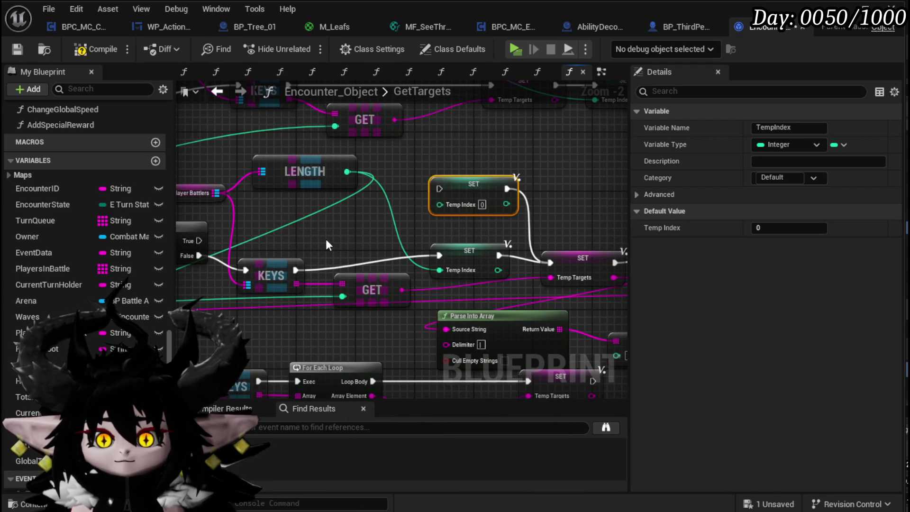
left_click(254, 256)
left_click_drag(374, 296, 533, 287)
left_click_drag(469, 251, 304, 270)
left_click_drag(199, 255, 268, 270)
left_click_drag(327, 271, 394, 263)
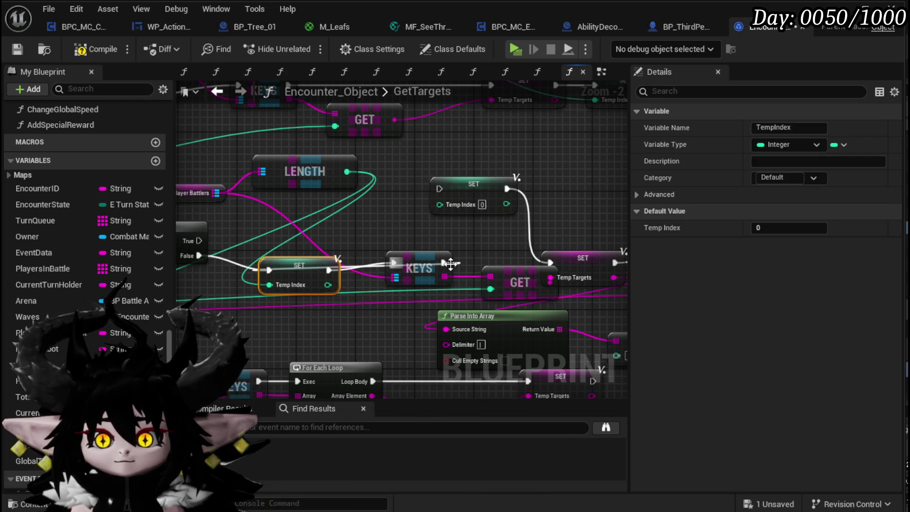
mouse_move(197, 240)
left_mouse_down()
mouse_move(257, 240)
mouse_move(265, 222)
mouse_move(449, 192)
mouse_move(305, 215)
mouse_move(396, 263)
left_mouse_up()
mouse_move(297, 279)
left_mouse_down()
mouse_move(277, 283)
mouse_move(282, 276)
left_mouse_up()
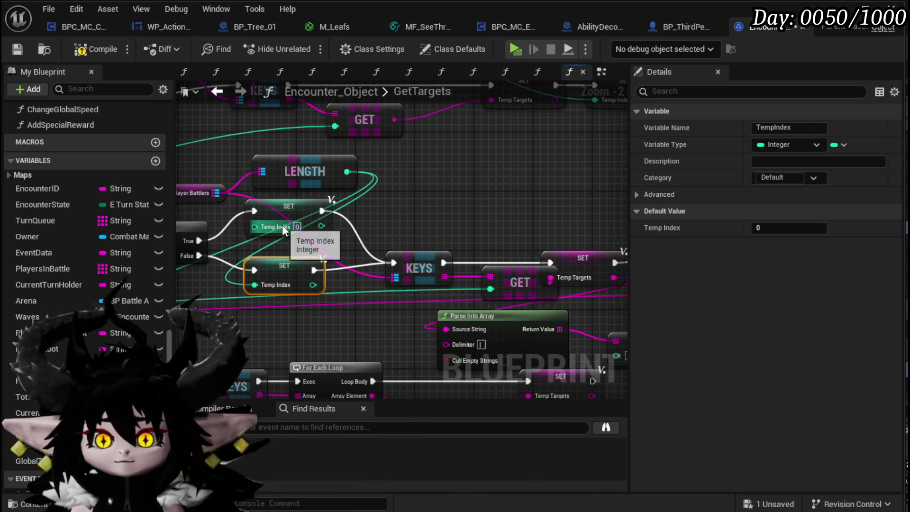
left_click_drag(398, 223, 391, 232)
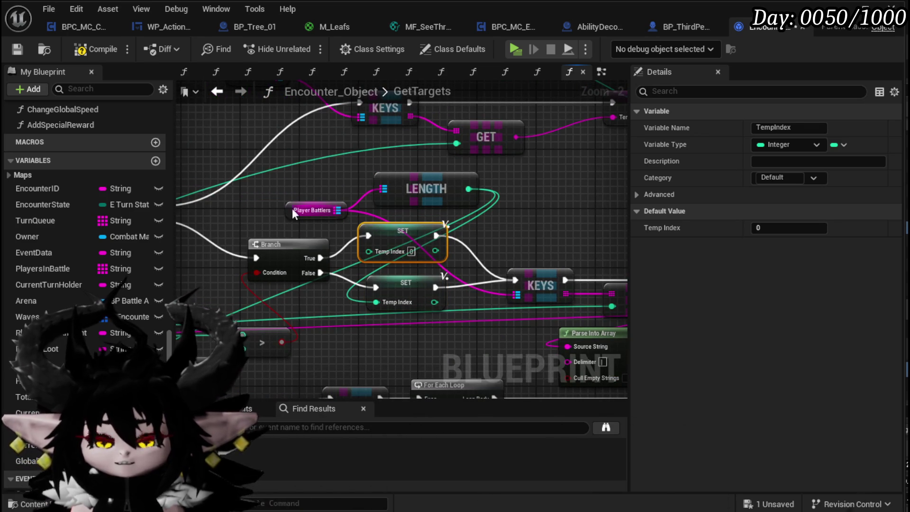
left_click_drag(359, 195, 360, 196)
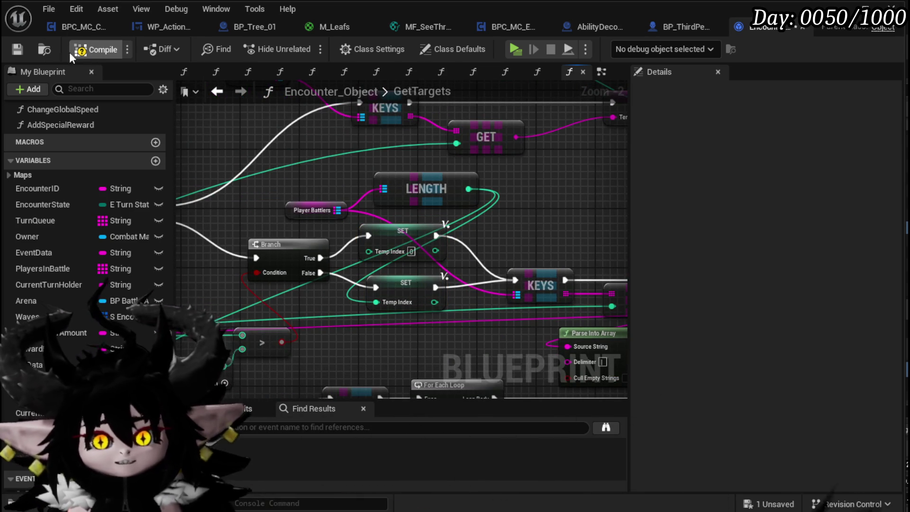
left_click(19, 51)
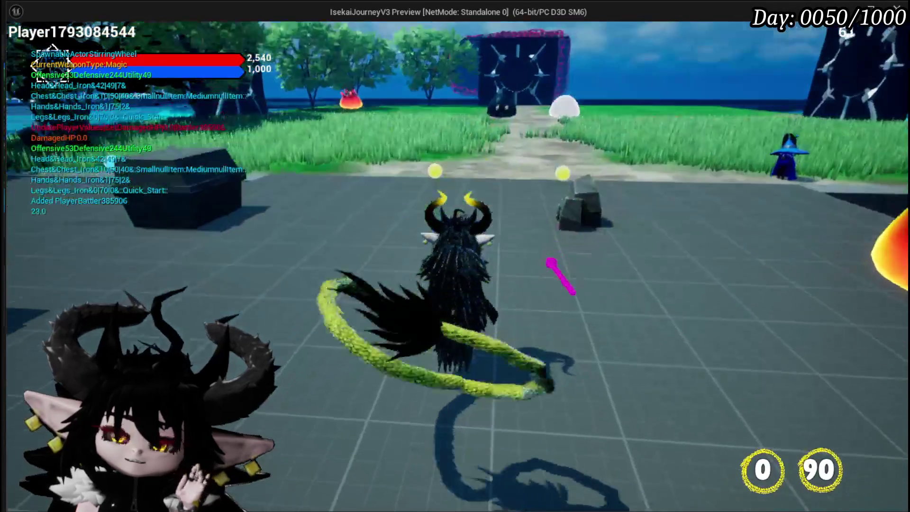
Step: Run up to the Fire Slime, start the battle, and play the Power Up card
key("w")
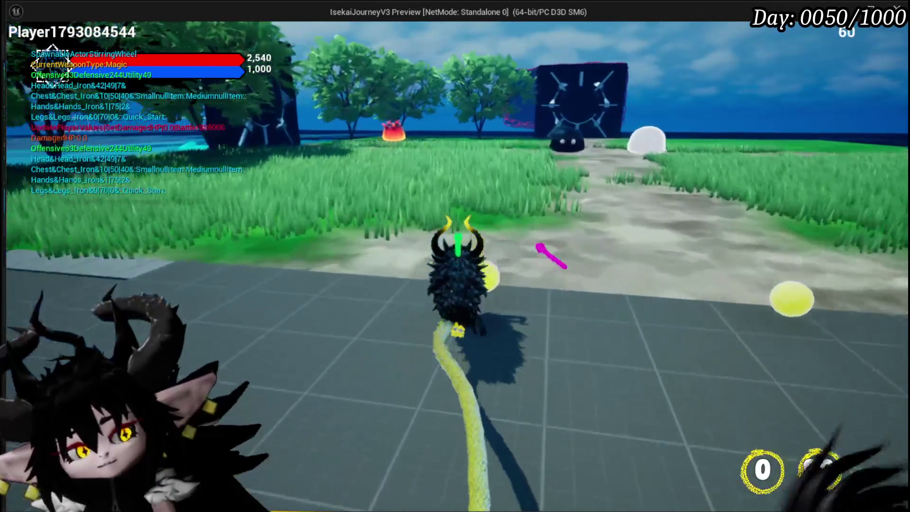
key("w")
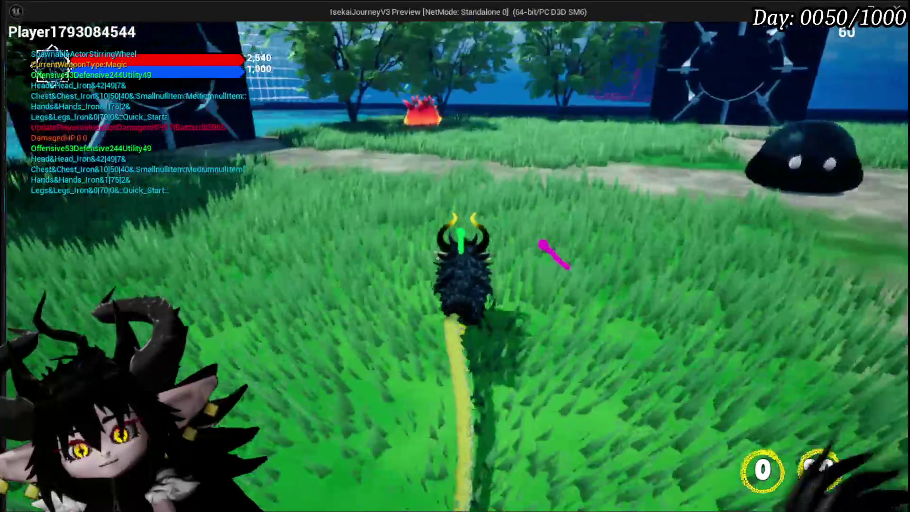
key("w")
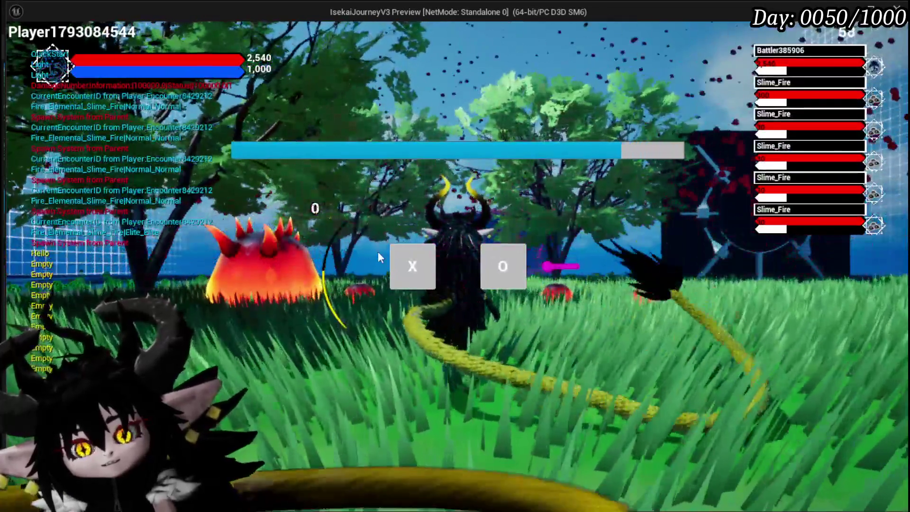
left_click(406, 265)
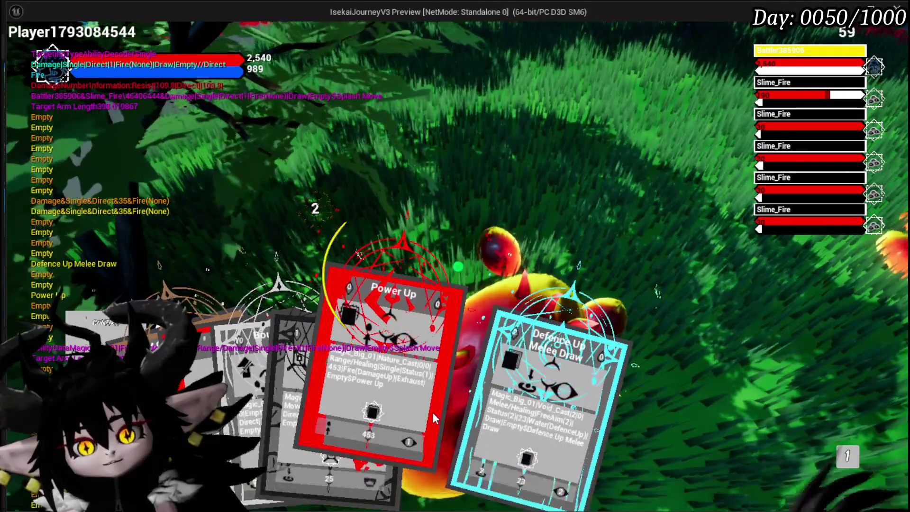
left_click(430, 417)
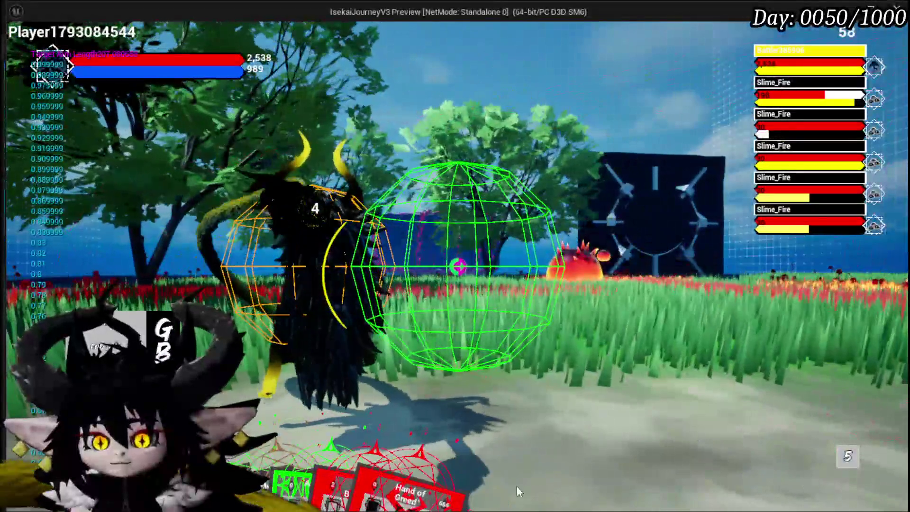
Step: Play Hand of Greed, then Adrenaline, then Hand of Greed again against the Fire Slimes
mouse_move(366, 443)
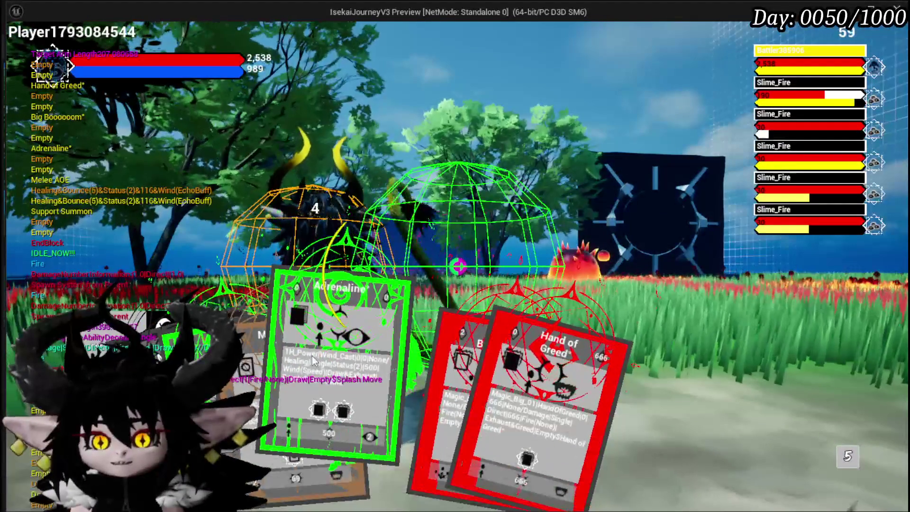
mouse_move(287, 335)
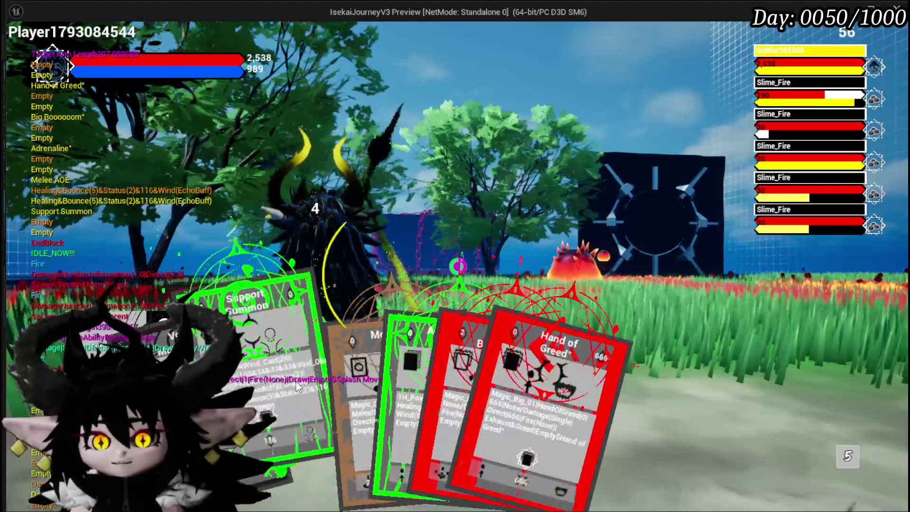
mouse_move(485, 351)
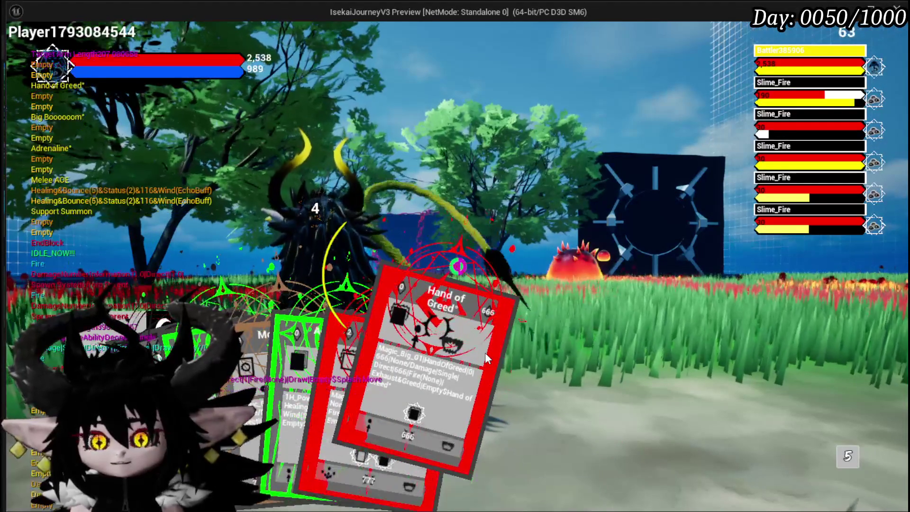
left_click(484, 351)
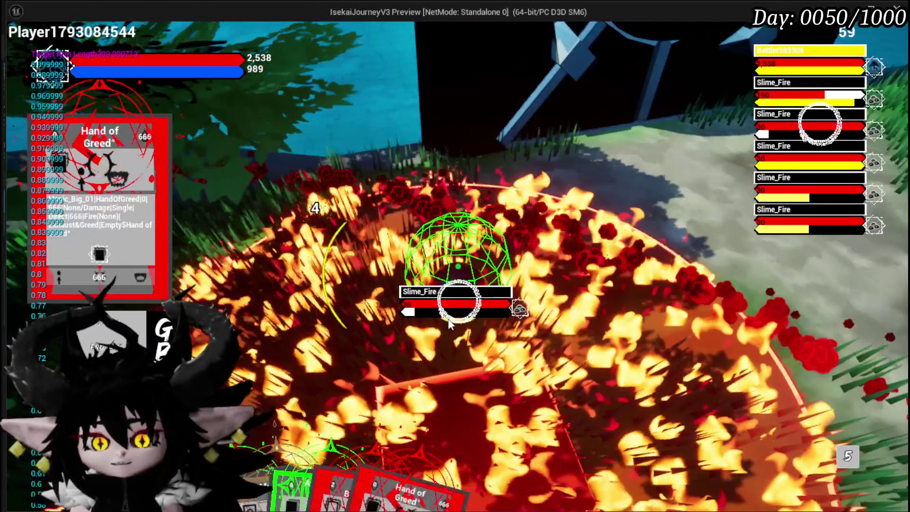
mouse_move(313, 389)
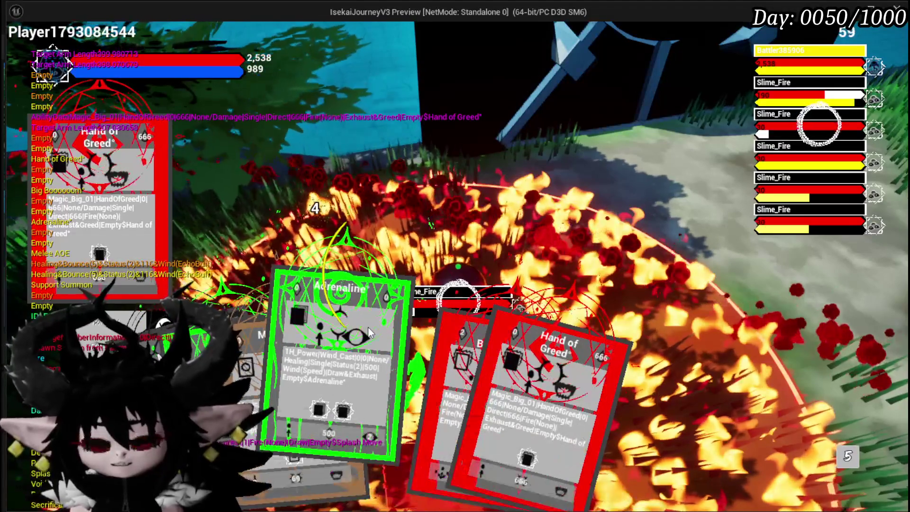
left_click(369, 331)
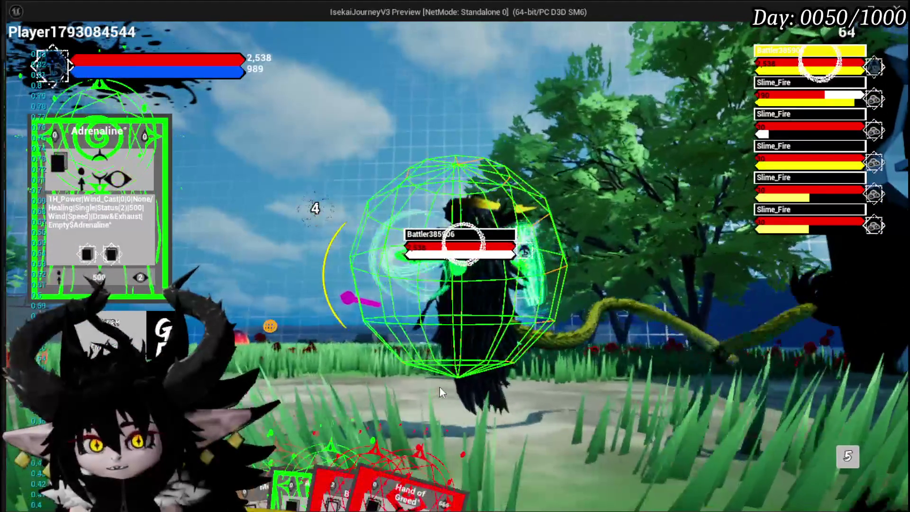
left_click(472, 424)
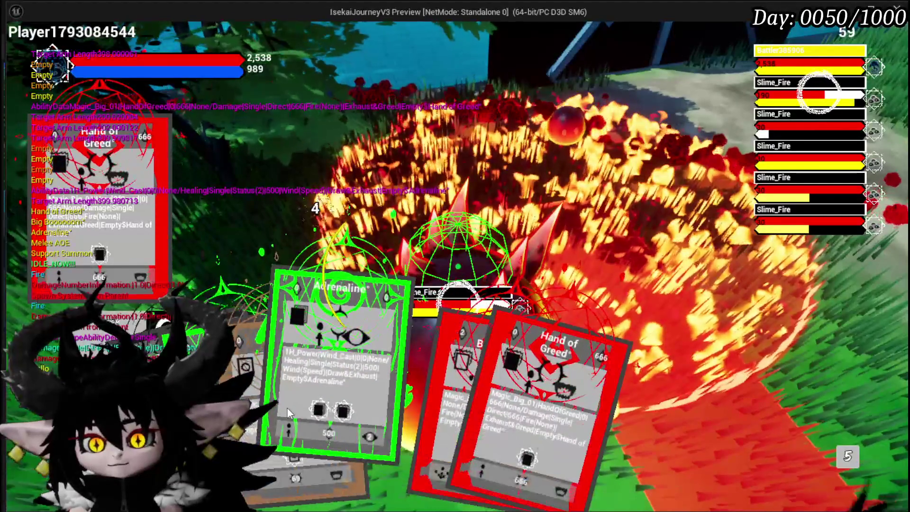
Step: Play four Adrenaline and five Hand of Greed cards, alternating them against the Slime_Fire enemies
left_click(286, 407)
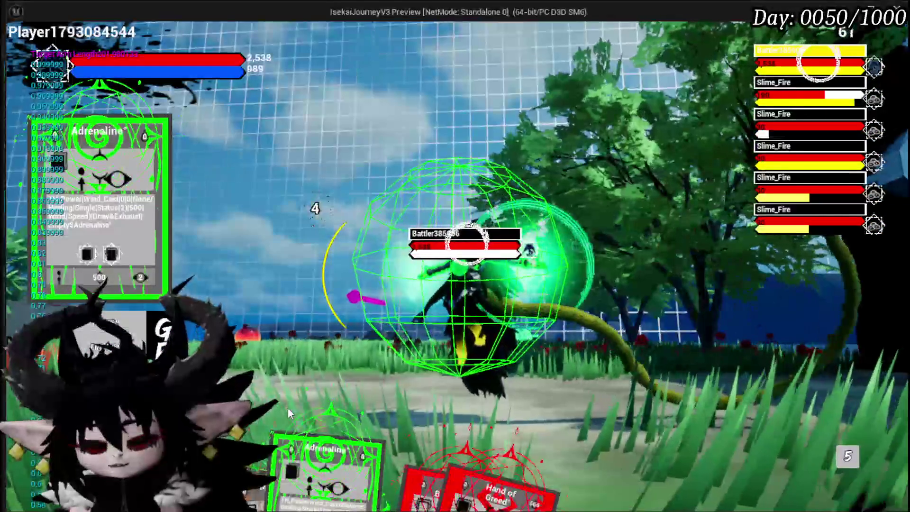
left_click(465, 465)
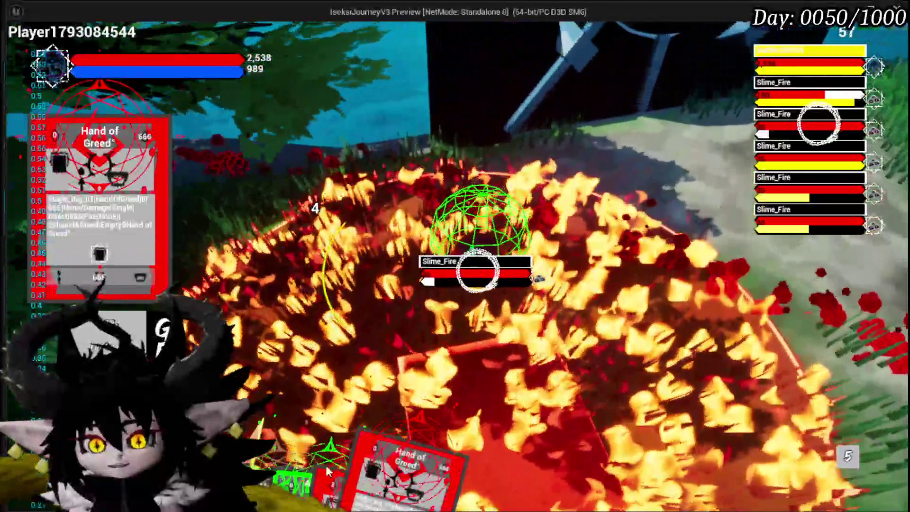
mouse_move(306, 471)
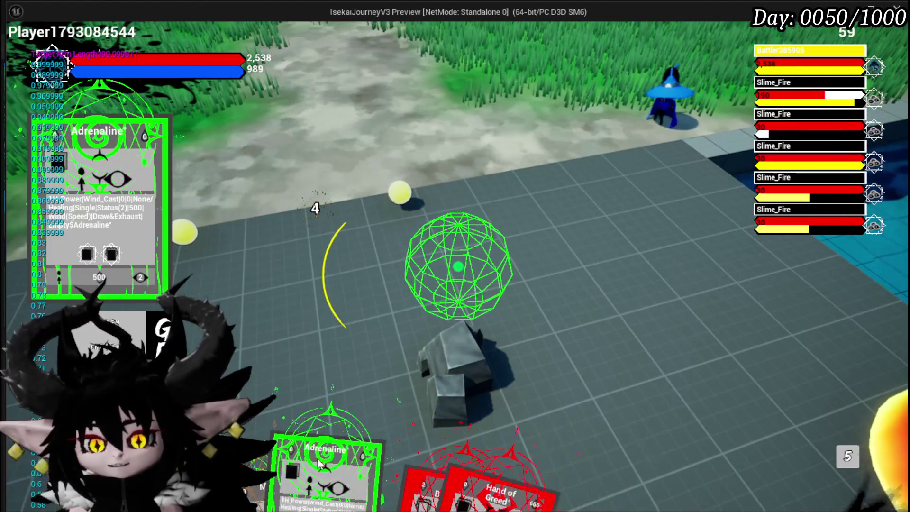
left_click(463, 479)
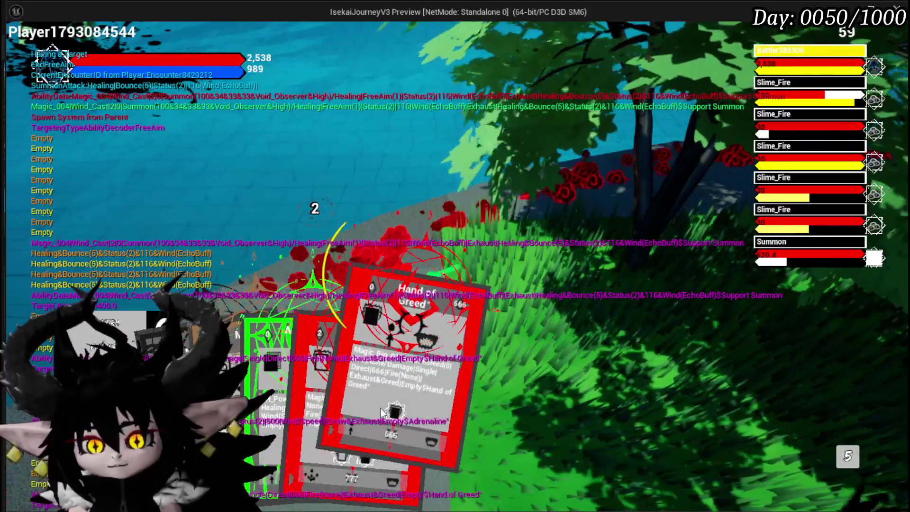
left_click(351, 442)
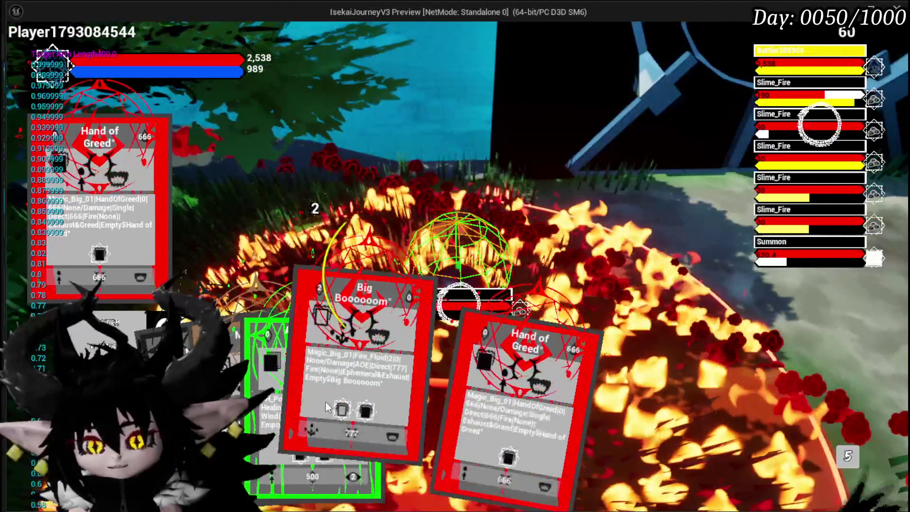
left_click(364, 410)
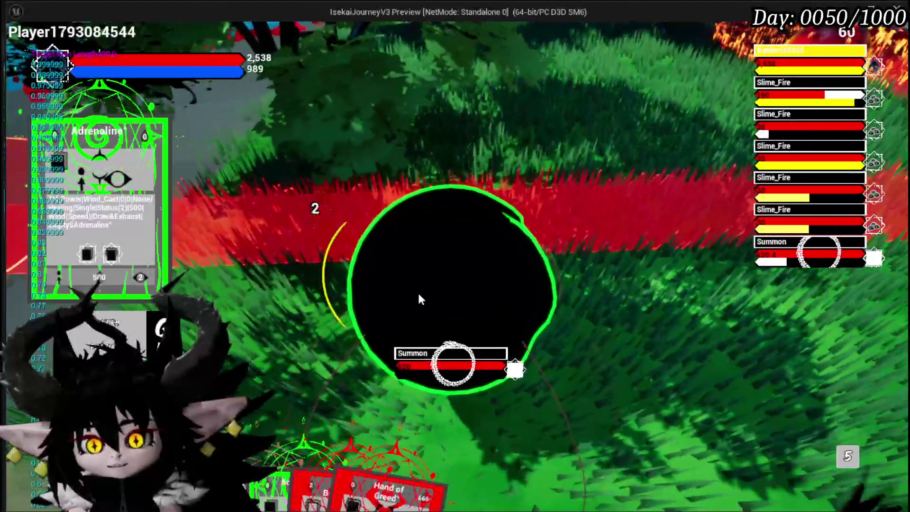
mouse_move(371, 452)
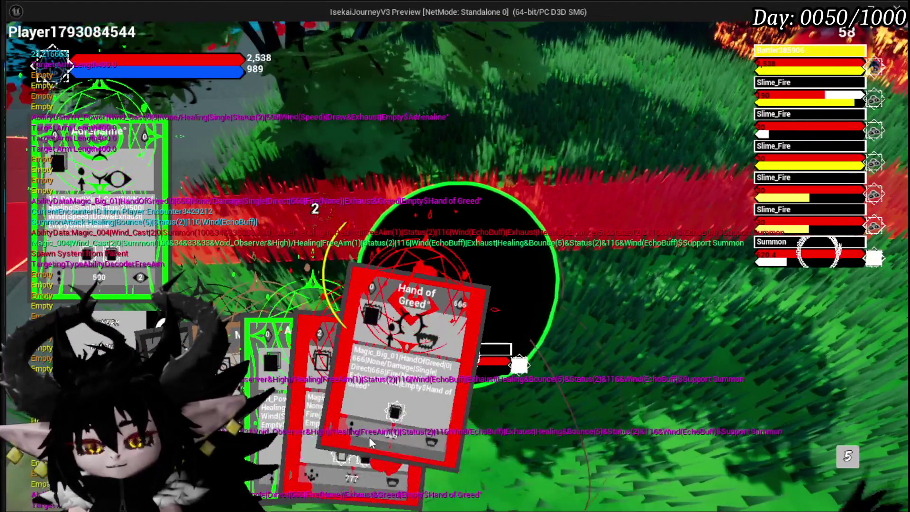
left_click(369, 437)
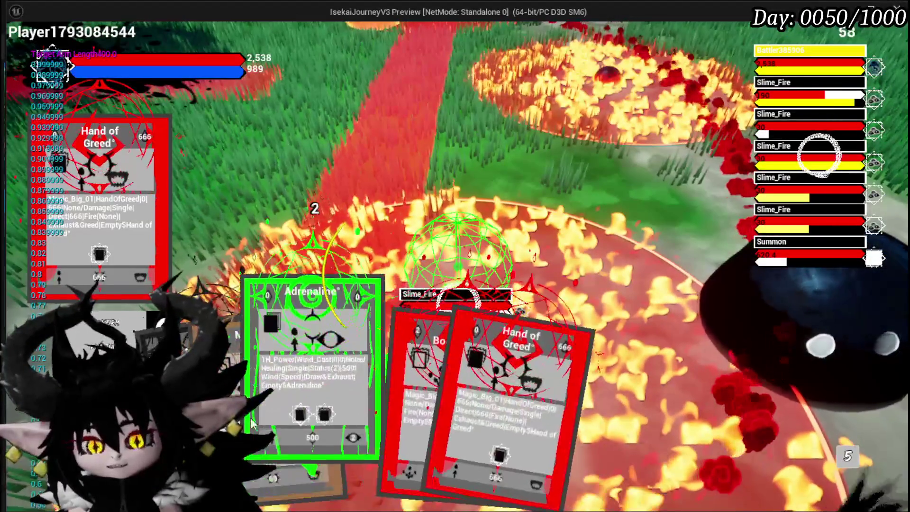
left_click(371, 433)
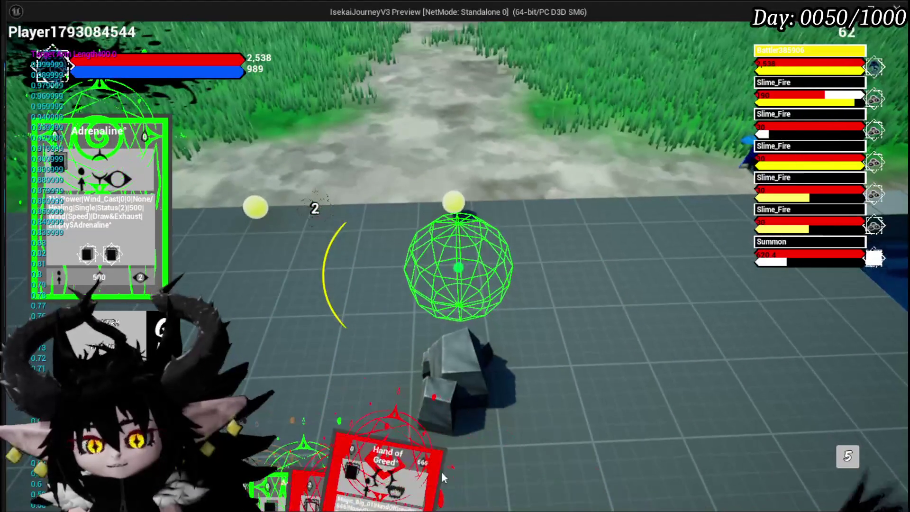
left_click(426, 469)
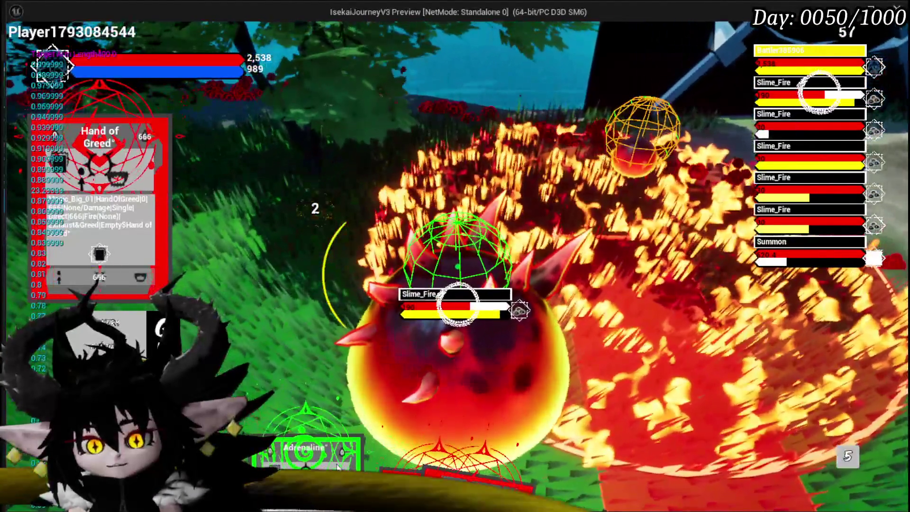
left_click(337, 467)
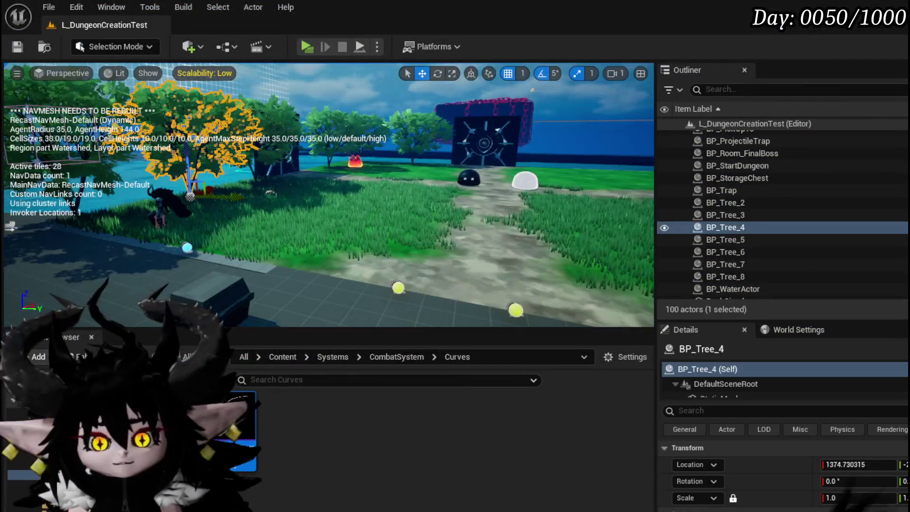
Step: Save all assets and move the Branch node further left in the GetTargets graph
key("ctrl+s")
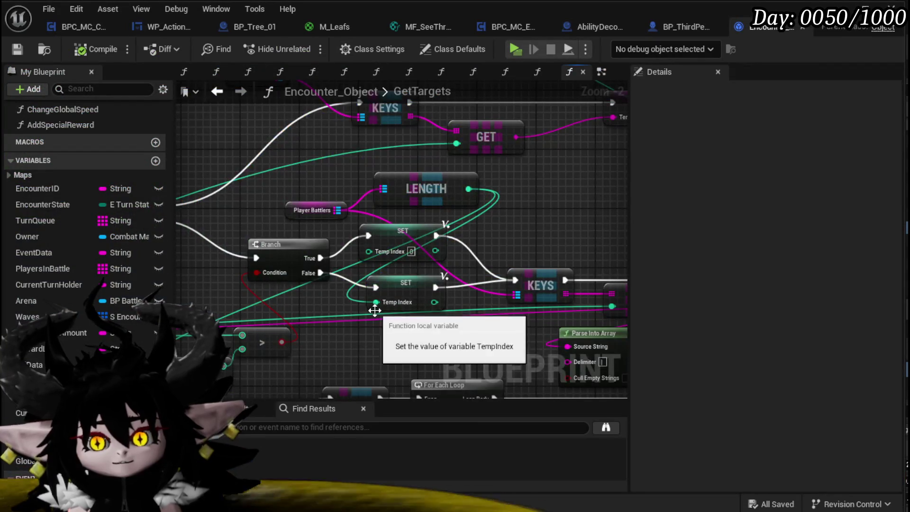
mouse_move(374, 311)
left_mouse_down()
mouse_move(432, 237)
mouse_move(467, 272)
mouse_move(304, 301)
mouse_move(554, 209)
mouse_move(386, 205)
left_mouse_up()
scroll(452, 292, "down", 3)
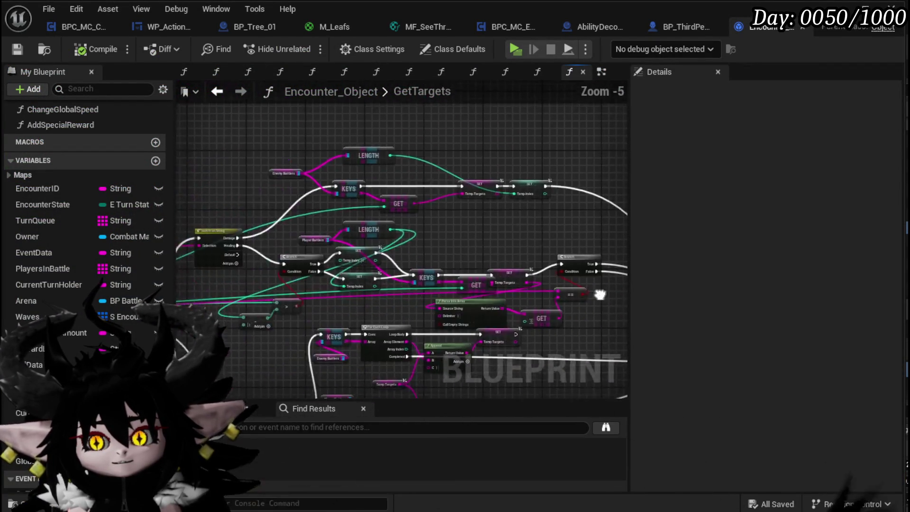
scroll(423, 241, "up", 2)
mouse_move(425, 247)
left_mouse_down()
mouse_move(349, 243)
mouse_move(541, 197)
mouse_move(636, 204)
mouse_move(586, 205)
left_mouse_up()
left_click_drag(367, 223, 331, 224)
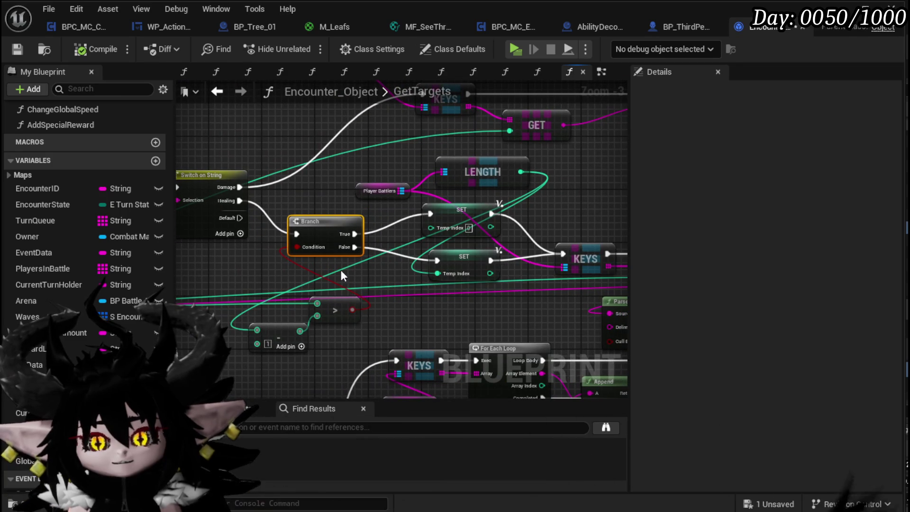
Step: Reposition LENGTH and Player Battlers up and left, and pull a new wire from the comparison's input
left_click(389, 191)
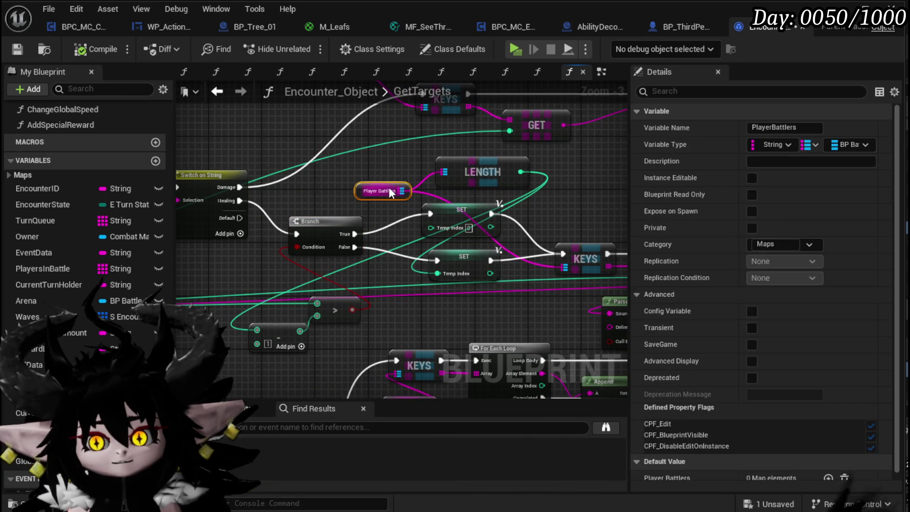
left_click_drag(326, 183, 327, 183)
mouse_move(462, 163)
left_mouse_down()
mouse_move(376, 156)
mouse_move(215, 277)
left_mouse_up()
mouse_move(371, 189)
left_mouse_down()
mouse_move(147, 232)
mouse_move(371, 269)
mouse_move(230, 260)
left_mouse_up()
mouse_move(356, 256)
left_mouse_down()
mouse_move(199, 239)
mouse_move(340, 203)
mouse_move(337, 265)
mouse_move(478, 275)
left_mouse_up()
left_click_drag(371, 236, 295, 219)
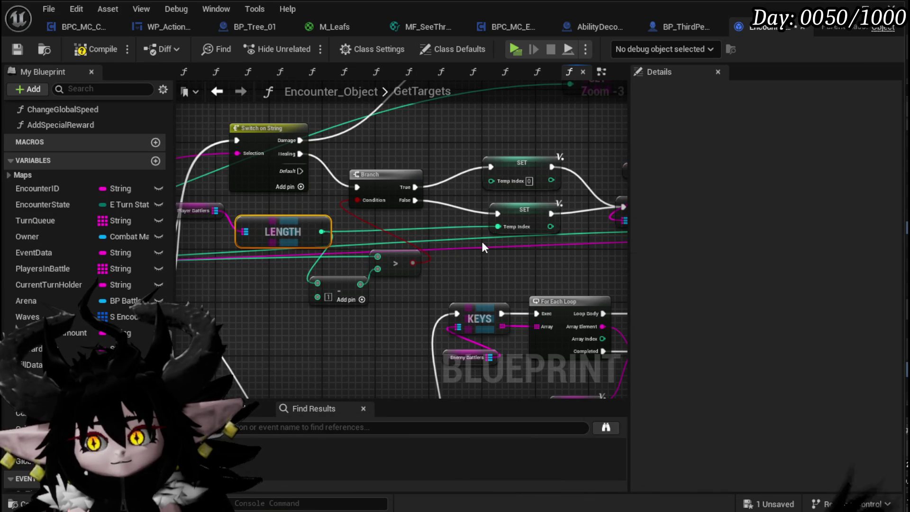
scroll(482, 241, "up", 1)
left_click(393, 175)
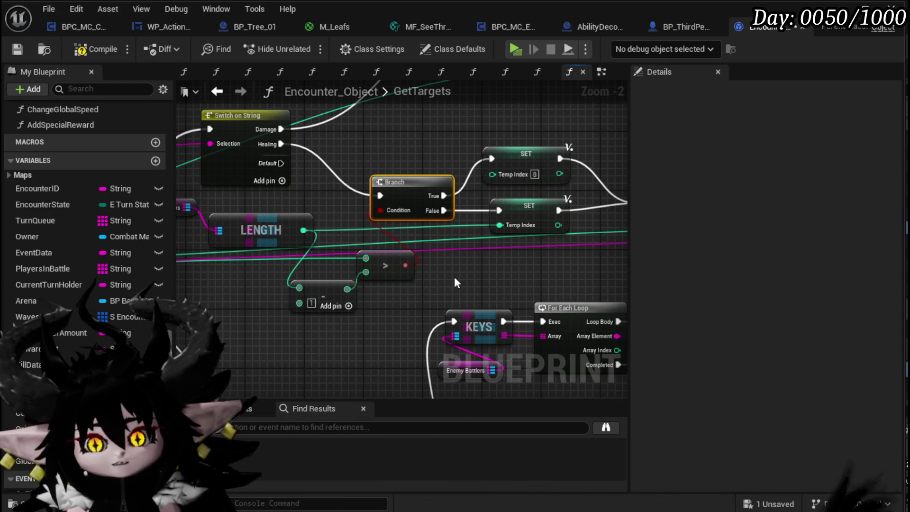
left_click_drag(366, 258, 397, 269)
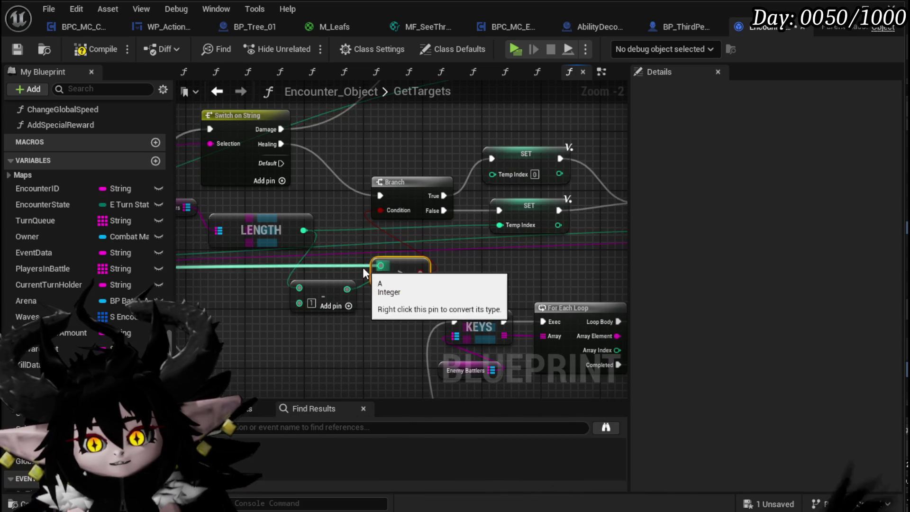
left_click_drag(397, 286, 364, 294)
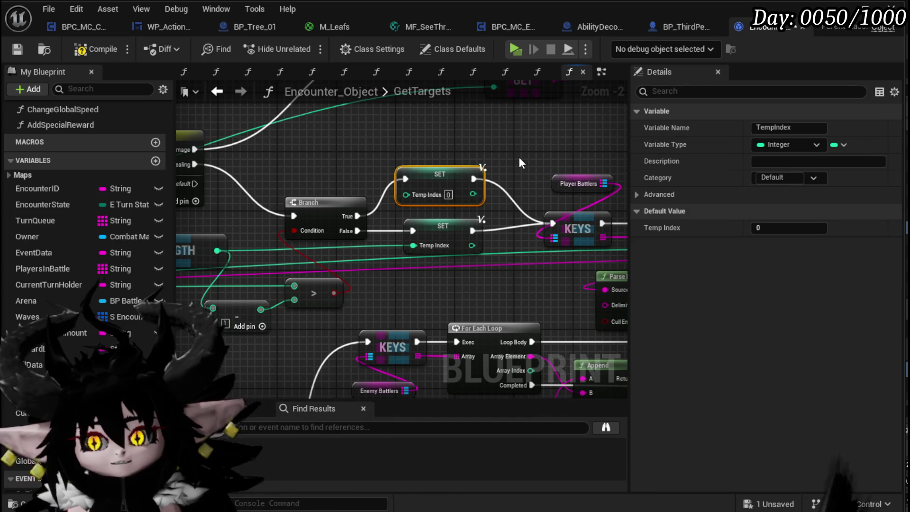
Step: Add a TempIndex getter wired into the GET node's index pin and save GetTargets
mouse_move(520, 162)
left_mouse_down()
mouse_move(487, 148)
mouse_move(192, 149)
mouse_move(341, 142)
mouse_move(199, 150)
left_mouse_up()
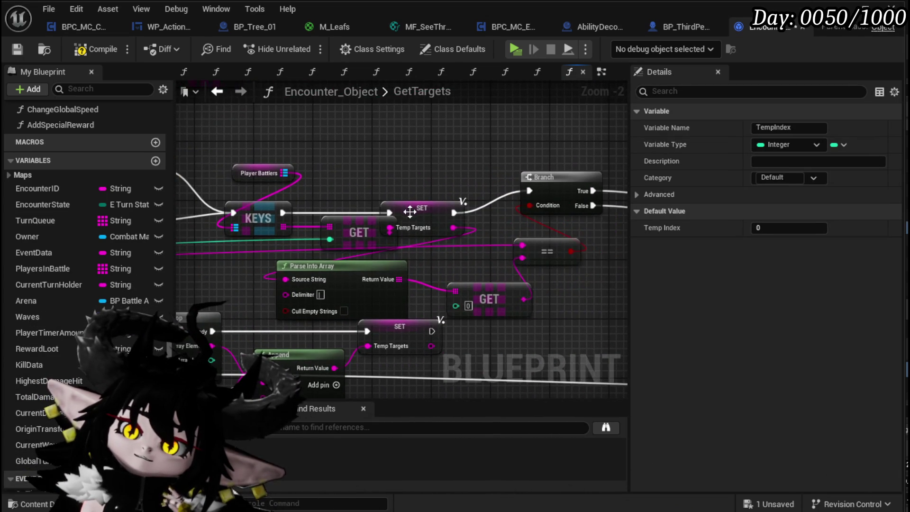
left_click_drag(363, 272, 392, 271)
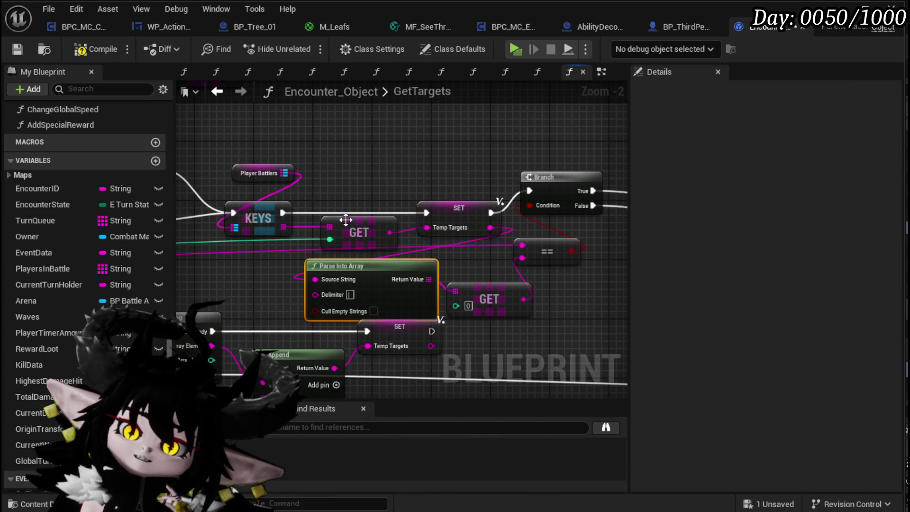
mouse_move(320, 239)
left_mouse_down()
mouse_move(528, 221)
mouse_move(317, 242)
mouse_move(511, 229)
mouse_move(216, 221)
mouse_move(436, 229)
mouse_move(357, 226)
left_mouse_up()
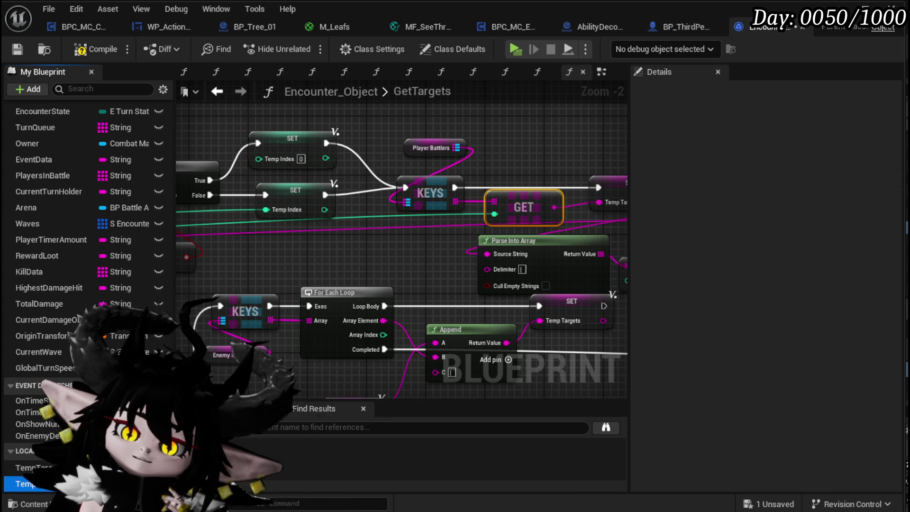
left_click_drag(34, 485, 394, 241)
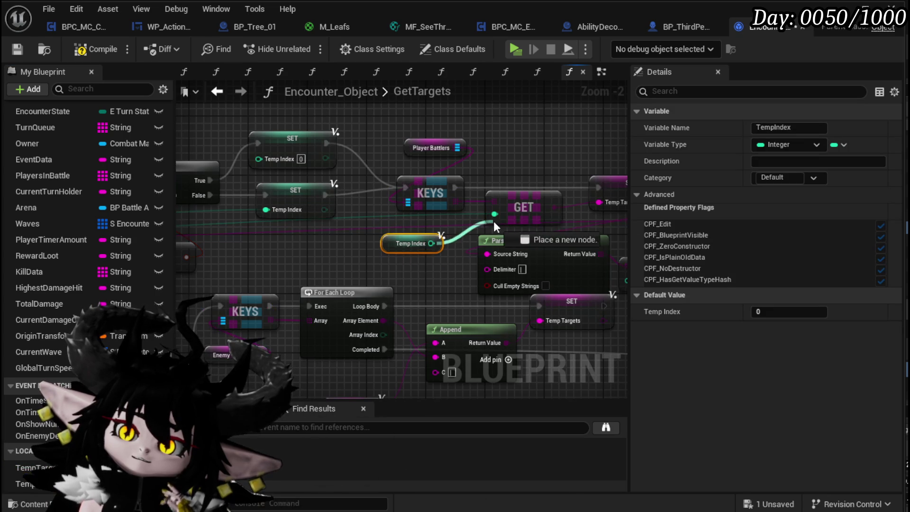
left_click(333, 251)
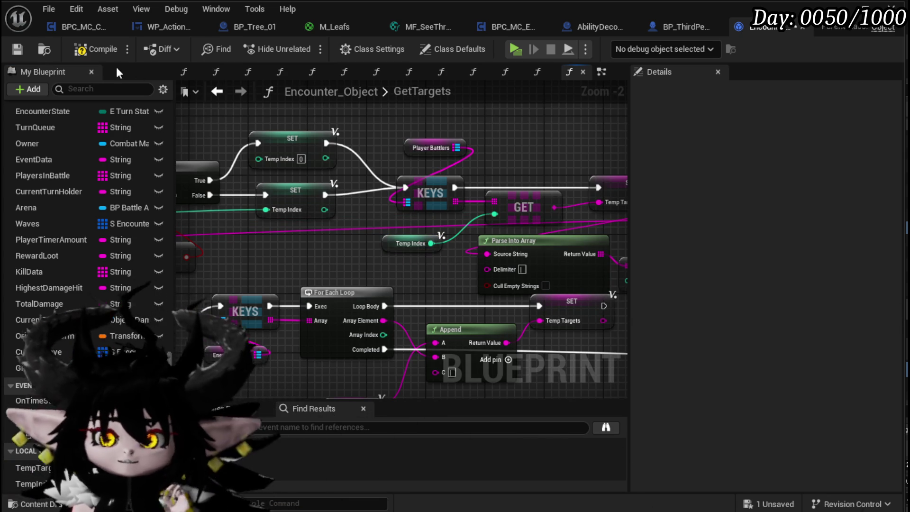
left_click(18, 49)
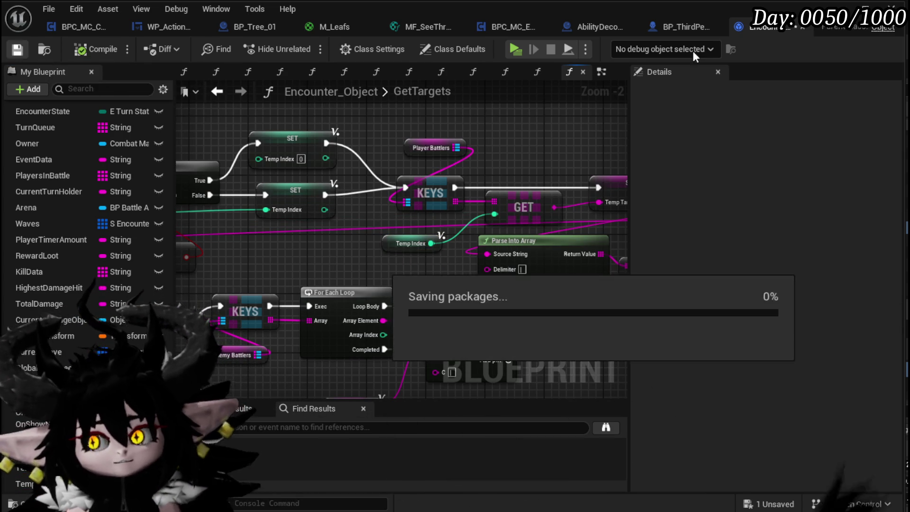
Step: Back in the level, run forward and play Hand of Greed, Power Up, then Support Summon
left_click(514, 50)
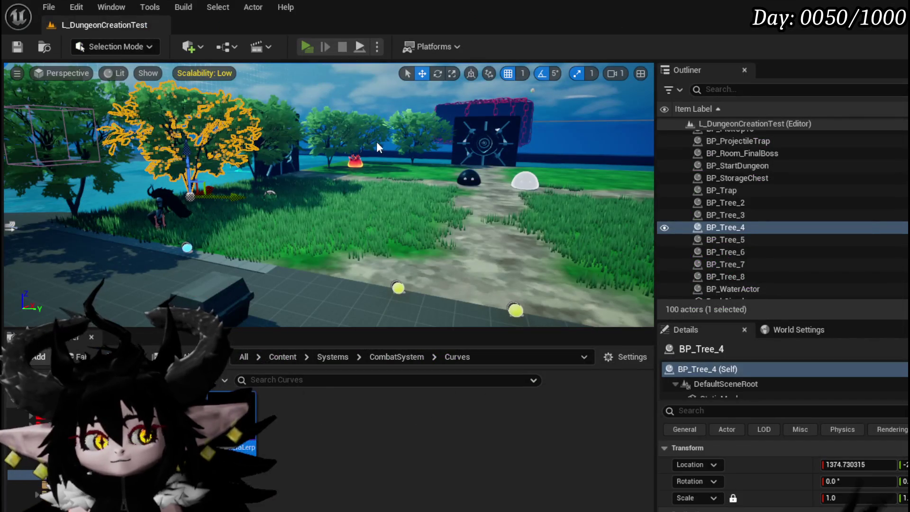
key("w")
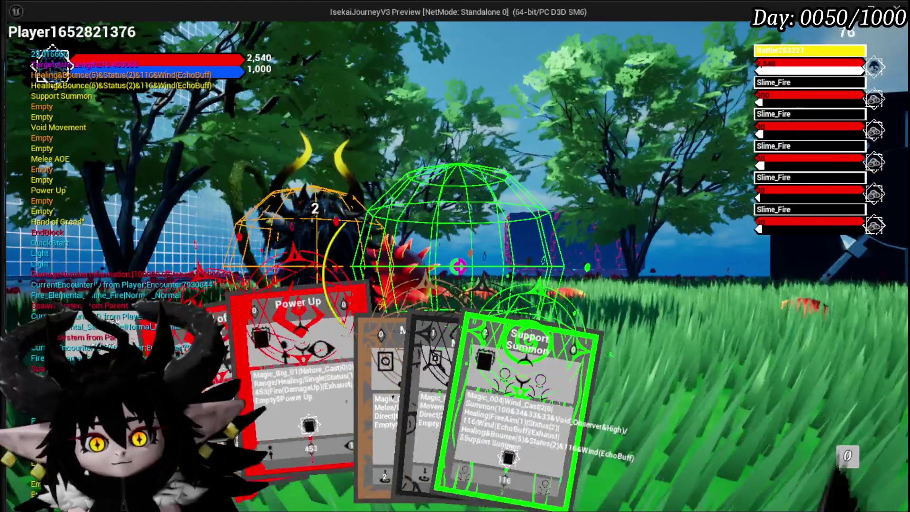
left_click(227, 341)
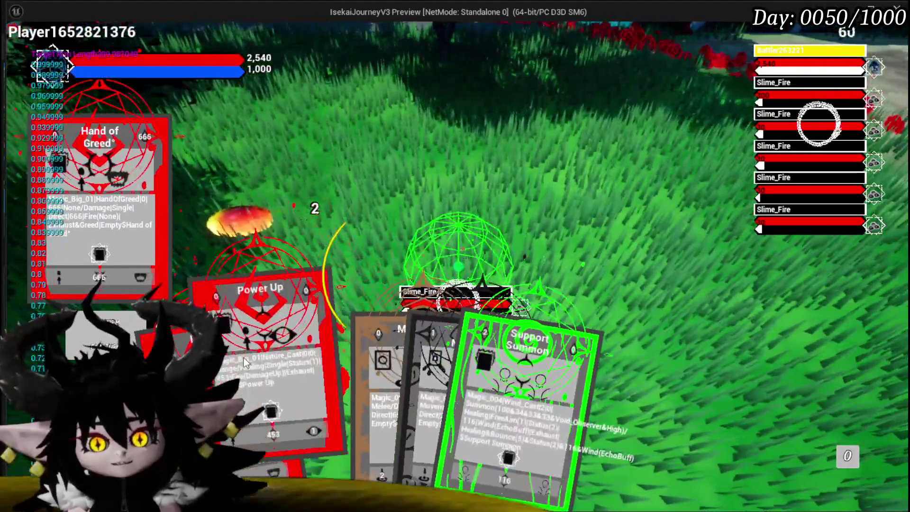
left_click(244, 363)
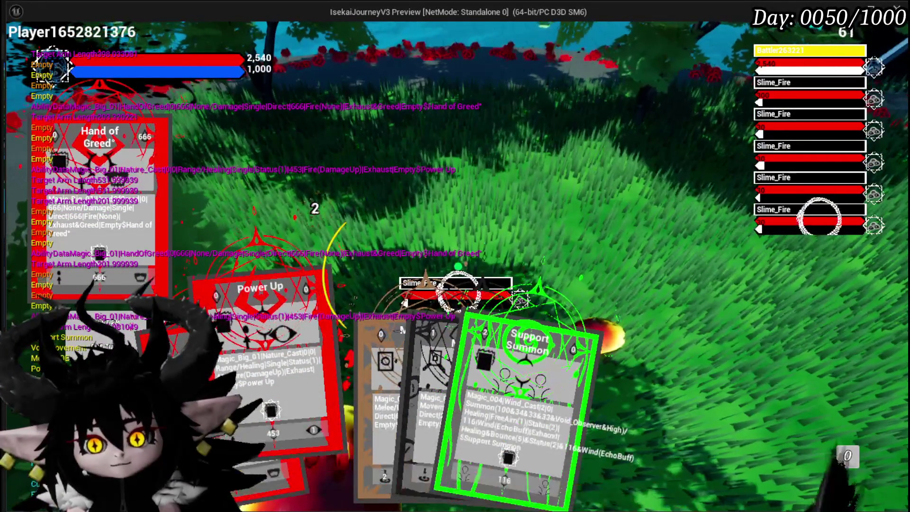
left_click(483, 416)
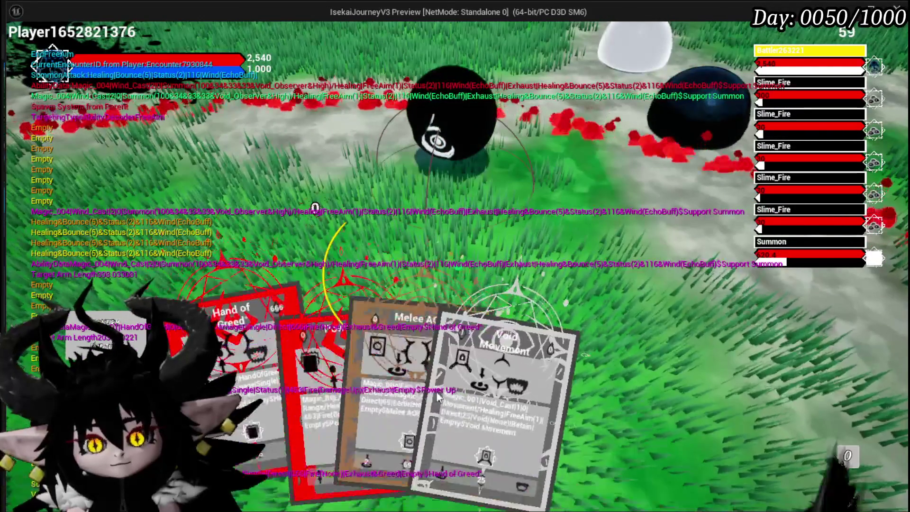
Step: Play Hand of Greed and two Power Up cards, then end the play test
left_click(561, 377)
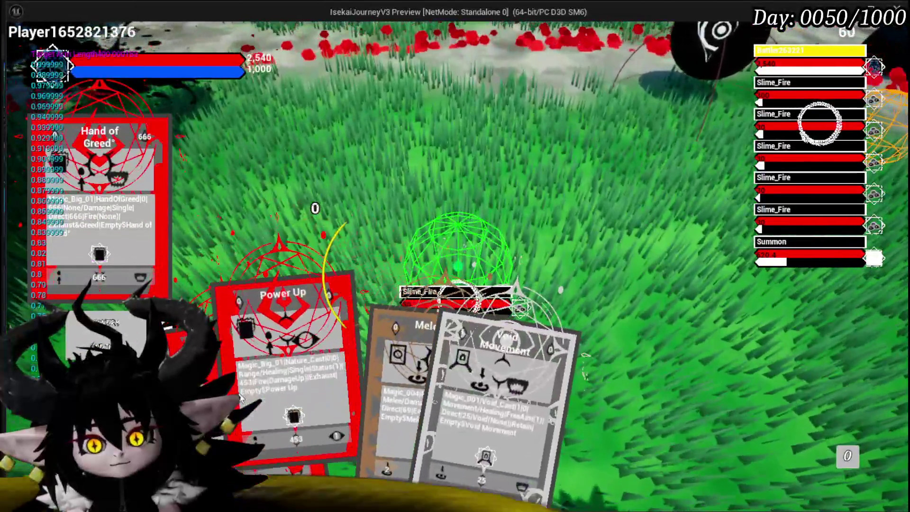
left_click(241, 399)
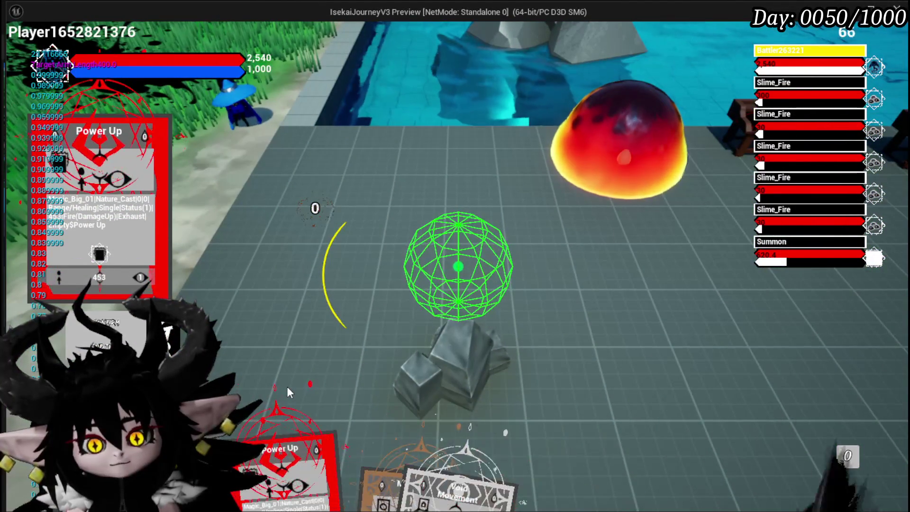
mouse_move(305, 463)
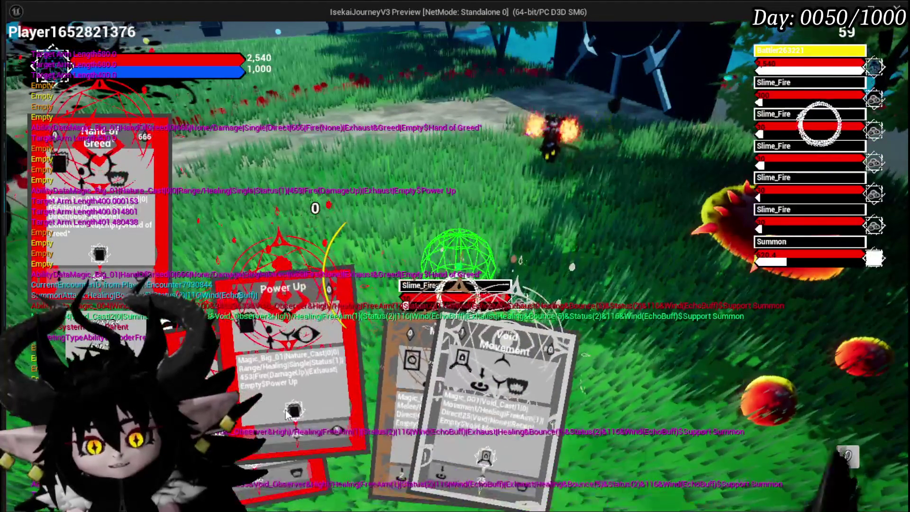
left_click(287, 414)
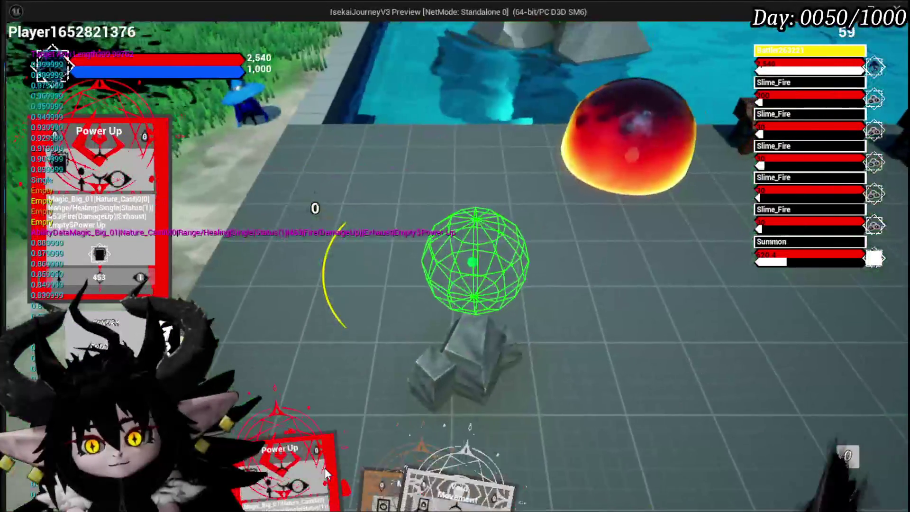
key("Escape")
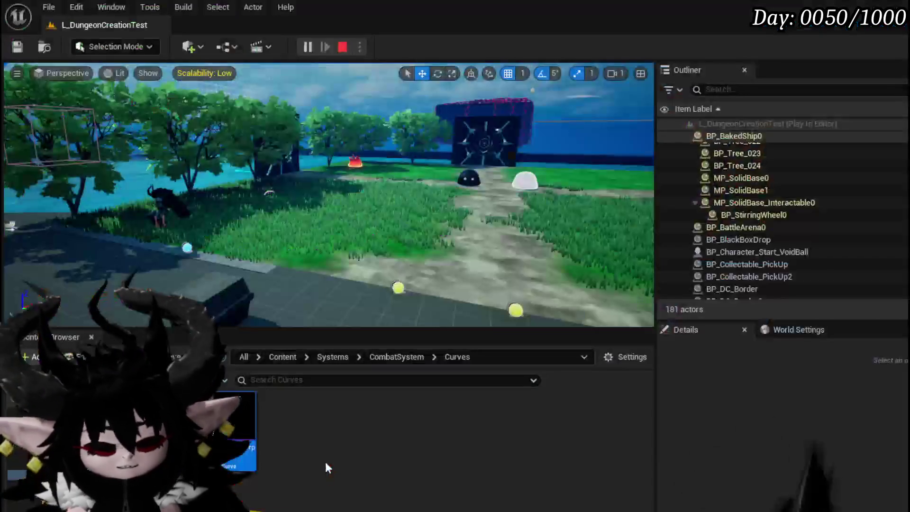
Step: Save the level and wire LENGTH's output into the SET Temp Index input in GetTargets
left_click(16, 52)
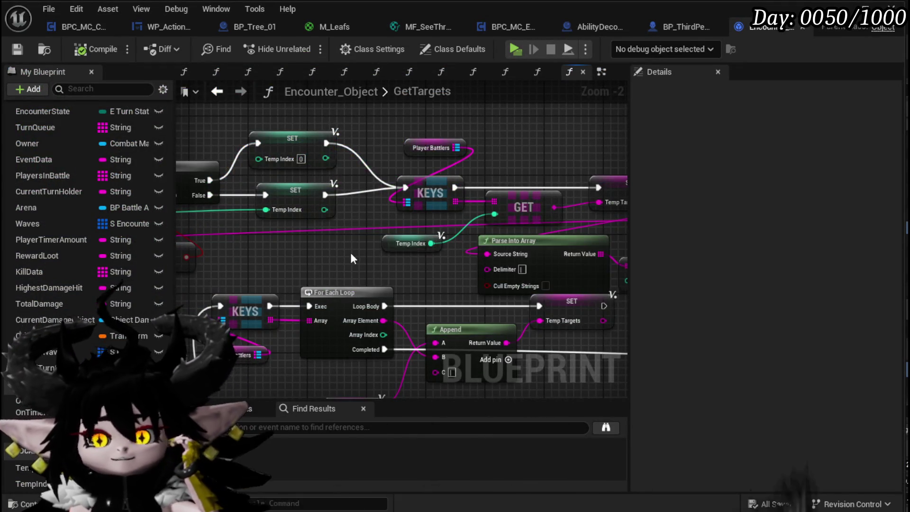
left_click_drag(350, 251, 499, 262)
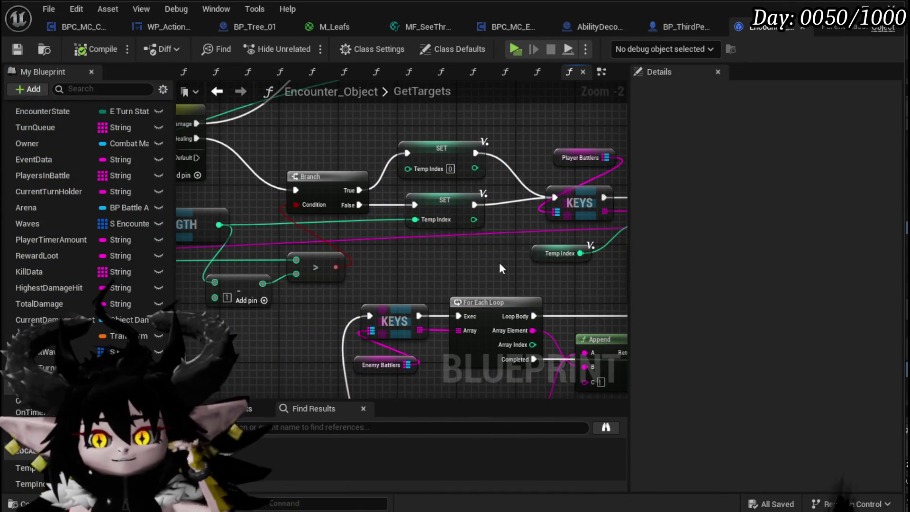
scroll(500, 263, "down", 2)
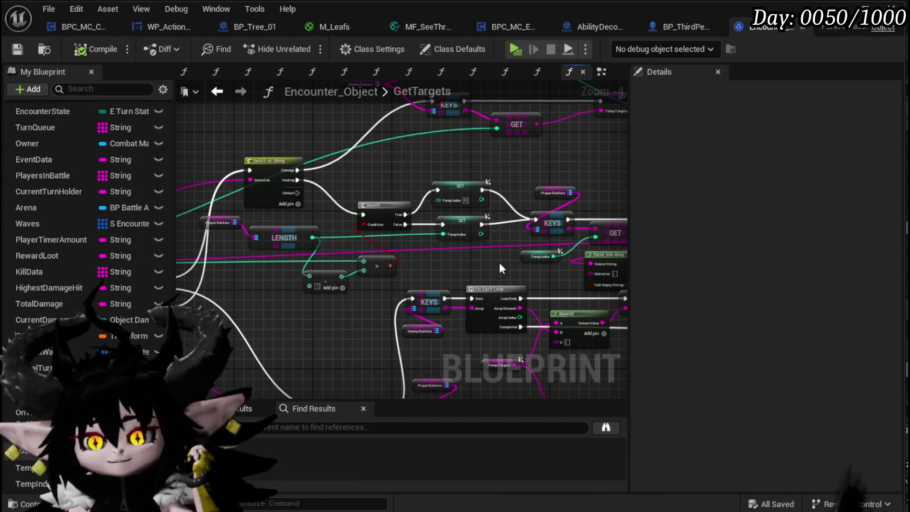
scroll(500, 265, "up", 2)
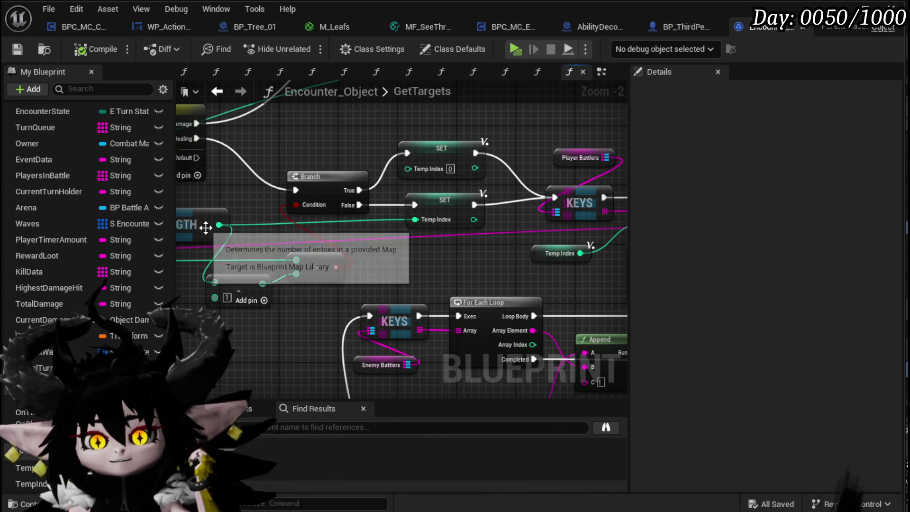
mouse_move(286, 239)
left_mouse_down()
mouse_move(462, 237)
mouse_move(342, 235)
left_mouse_up()
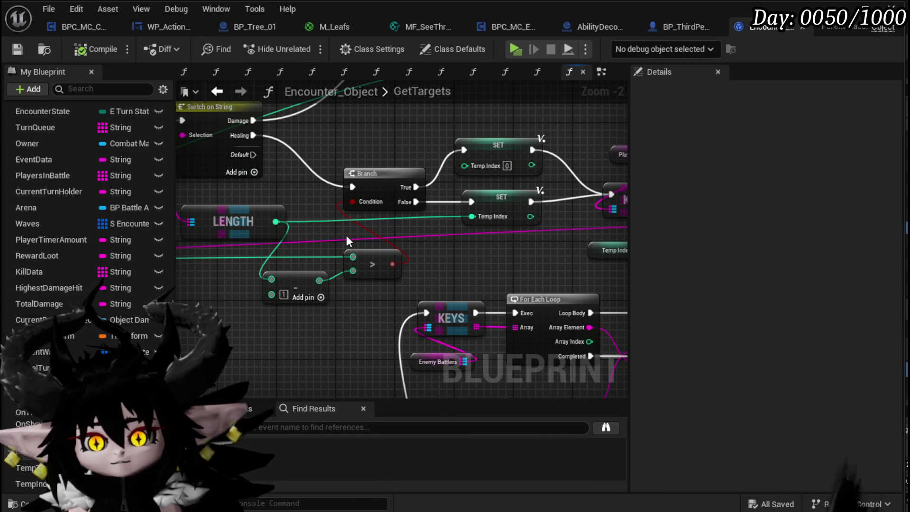
left_click_drag(276, 221, 472, 217)
Step: Pull an integer wire near KEYS and GET, dismiss the action list, then compile and save
mouse_move(481, 258)
left_mouse_down()
mouse_move(303, 256)
mouse_move(612, 258)
mouse_move(289, 246)
mouse_move(329, 298)
mouse_move(296, 227)
mouse_move(569, 308)
mouse_move(437, 270)
mouse_move(474, 281)
mouse_move(409, 273)
left_mouse_up()
left_click_drag(303, 263, 326, 260)
key("Escape")
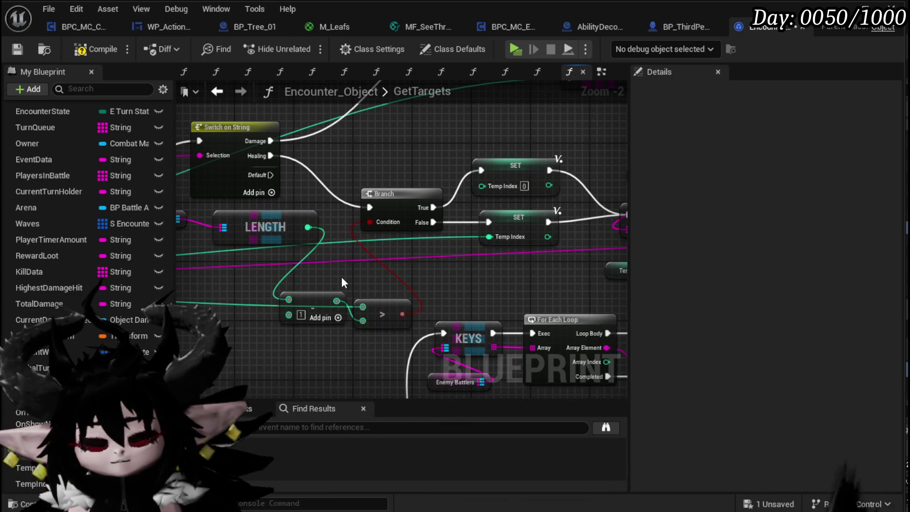
scroll(342, 280, "down", 2)
scroll(397, 280, "down", 1)
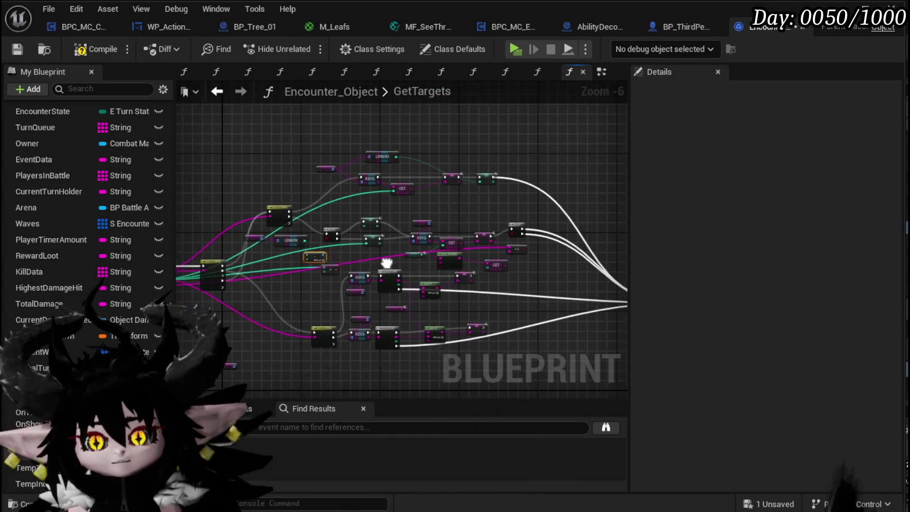
left_click(22, 47)
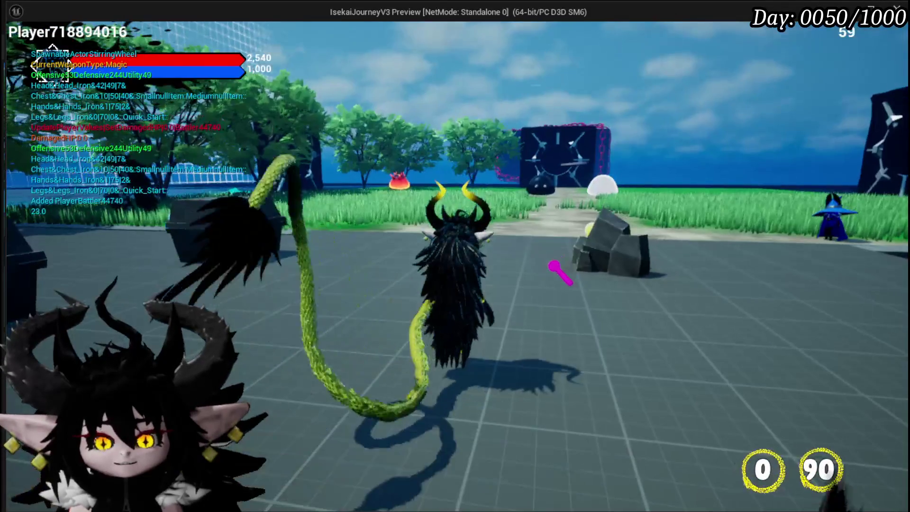
Step: Stop the quick play session and switch to the BPC_MC_Camera blueprint
key("Escape")
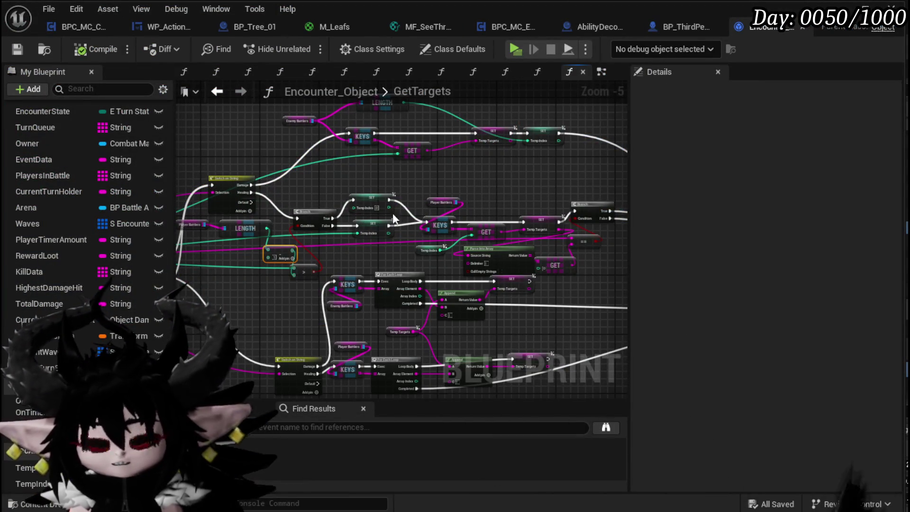
left_click(76, 20)
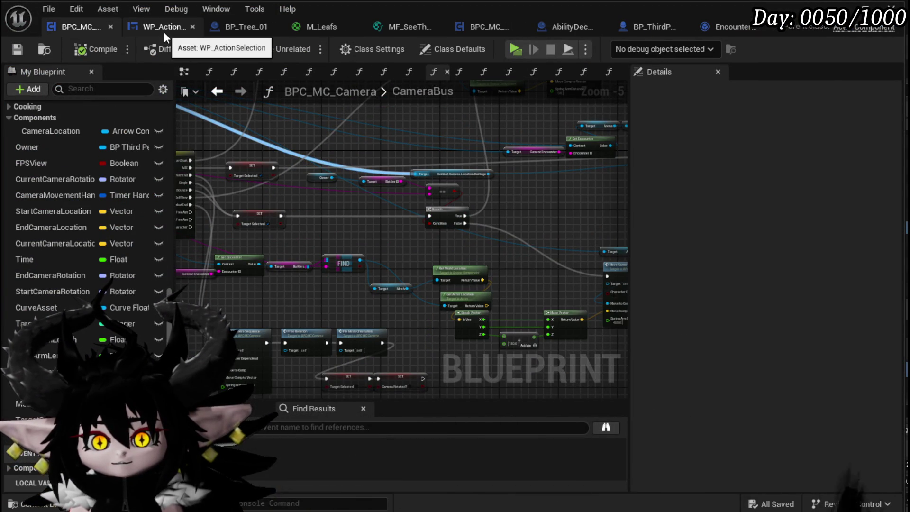
Step: Place Update Mesh to Vector beside Set Arm Length Tick Values in the Move Camera Sequence group and wire it to run next
left_click_drag(332, 379, 365, 235)
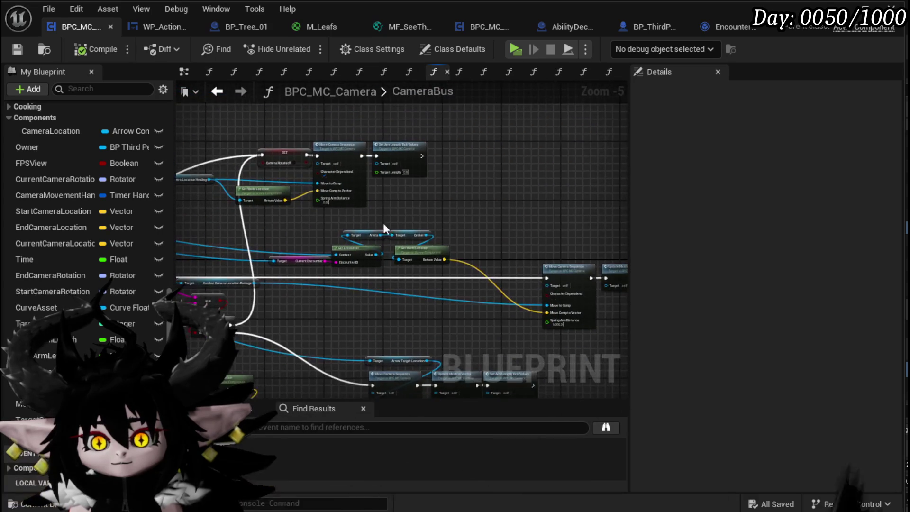
scroll(365, 231, "up", 3)
left_click_drag(411, 203, 190, 117)
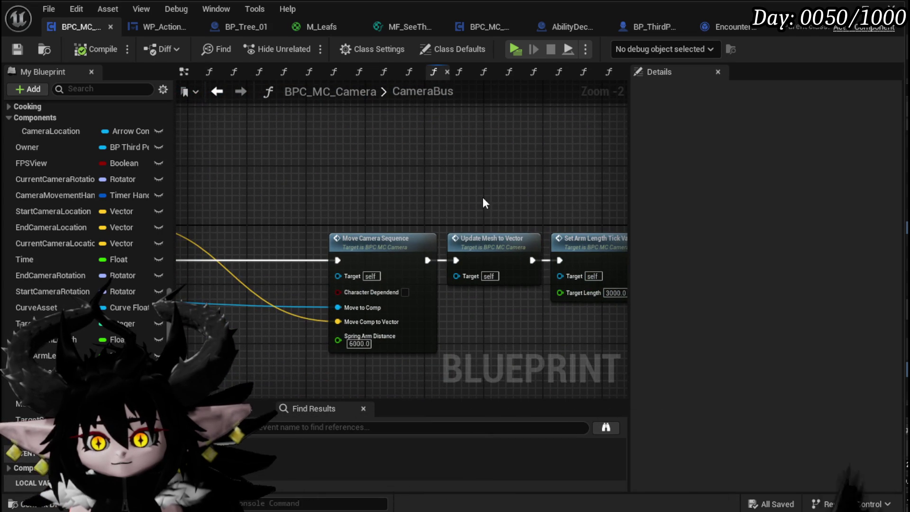
left_click_drag(482, 198, 493, 246)
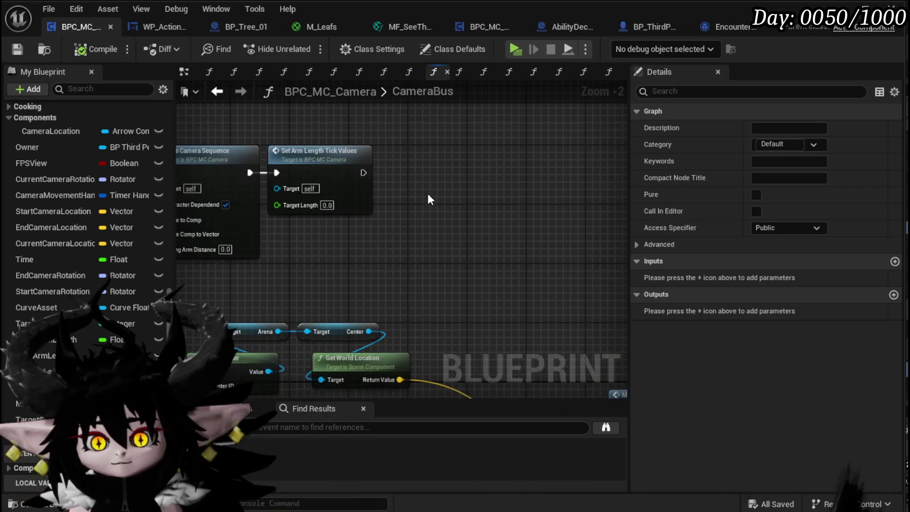
left_click_drag(415, 181, 417, 180)
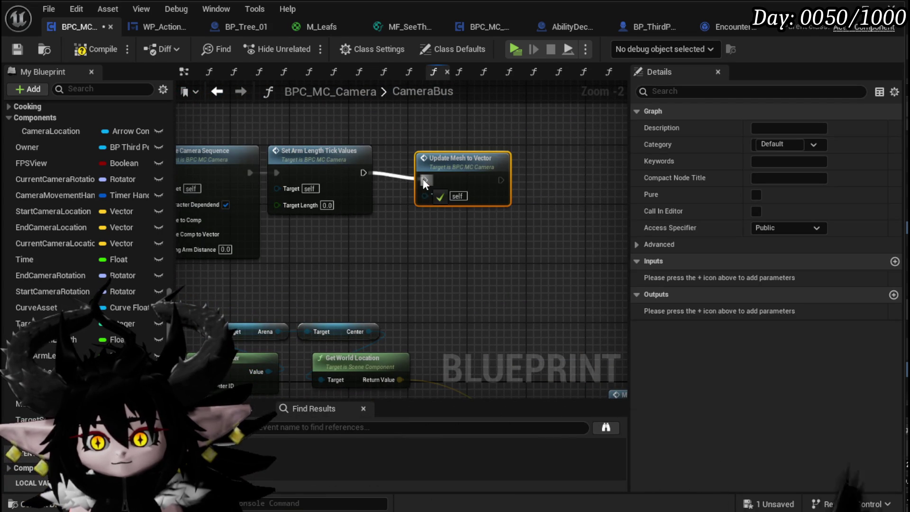
left_click(433, 240)
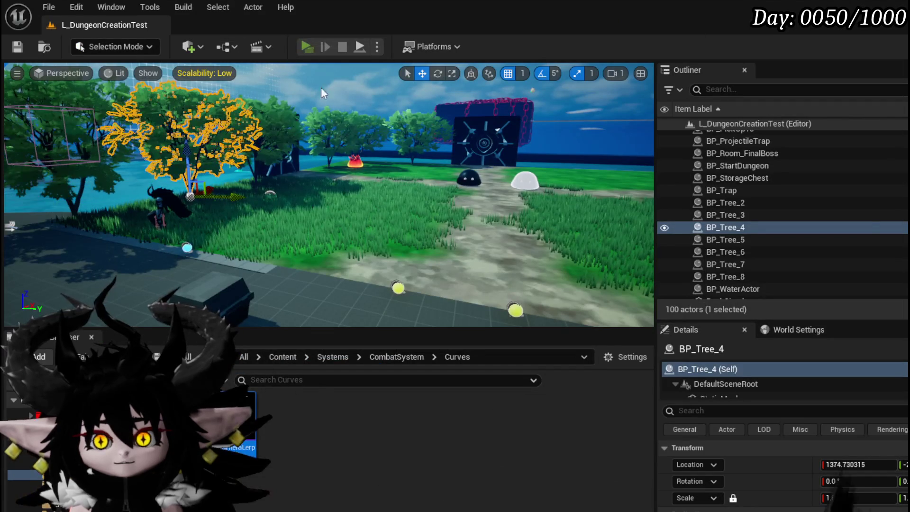
Step: Run into the fire slime to start a battle, then play Splash Move on it and Power Up
key("w")
key("w")
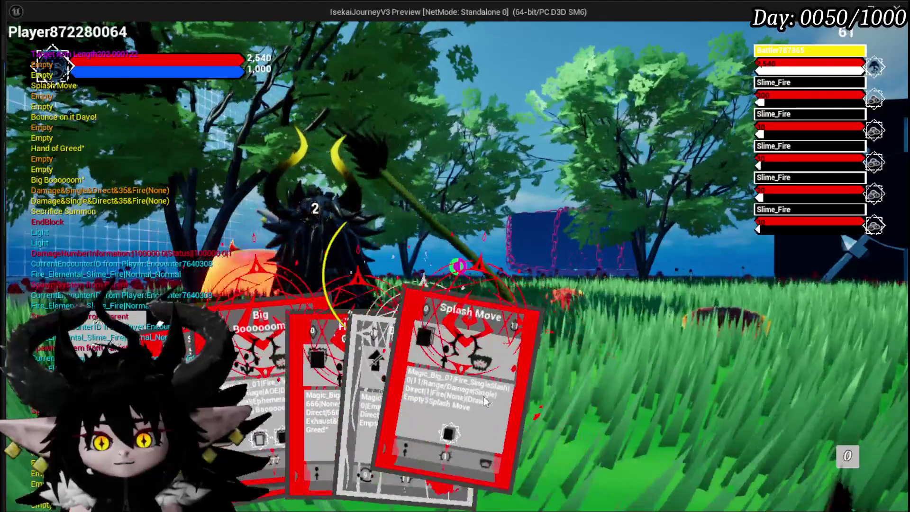
left_click(467, 388)
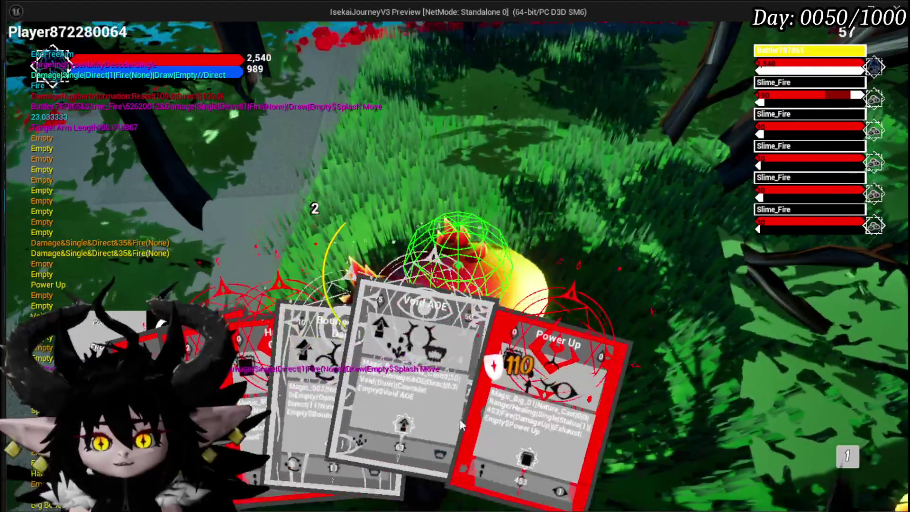
left_click(430, 402)
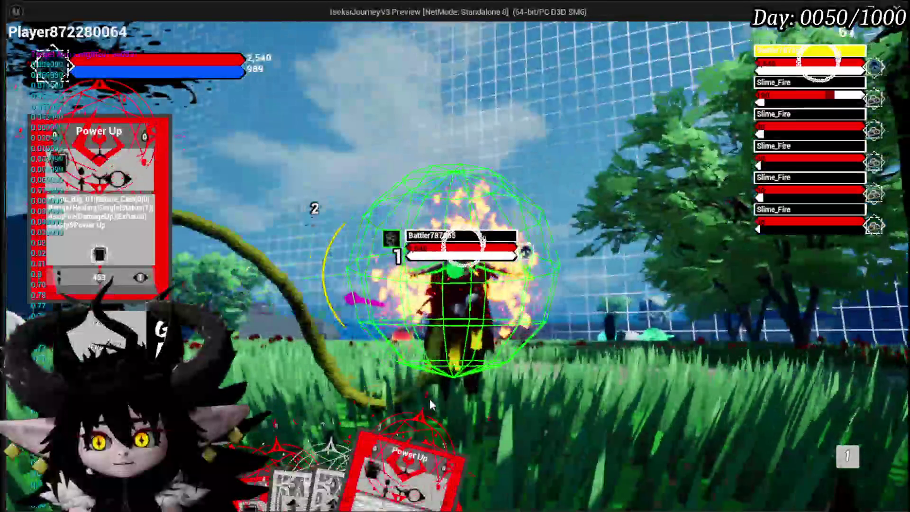
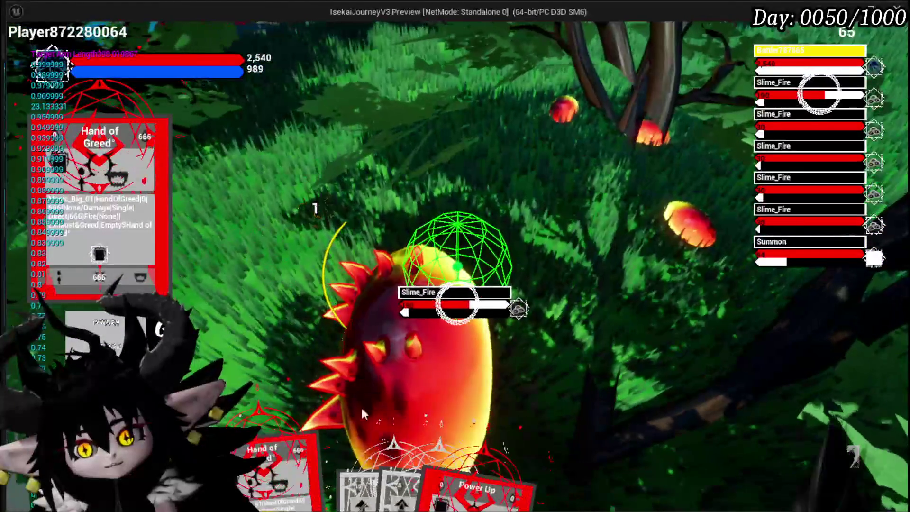
Step: Play the Power Up card from the hand in the battle, then end the play-test
left_click(447, 401)
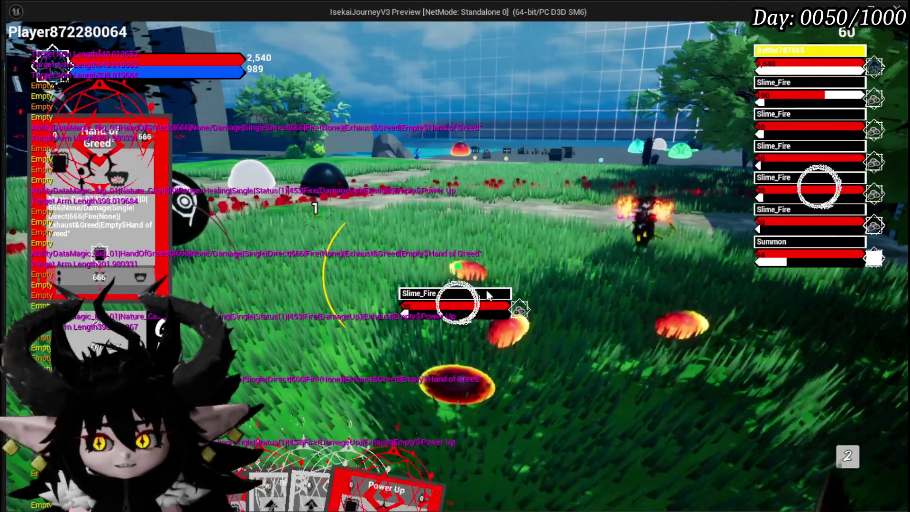
mouse_move(401, 455)
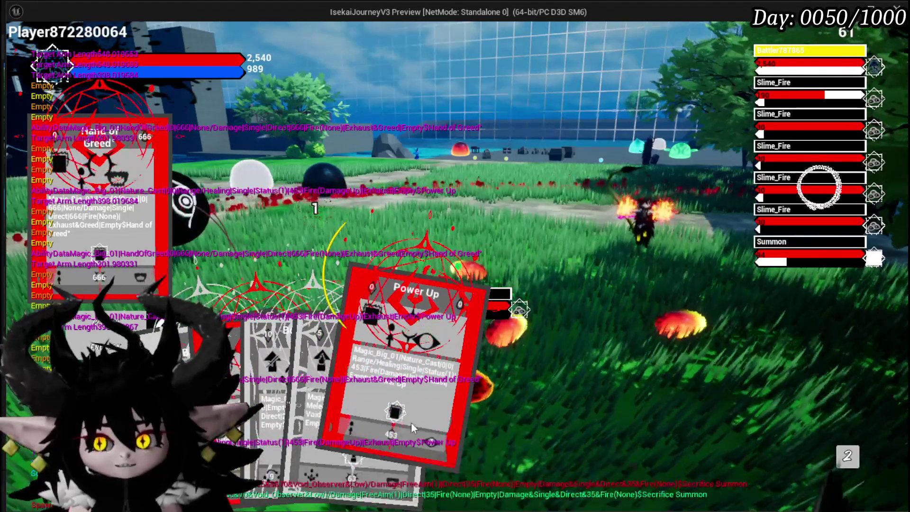
left_click(411, 422)
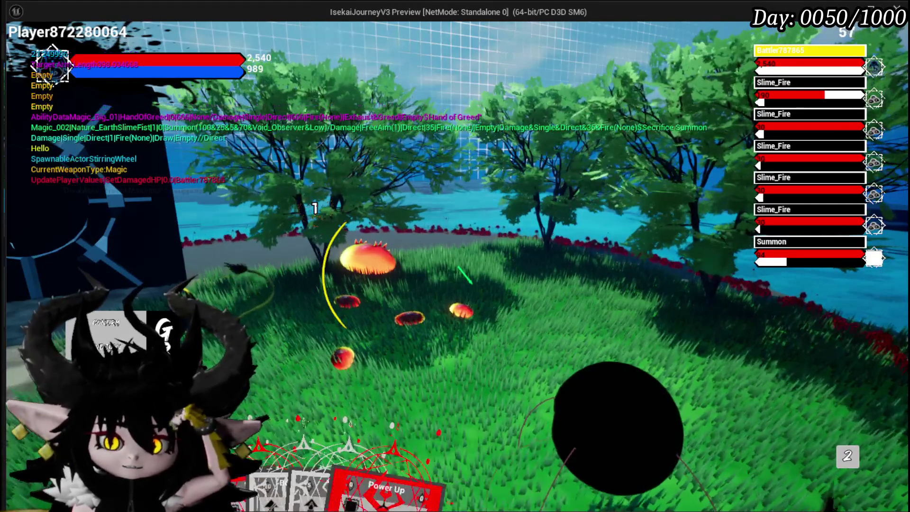
key("Escape")
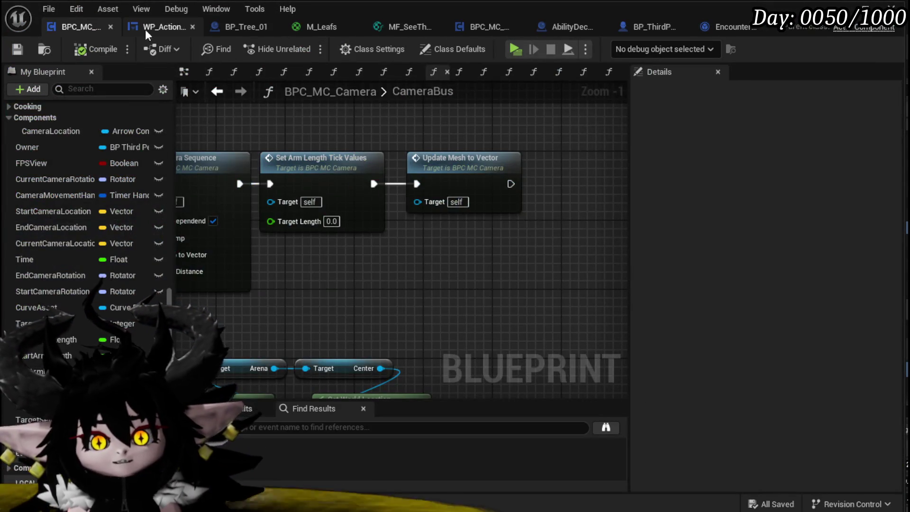
Step: Open the UnselectAbility function graph in the WP_ActionSelection widget blueprint
left_click(145, 30)
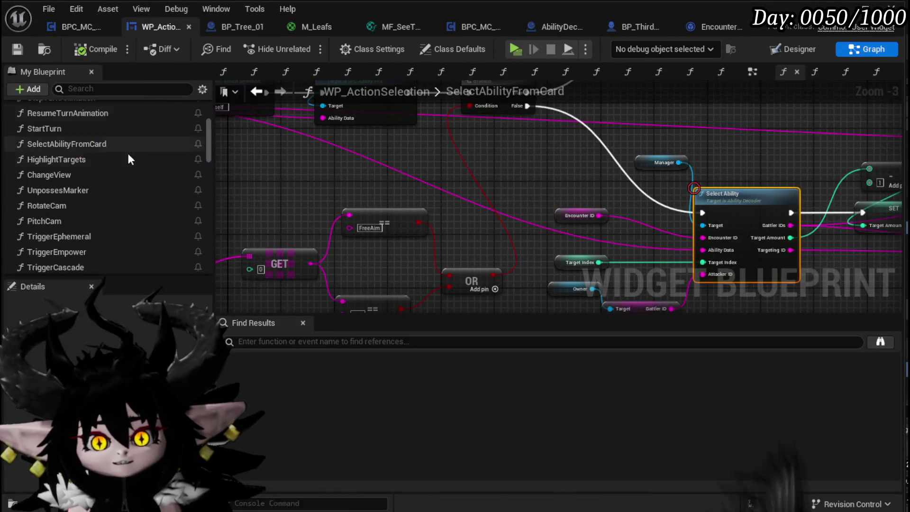
scroll(73, 234, "down", 5)
left_click(81, 170)
double_click(81, 170)
scroll(521, 237, "up", 2)
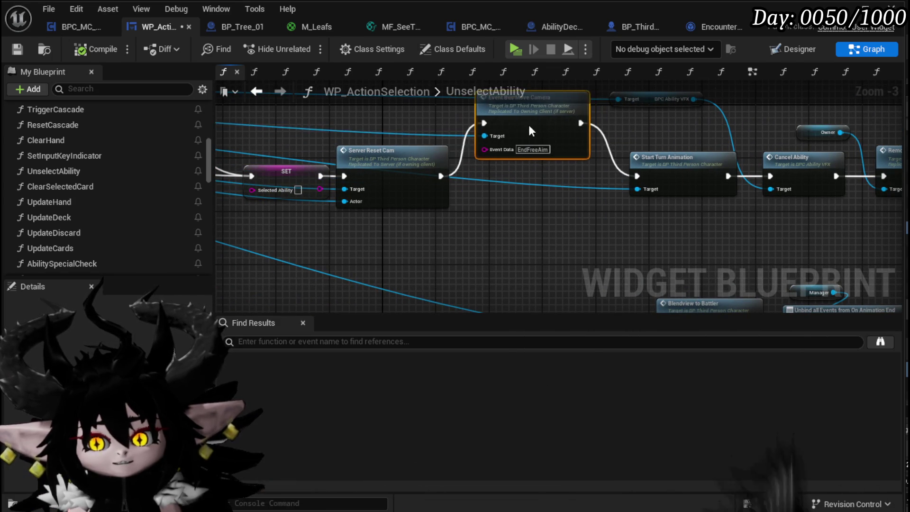
mouse_move(481, 255)
left_mouse_down()
mouse_move(666, 248)
mouse_move(630, 284)
mouse_move(473, 337)
mouse_move(421, 310)
mouse_move(313, 285)
mouse_move(300, 271)
mouse_move(258, 302)
mouse_move(578, 287)
mouse_move(422, 270)
left_mouse_up()
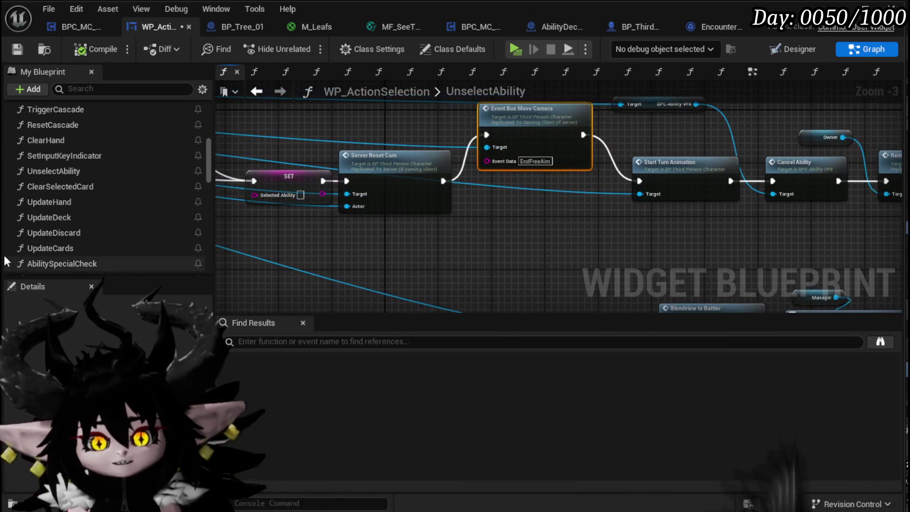
Step: Drag the Owner variable into the UnselectAbility graph as a Get node
scroll(72, 263, "down", 5)
scroll(22, 214, "down", 8)
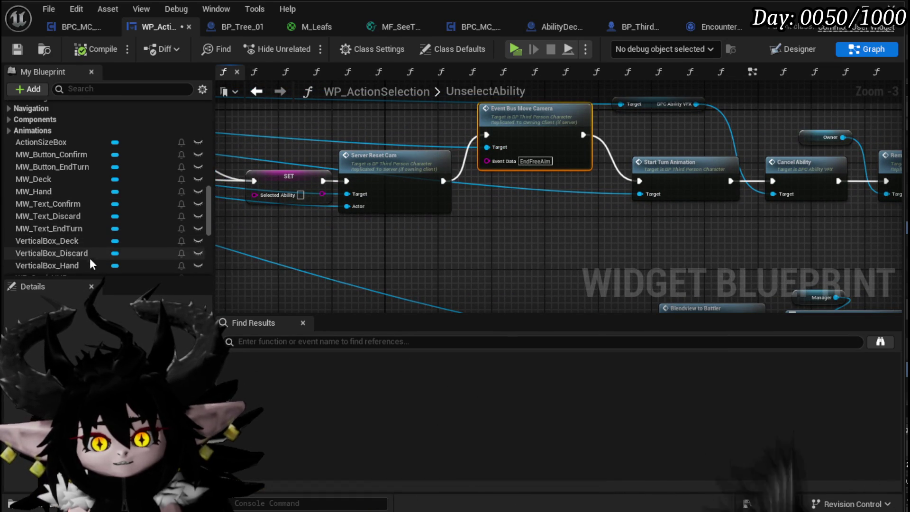
scroll(63, 222, "down", 3)
mouse_move(62, 211)
left_mouse_down()
mouse_move(343, 232)
mouse_move(456, 257)
left_mouse_up()
Step: Add a Get BPC MC Camera node pulled from the Owner reference
type("Camera")
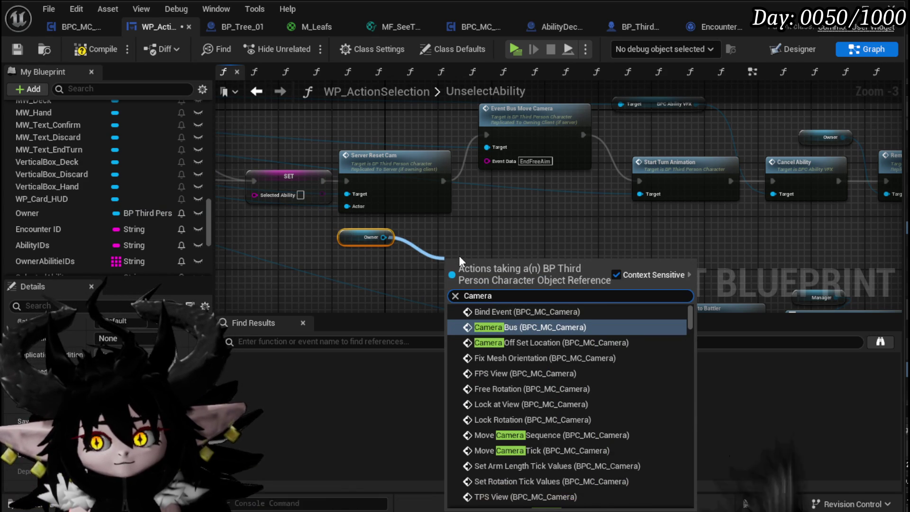
type(" Move")
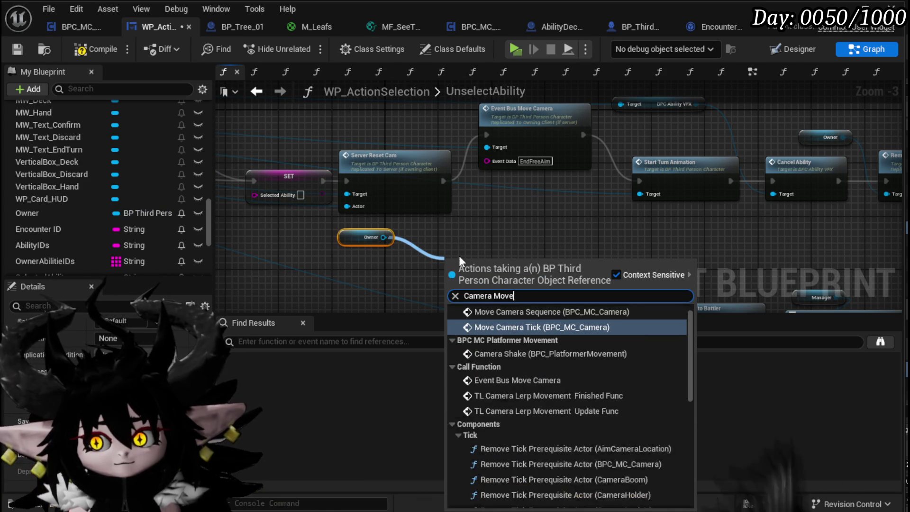
type("ment")
left_click(464, 242)
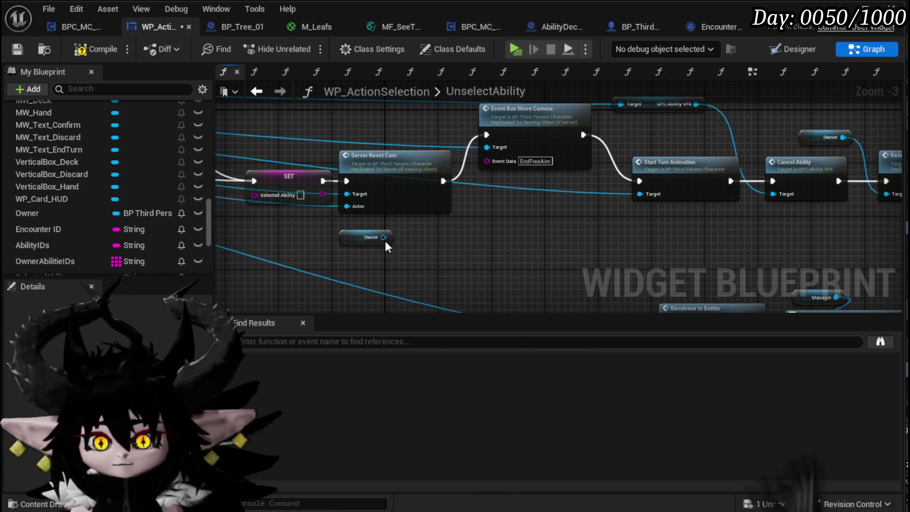
left_click_drag(460, 274, 459, 274)
type("get b")
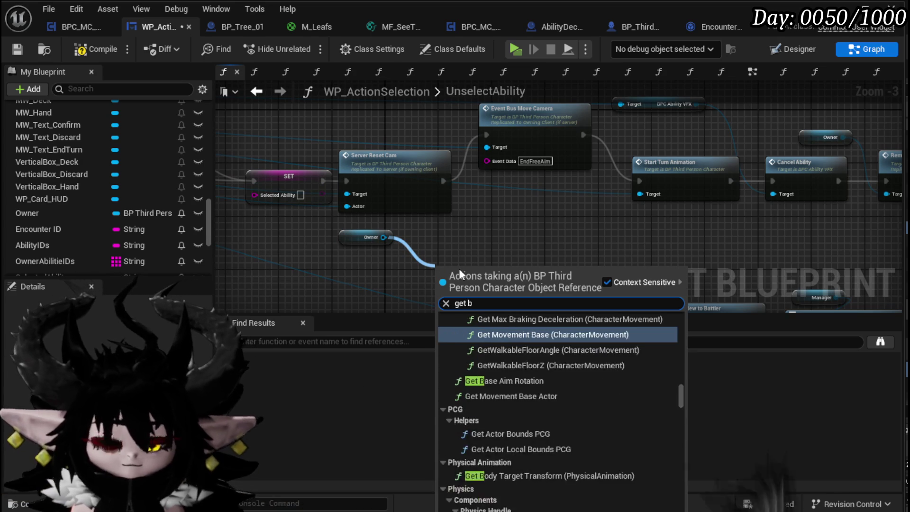
type("pc camera")
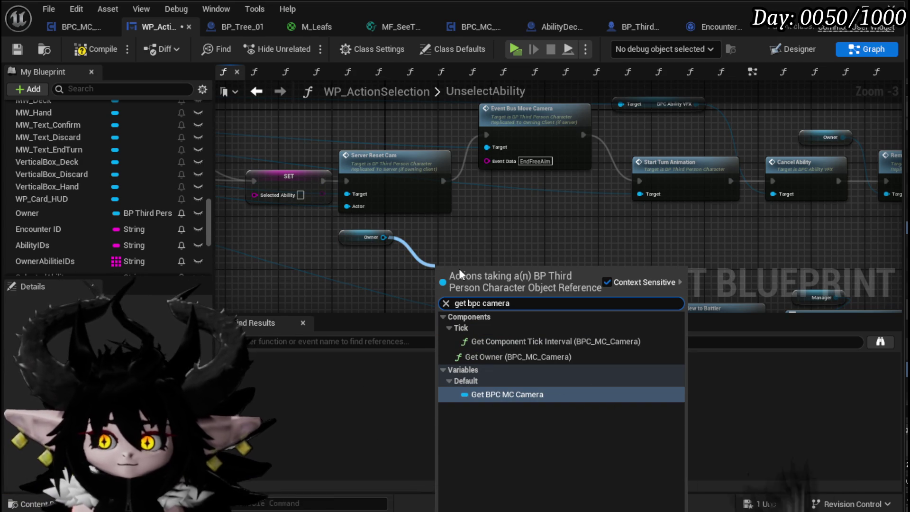
key("Return")
Step: Add a Camera Bus call on the camera component with Event Data StartTurn
mouse_move(518, 270)
left_mouse_down()
mouse_move(523, 280)
mouse_move(551, 256)
left_mouse_up()
type("bus")
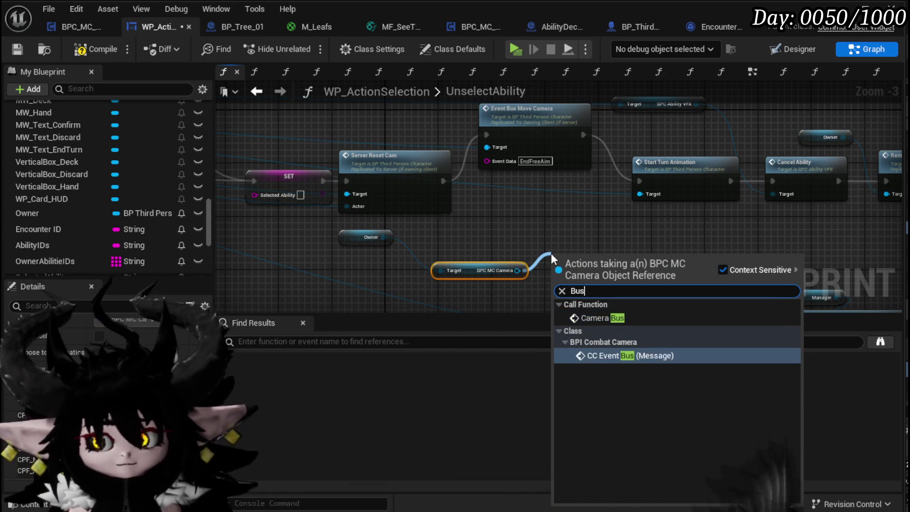
left_click(595, 316)
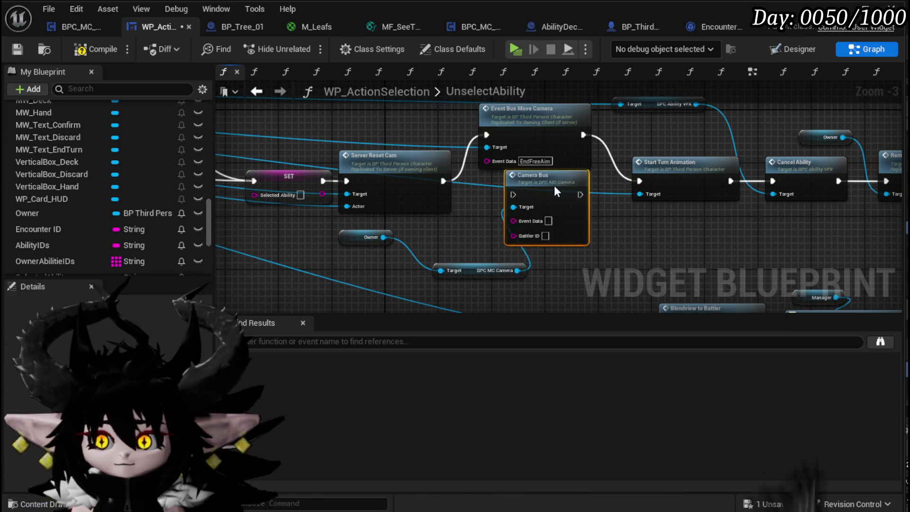
scroll(545, 194, "up", 2)
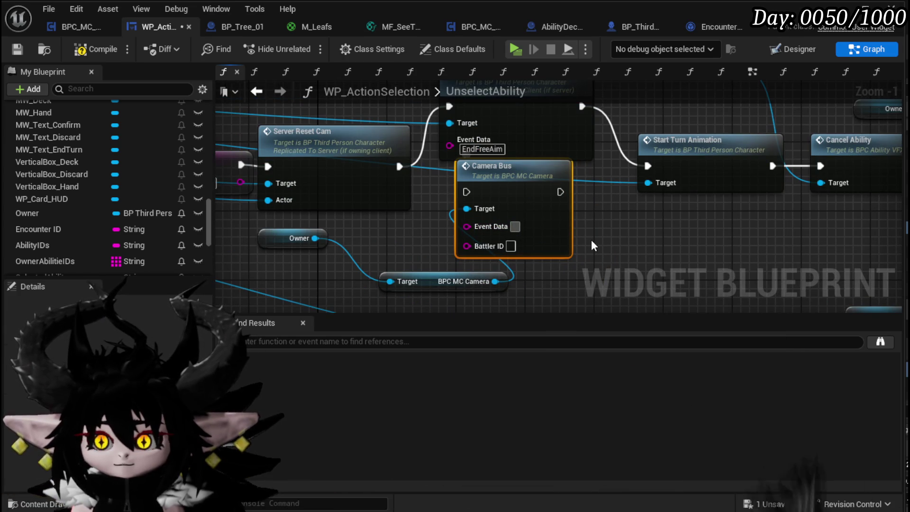
type("StartT")
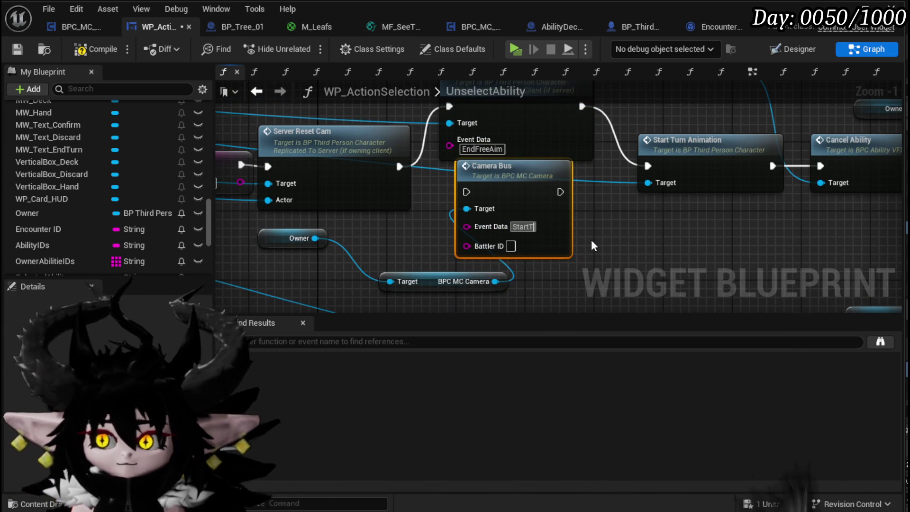
type("urn")
key("Return")
Step: Wire Server Reset Cam → Camera Bus → Start Turn Animation, then compile and save
left_click_drag(379, 162, 353, 189)
left_click_drag(383, 215, 441, 217)
left_click_drag(543, 218, 613, 189)
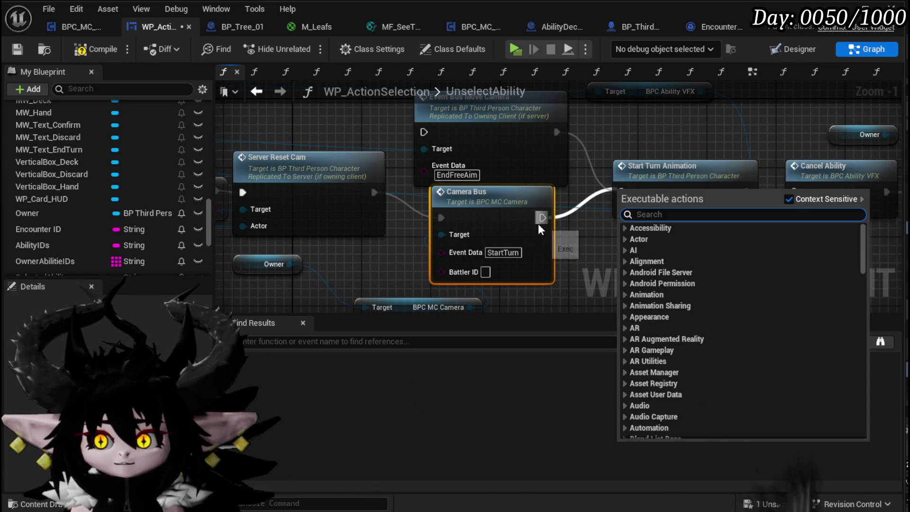
left_click_drag(539, 221, 627, 192)
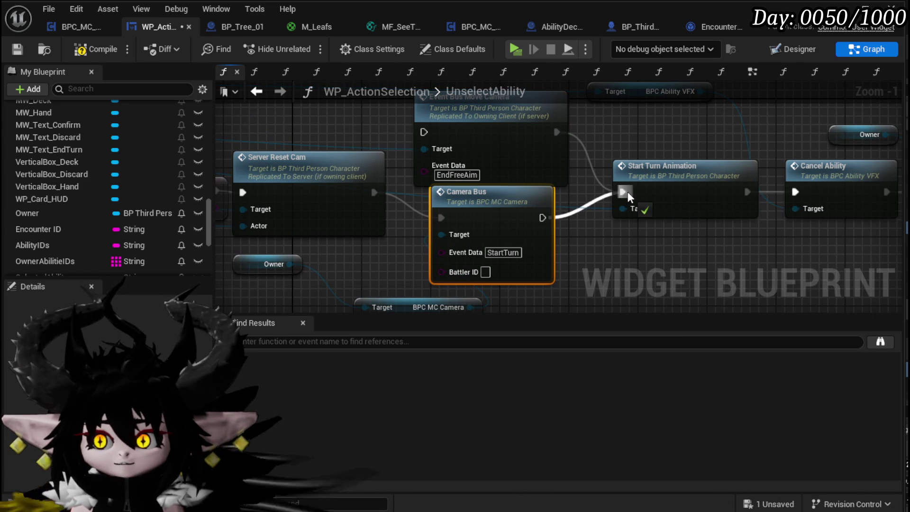
left_click(22, 47)
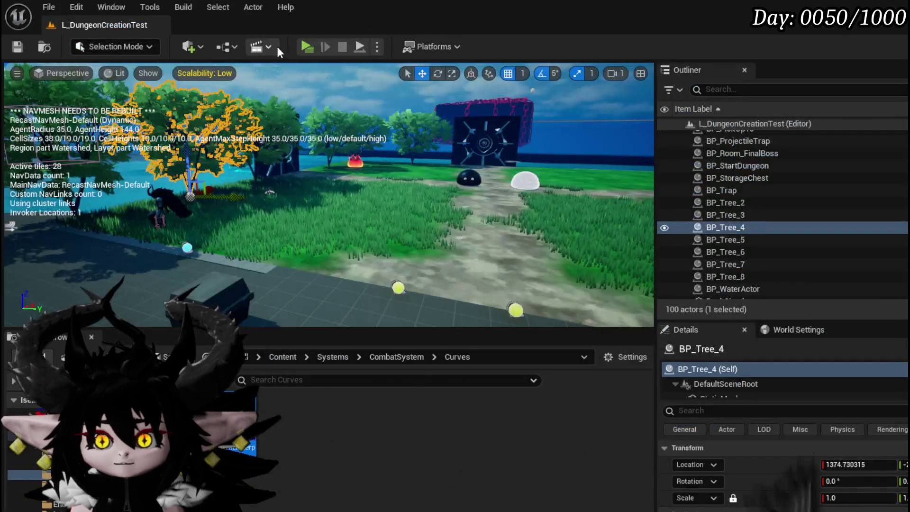
Step: Play-test: attack the fire slime, choose X, and play Hand of Greed on the slimes
left_click(315, 42)
left_click(327, 87)
key("w")
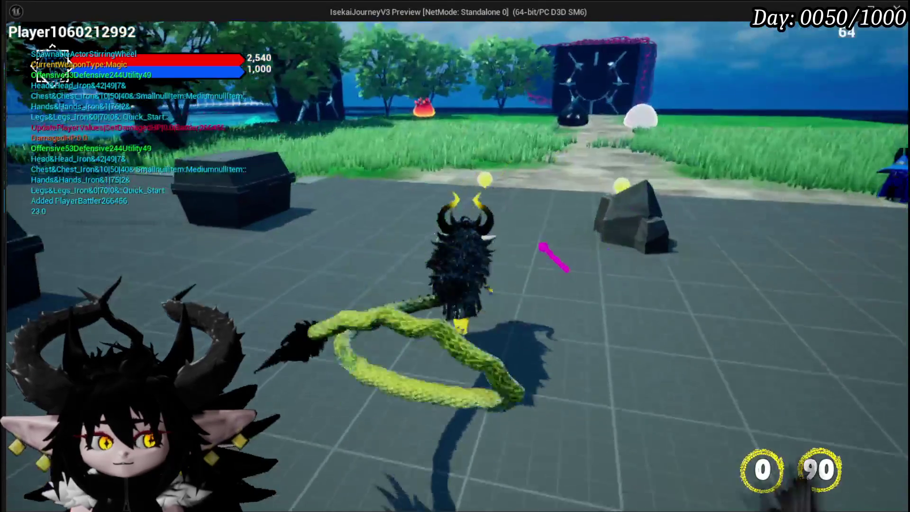
key("w")
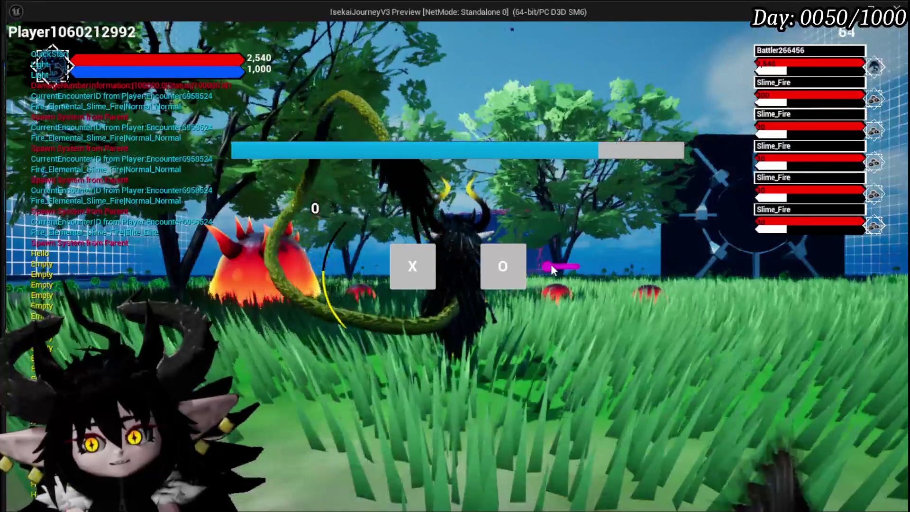
left_click(428, 266)
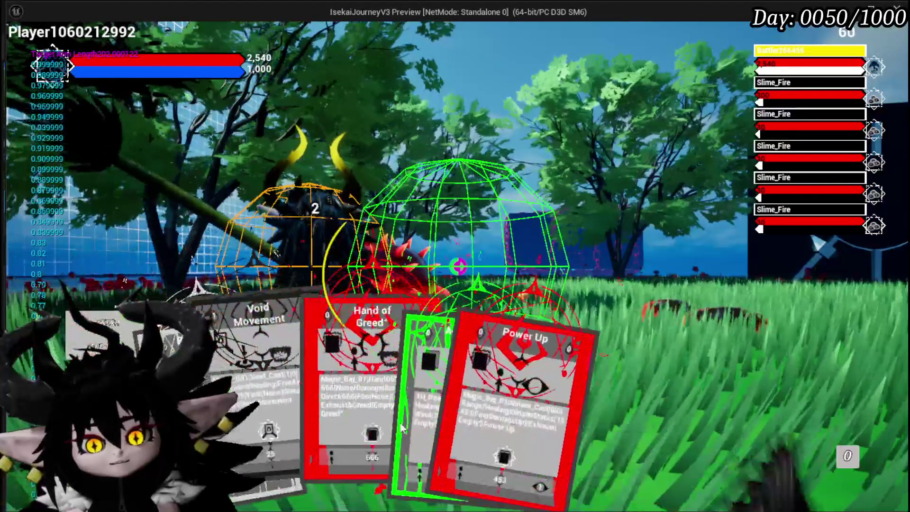
left_click(313, 374)
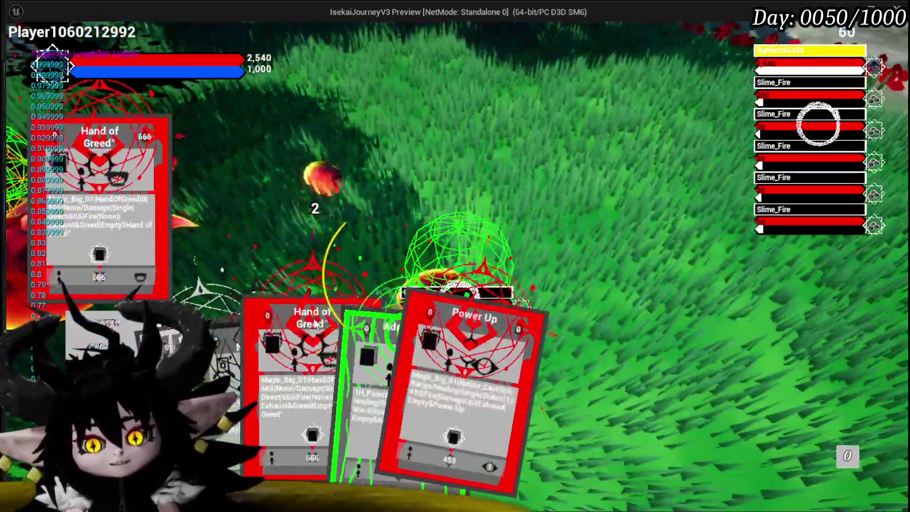
left_click_drag(315, 323, 392, 178)
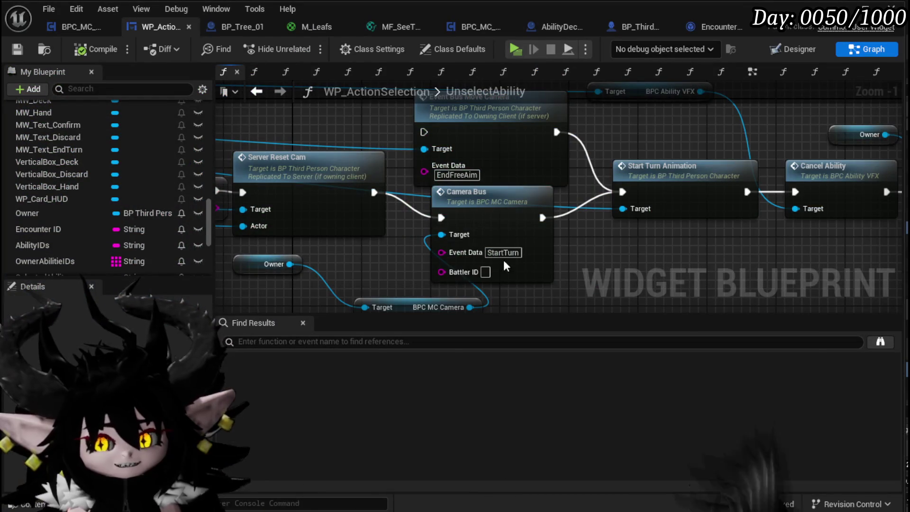
Step: Inspect the Camera Bus node and open BPC_MC_Camera's CameraBus function to check its switch cases
left_click_drag(303, 279, 413, 241)
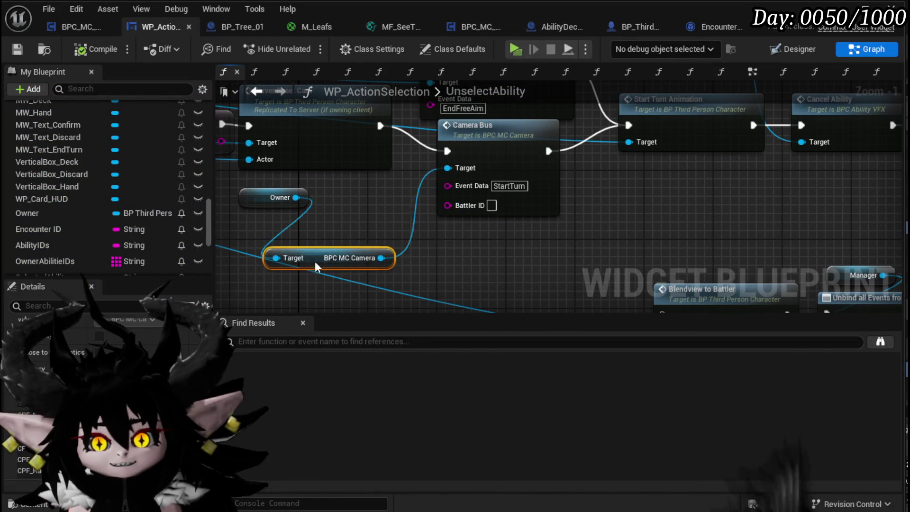
left_click(467, 240)
scroll(543, 254, "down", 2)
mouse_move(543, 254)
left_mouse_down()
mouse_move(302, 235)
mouse_move(456, 159)
mouse_move(793, 232)
left_mouse_up()
left_click_drag(556, 239, 769, 229)
left_click_drag(551, 280, 744, 267)
left_click_drag(579, 310, 304, 262)
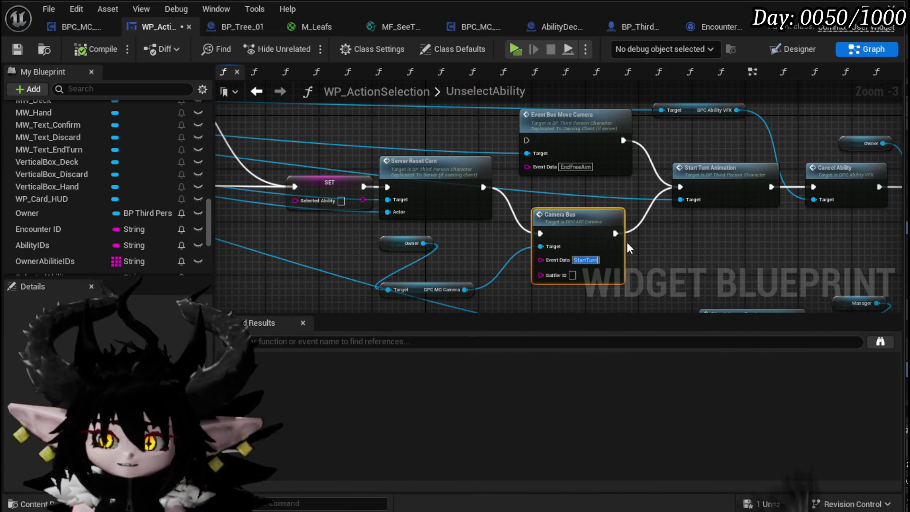
double_click(578, 230)
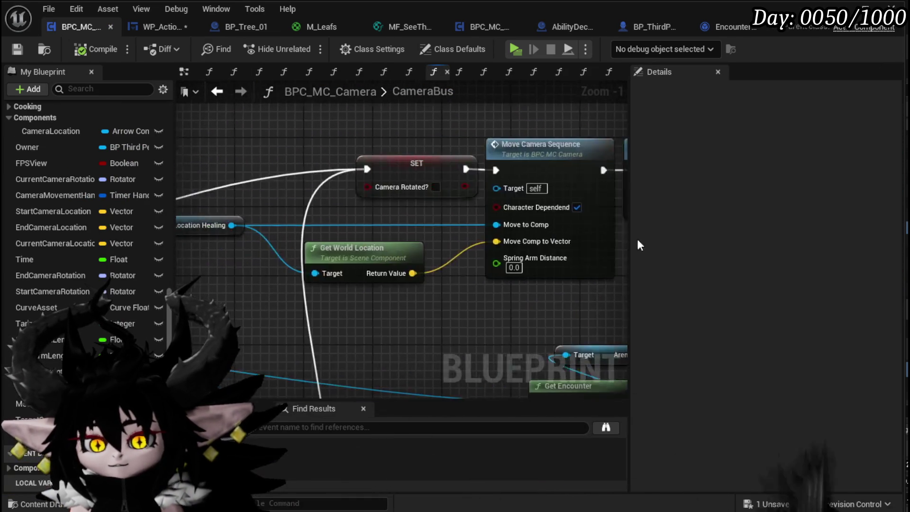
scroll(308, 264, "down", 4)
scroll(414, 262, "up", 4)
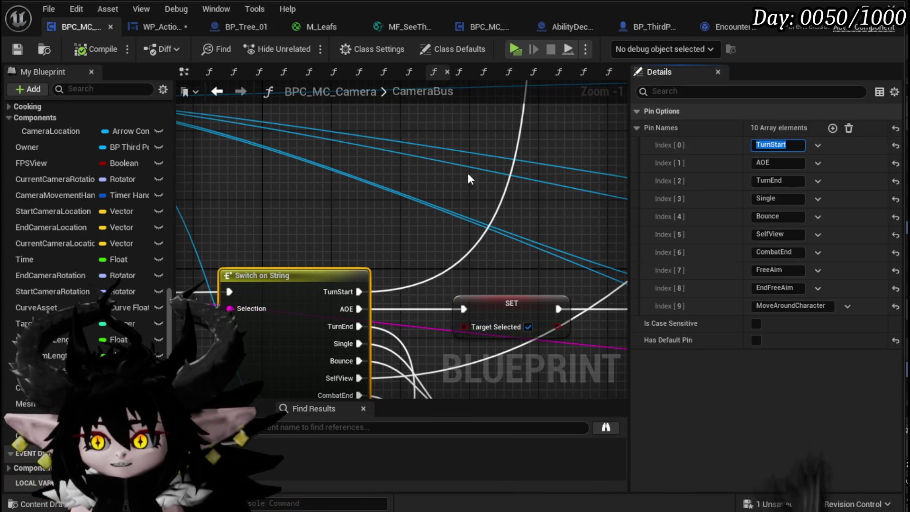
Step: Change the Camera Bus Event Data in WP_ActionSelection from StartTurn to TurnStart
left_click(162, 28)
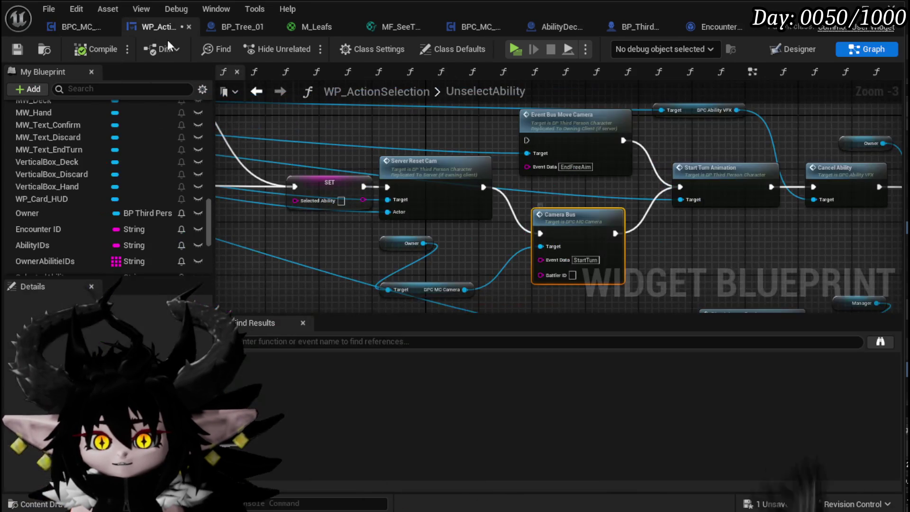
type("TurnStart")
left_click(701, 257)
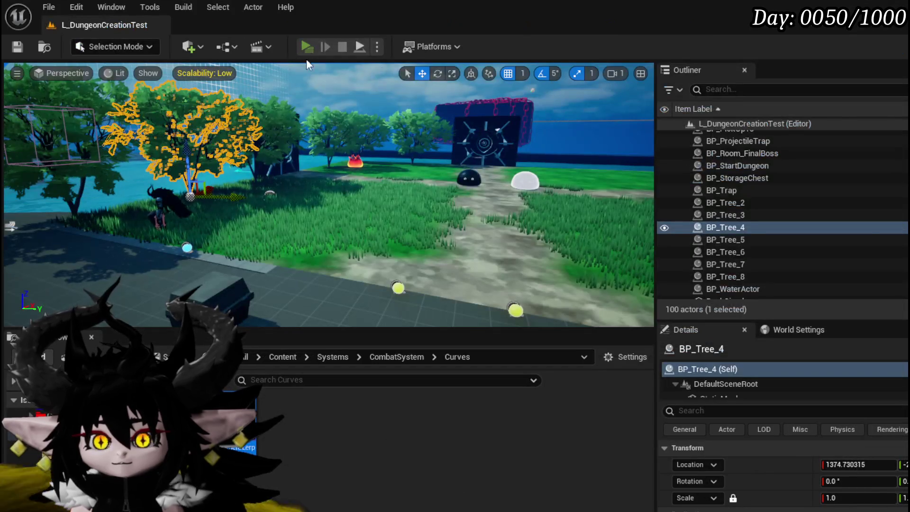
Step: Play-test a battle casting Big Booooom, Hand of Greed, Tank Summon and Hand of Greed, then stop
left_click(307, 47)
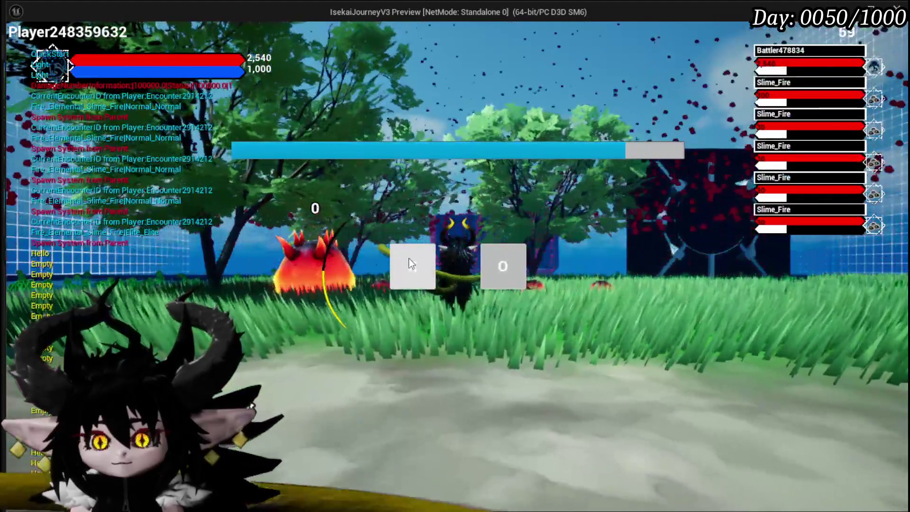
left_click(408, 258)
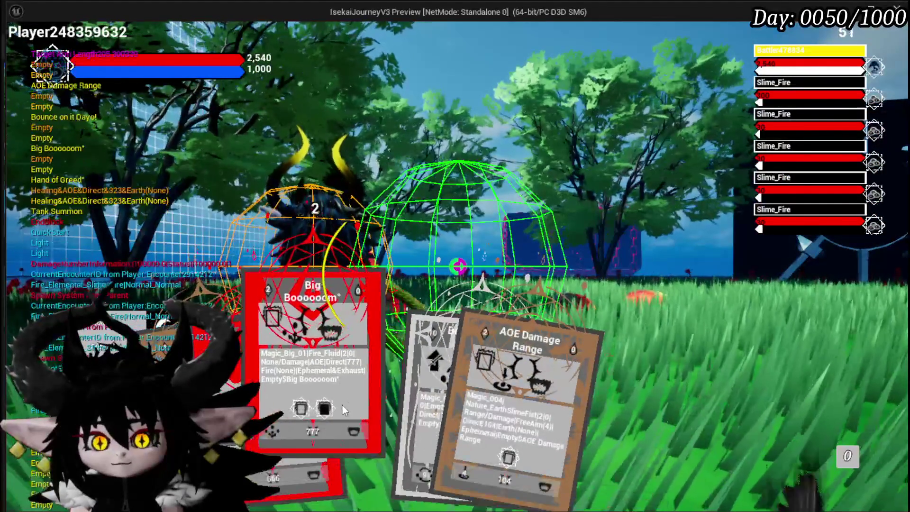
left_click(343, 405)
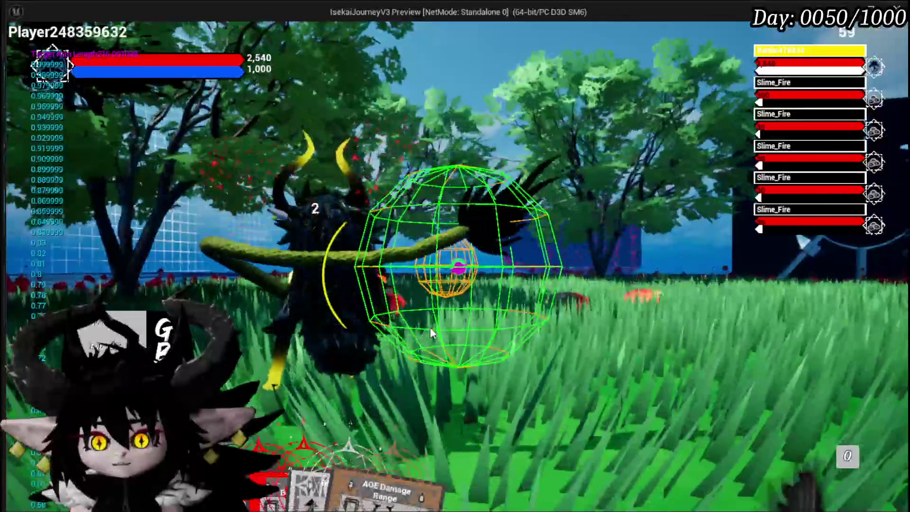
left_click(312, 392)
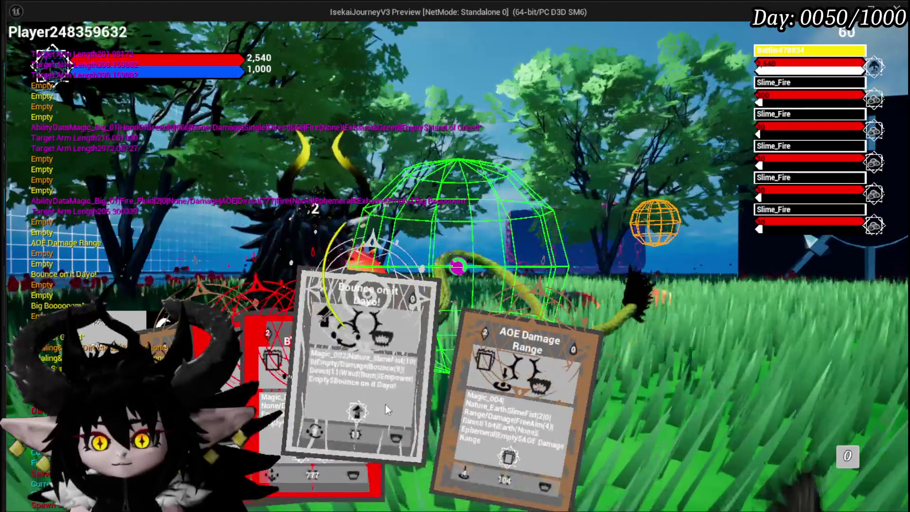
left_click(213, 332)
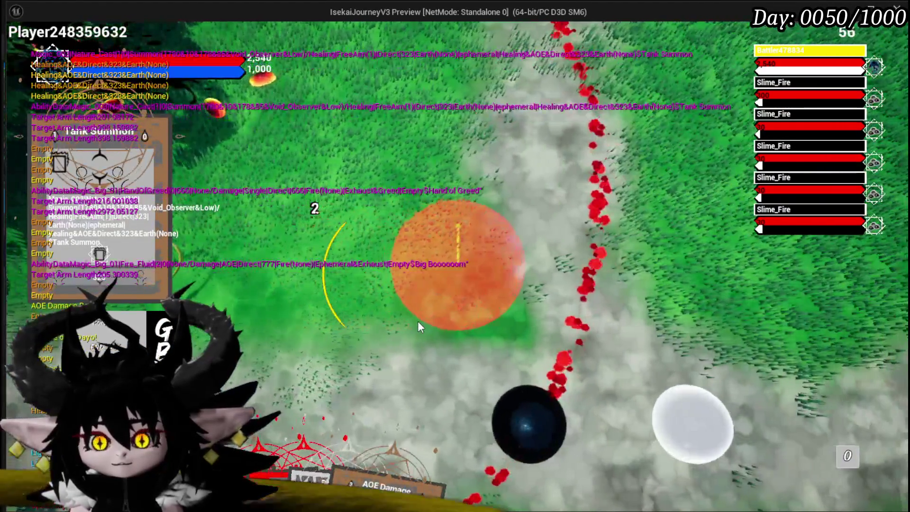
left_click(418, 326)
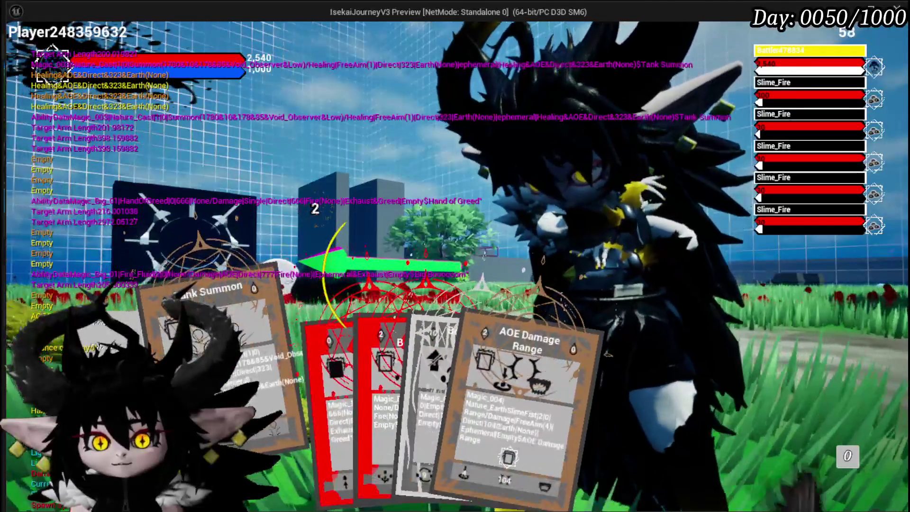
left_click(302, 392)
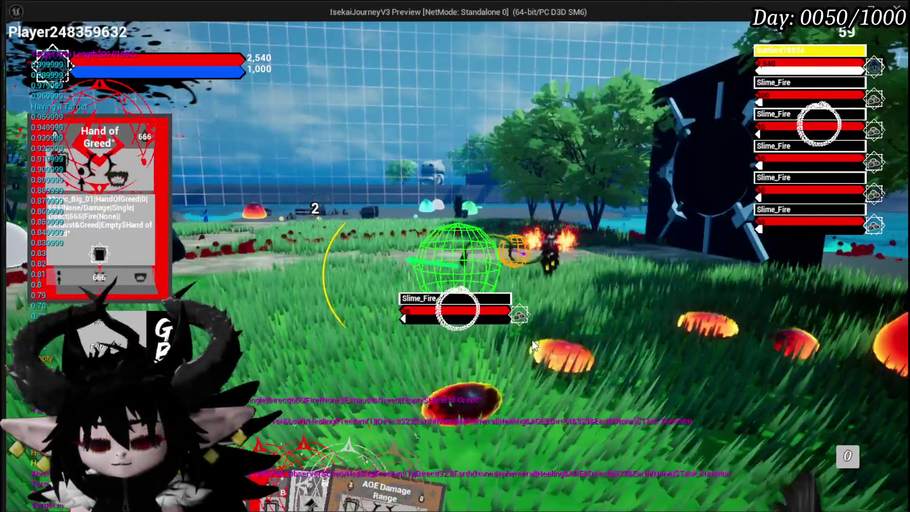
left_click(532, 340)
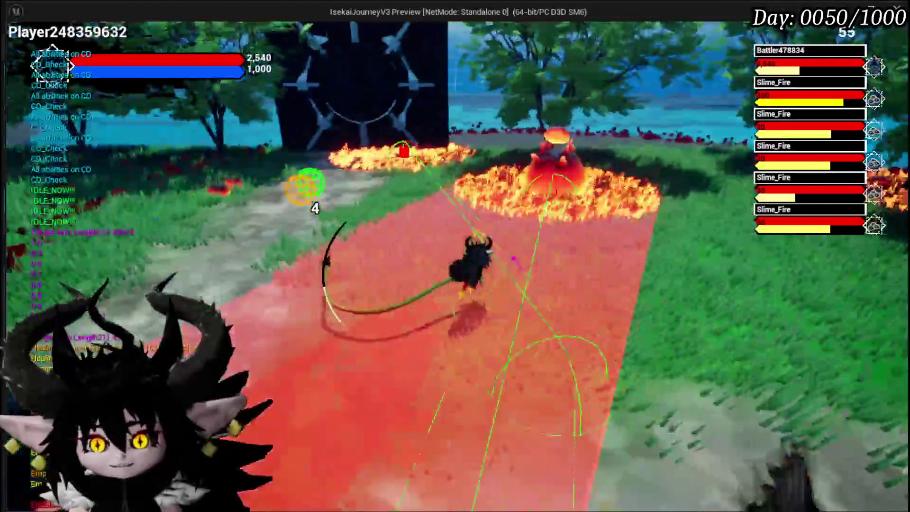
key("Escape")
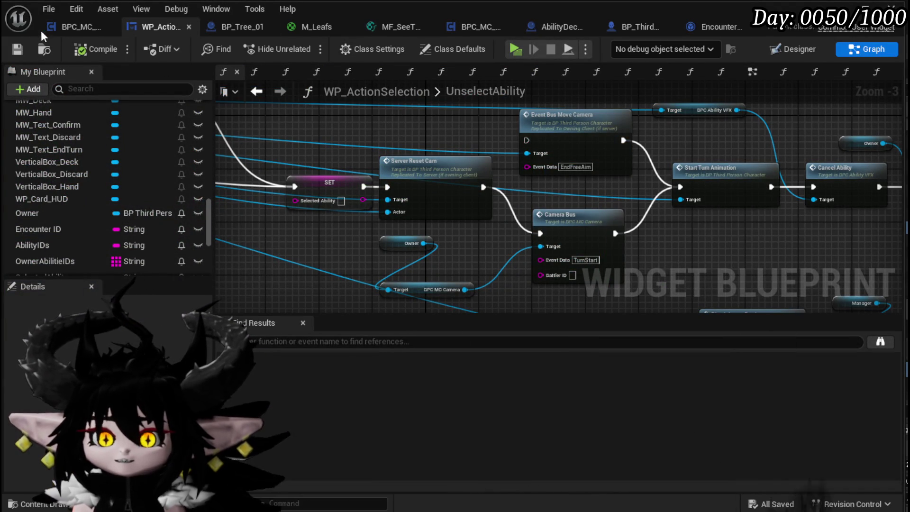
Step: In the CameraBus graph, shift Free Rotation and the following nodes to make room after Move Camera Sequence
left_click(60, 26)
scroll(349, 234, "up", 3)
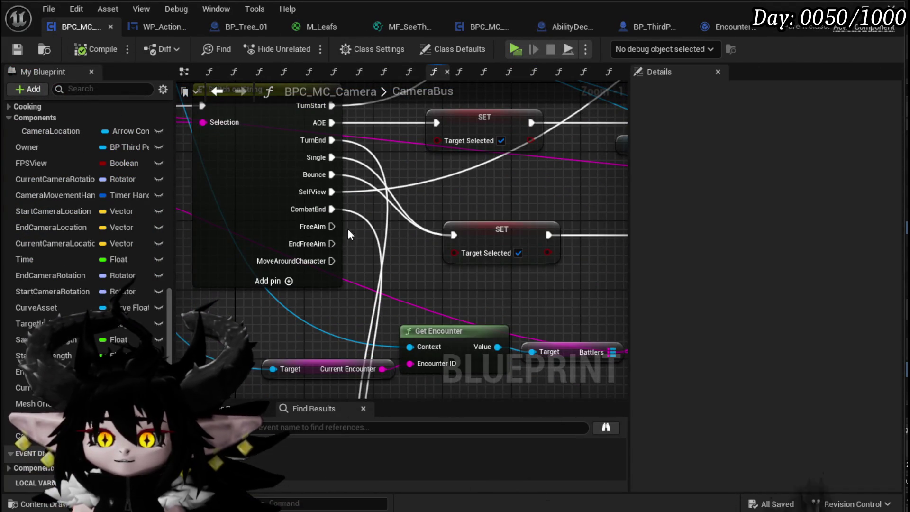
scroll(374, 246, "down", 5)
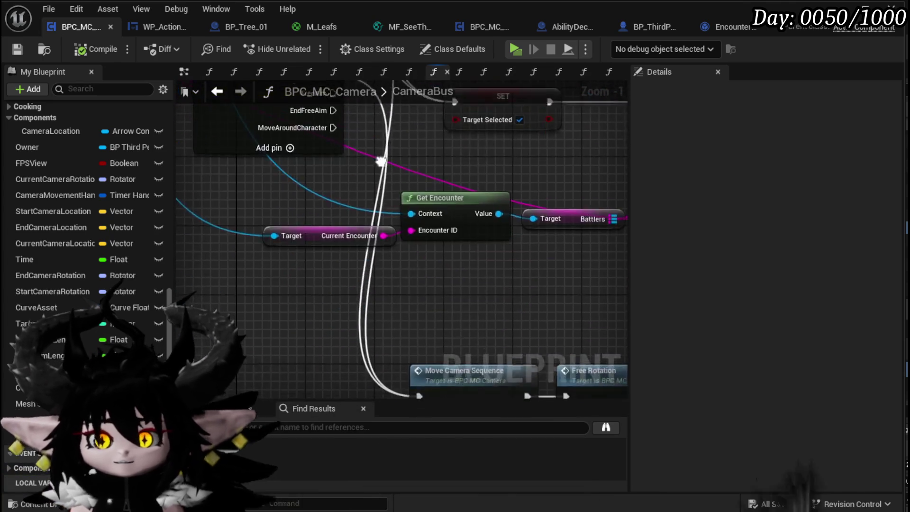
left_click_drag(399, 274, 251, 158)
mouse_move(275, 284)
left_mouse_down()
mouse_move(76, 266)
mouse_move(326, 279)
mouse_move(358, 302)
mouse_move(446, 328)
left_mouse_up()
left_click_drag(269, 322, 365, 222)
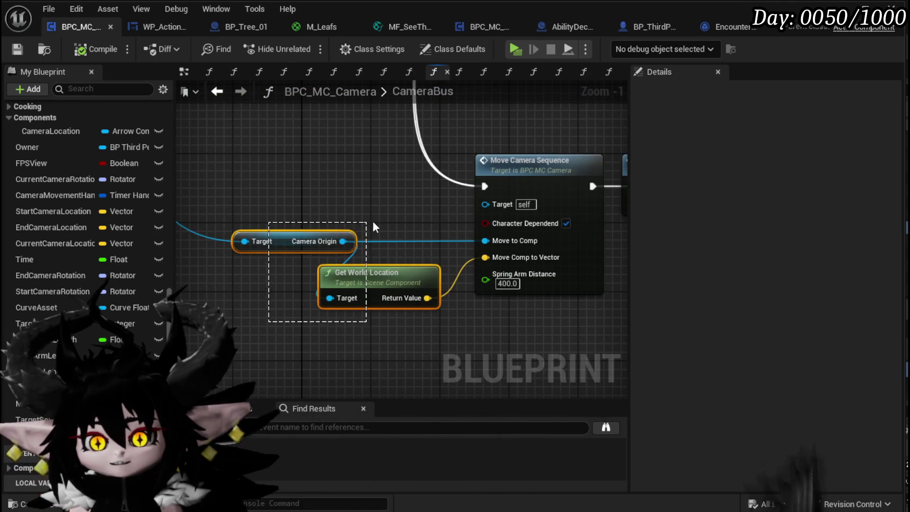
mouse_move(326, 249)
left_mouse_down()
mouse_move(212, 249)
mouse_move(301, 298)
mouse_move(563, 158)
left_mouse_up()
mouse_move(351, 163)
left_mouse_down()
mouse_move(471, 173)
mouse_move(237, 283)
left_mouse_up()
scroll(471, 173, "down", 4)
scroll(470, 289, "up", 3)
scroll(470, 288, "down", 2)
scroll(426, 283, "up", 2)
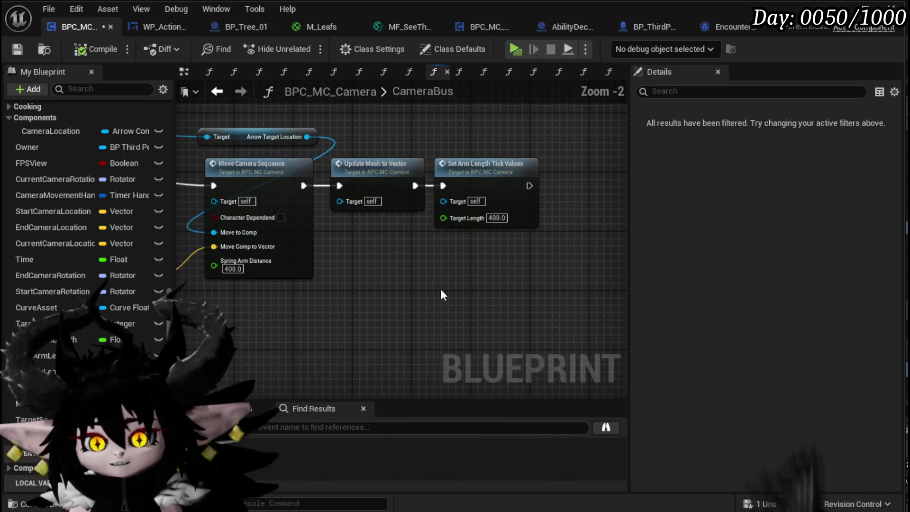
scroll(384, 283, "down", 3)
scroll(371, 250, "up", 3)
Step: Insert Set Arm Length Tick Values between Move Camera Sequence and Free Rotation, fed by Saved Arm Length
left_click(370, 250)
key("ctrl+v")
left_click_drag(275, 189, 223, 189)
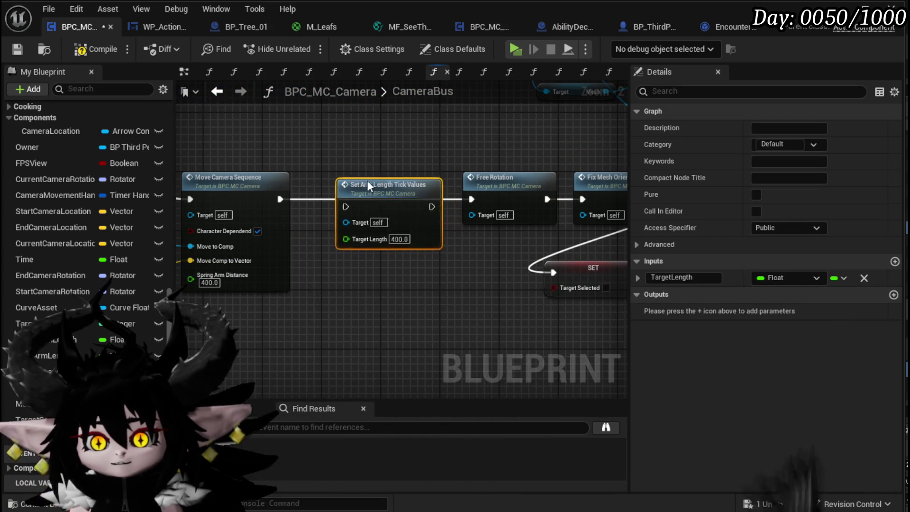
mouse_move(342, 204)
left_mouse_down()
mouse_move(317, 200)
mouse_move(333, 202)
left_mouse_up()
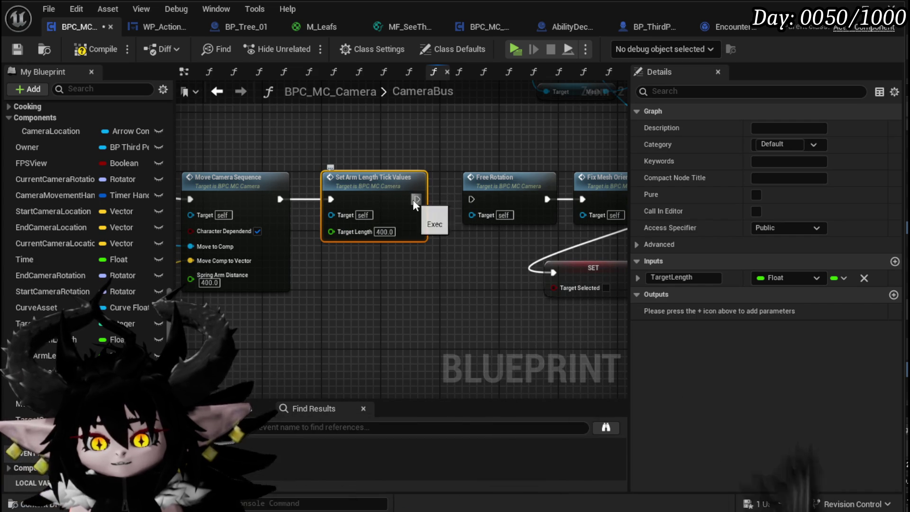
left_click_drag(470, 200, 471, 199)
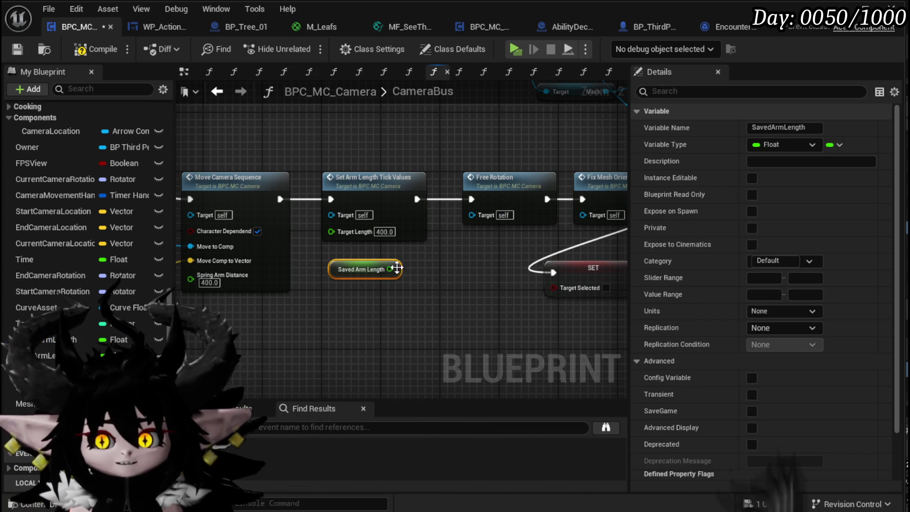
left_click_drag(353, 231, 354, 233)
scroll(354, 232, "down", 1)
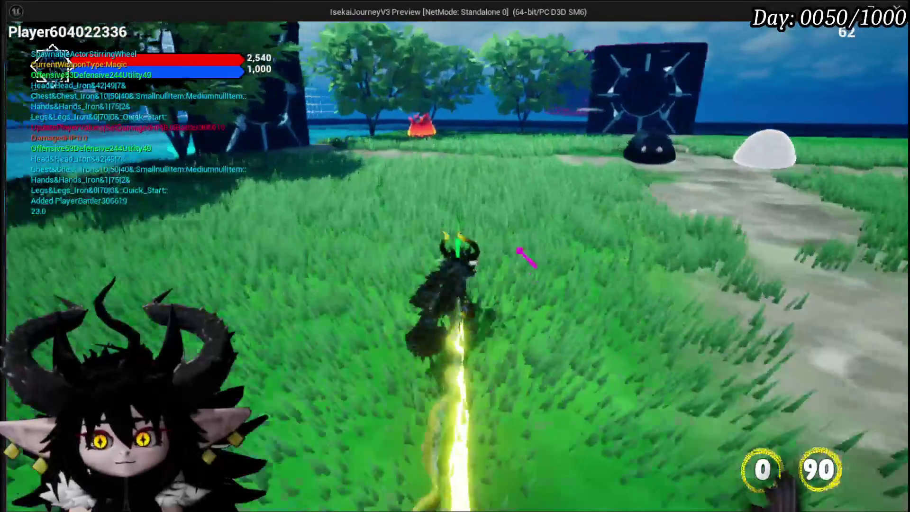
Step: Fight the fire enemy, cast Big Booooom, check the inventory, then stop the preview
key("w")
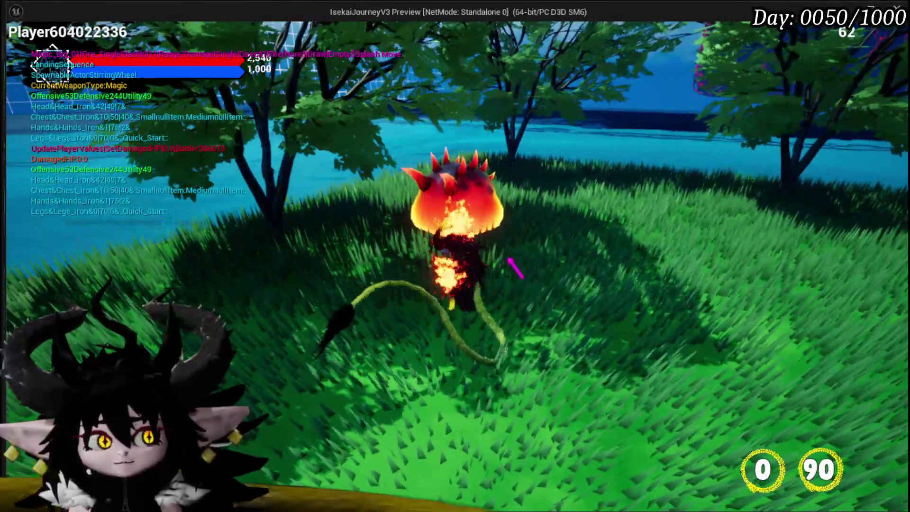
left_click(515, 268)
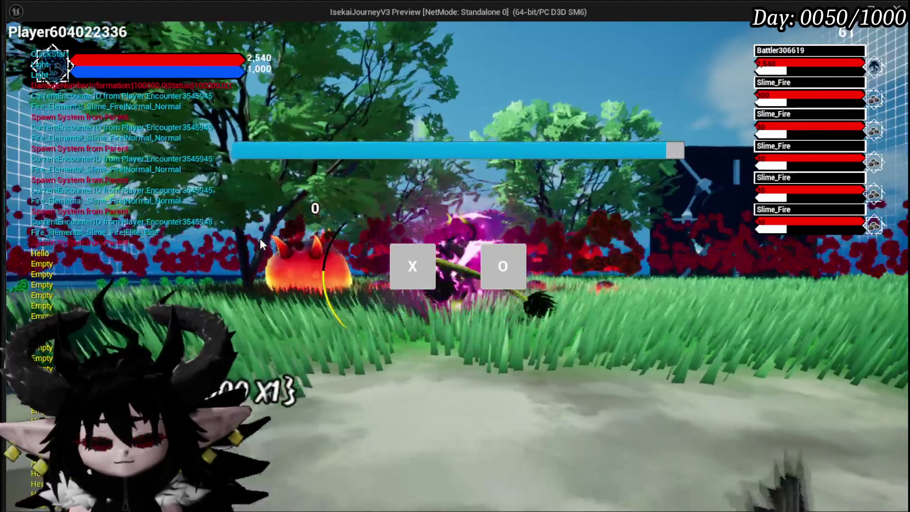
left_click(391, 259)
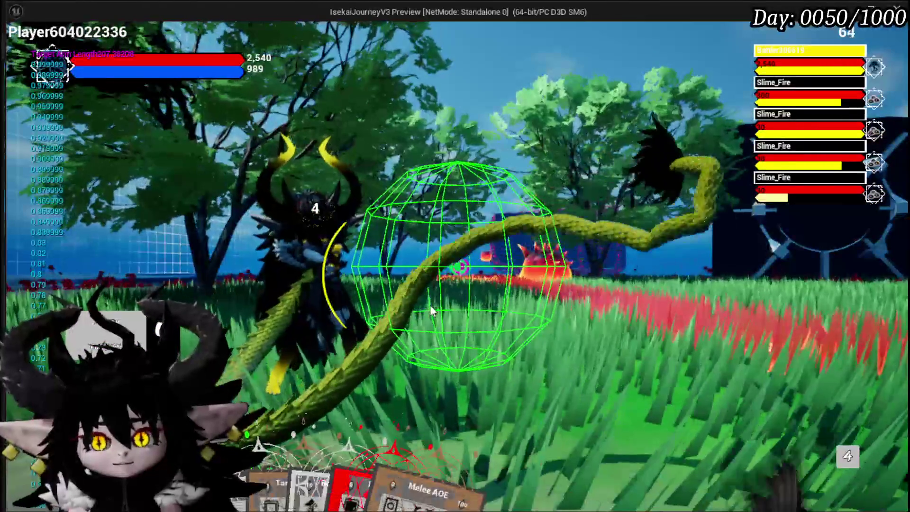
mouse_move(341, 423)
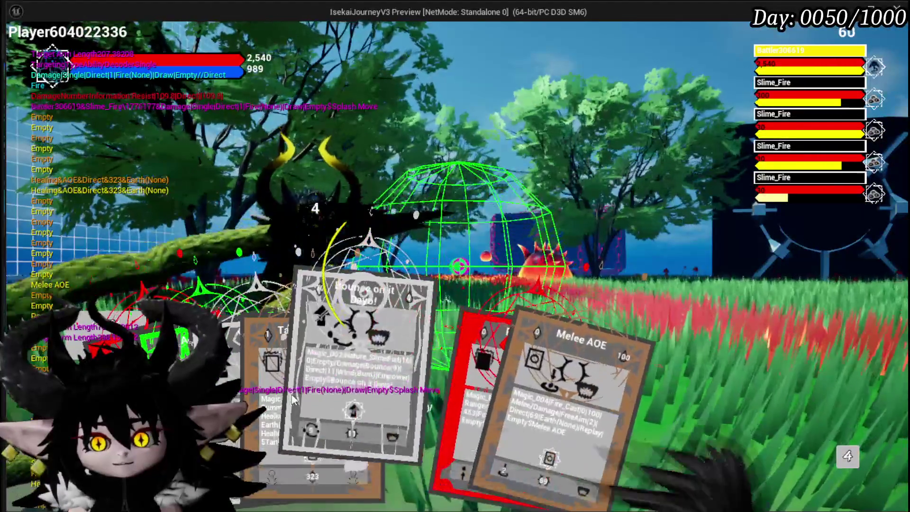
left_click(269, 380)
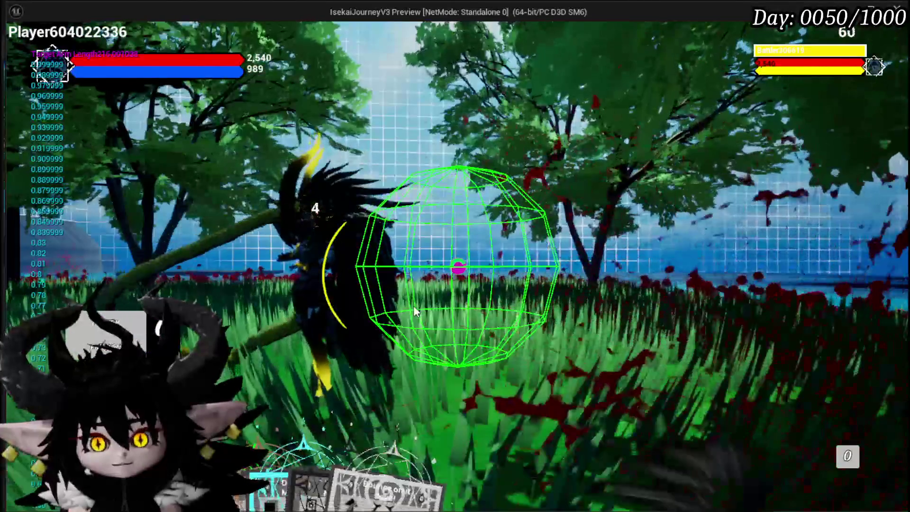
key("i")
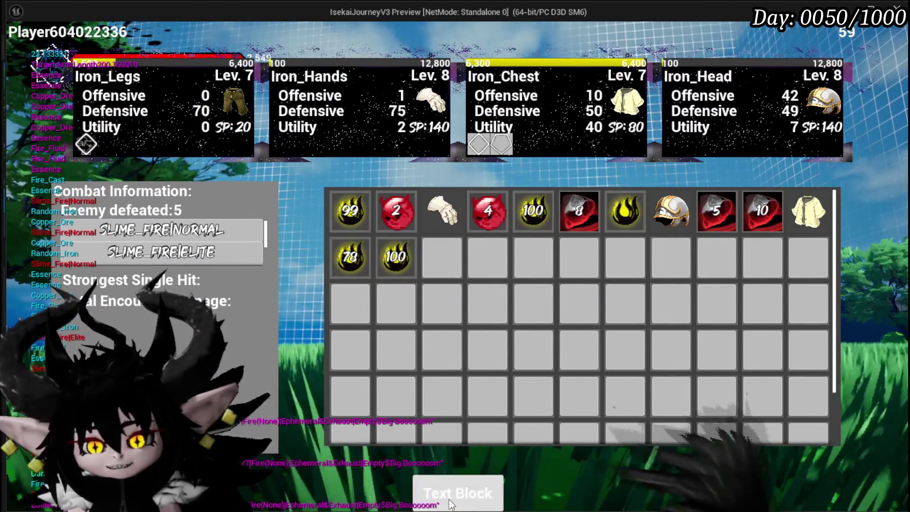
key("Escape")
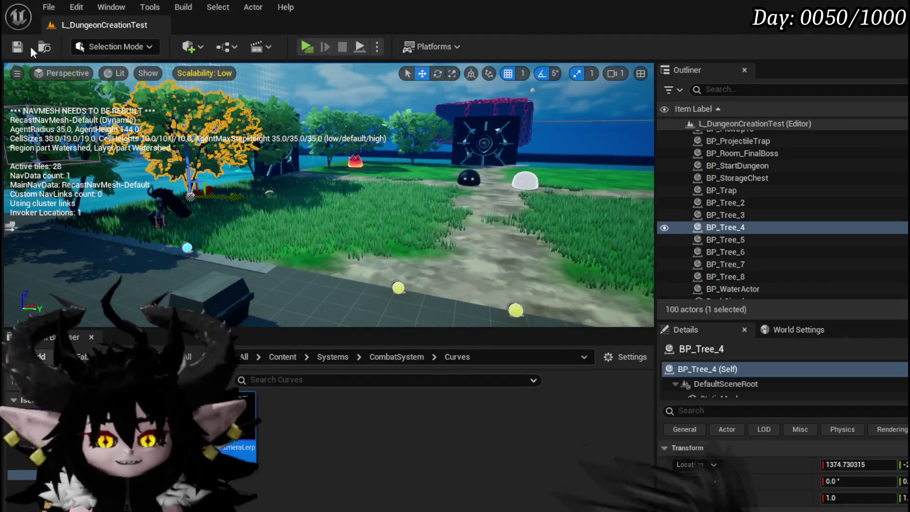
left_click(21, 47)
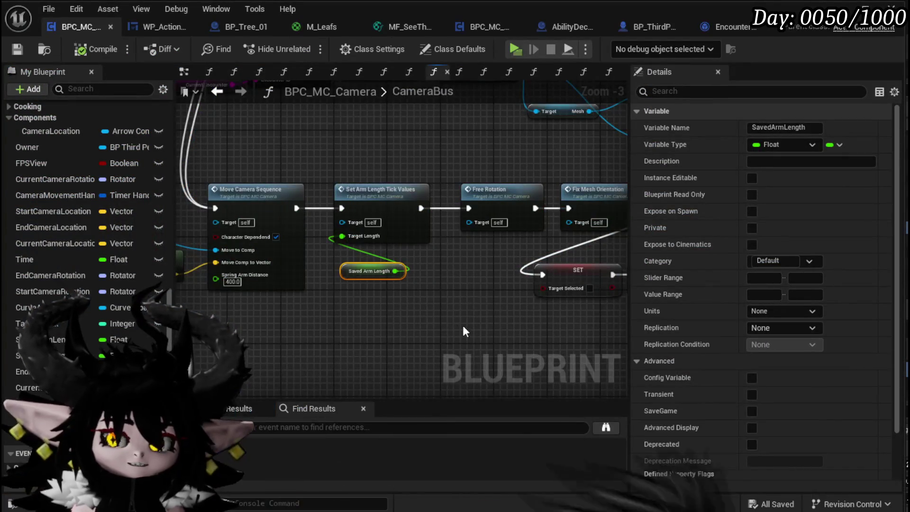
scroll(422, 331, "down", 3)
left_click_drag(511, 340, 500, 329)
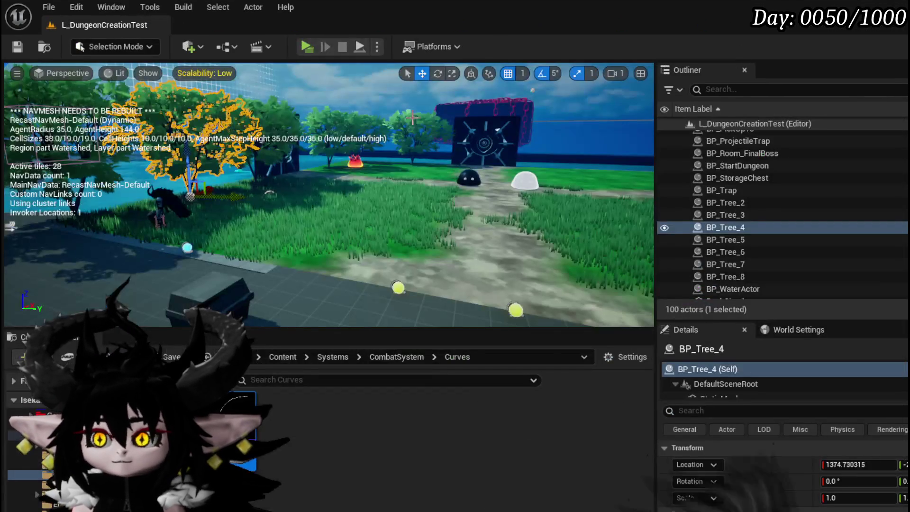
key("alt+p")
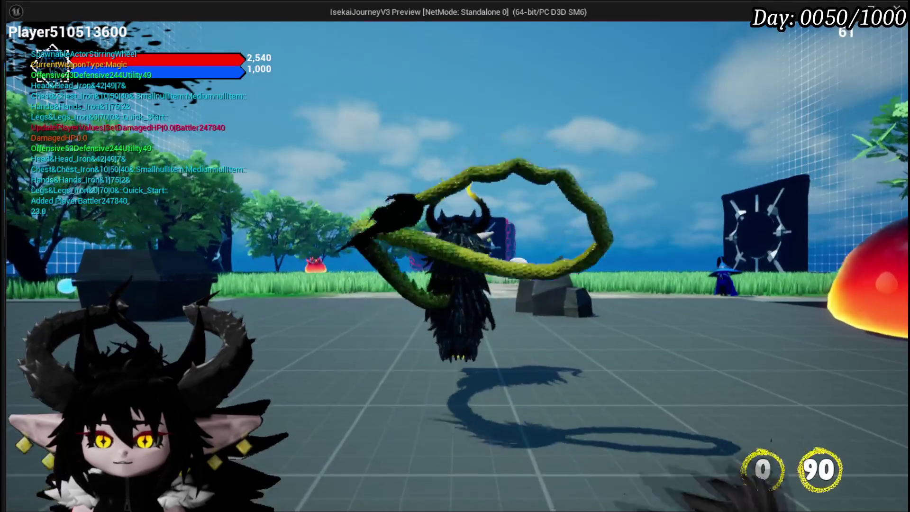
key("w")
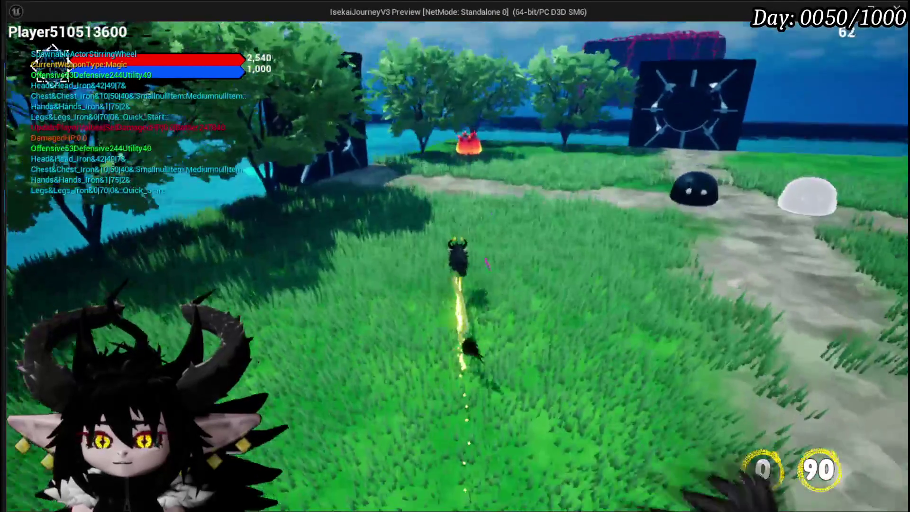
key("w")
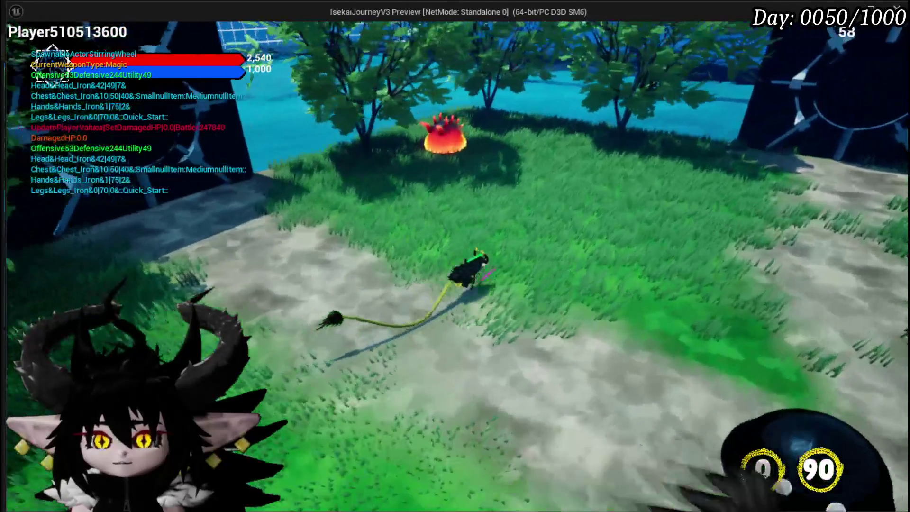
key("w")
key("1")
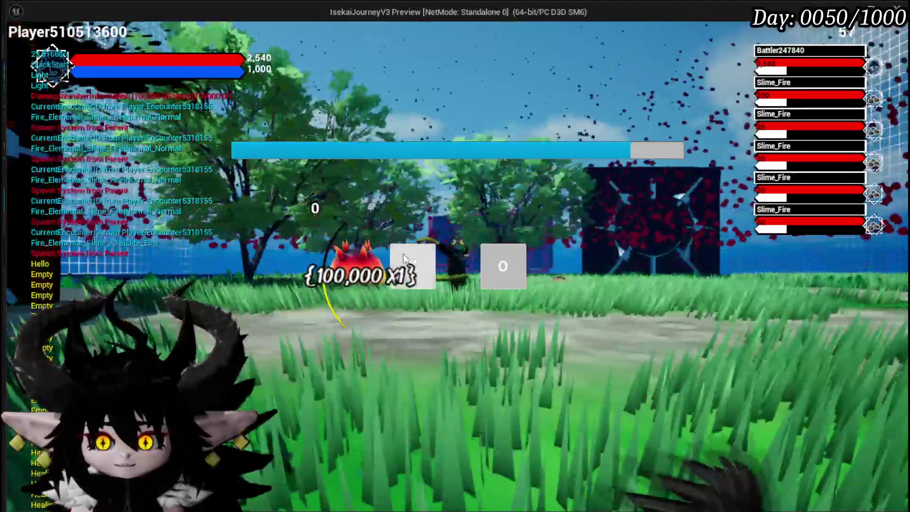
left_click(401, 251)
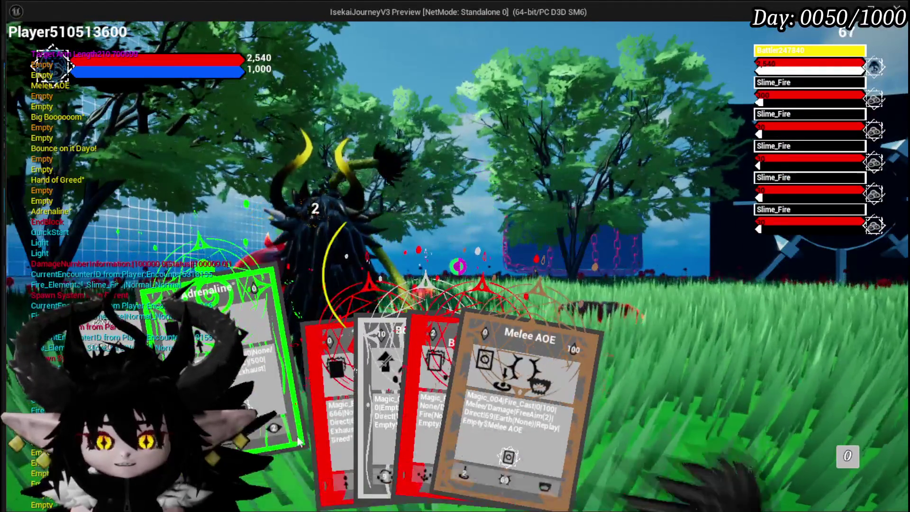
left_click(330, 438)
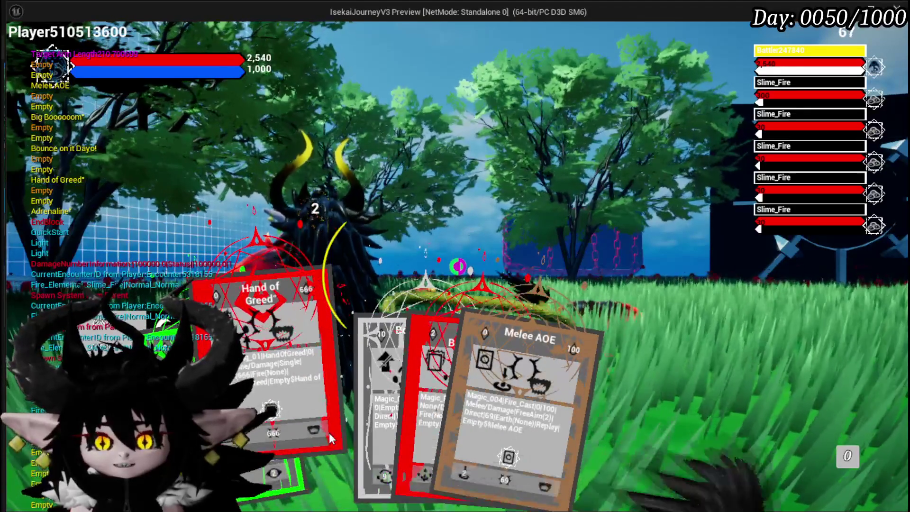
left_click(493, 366)
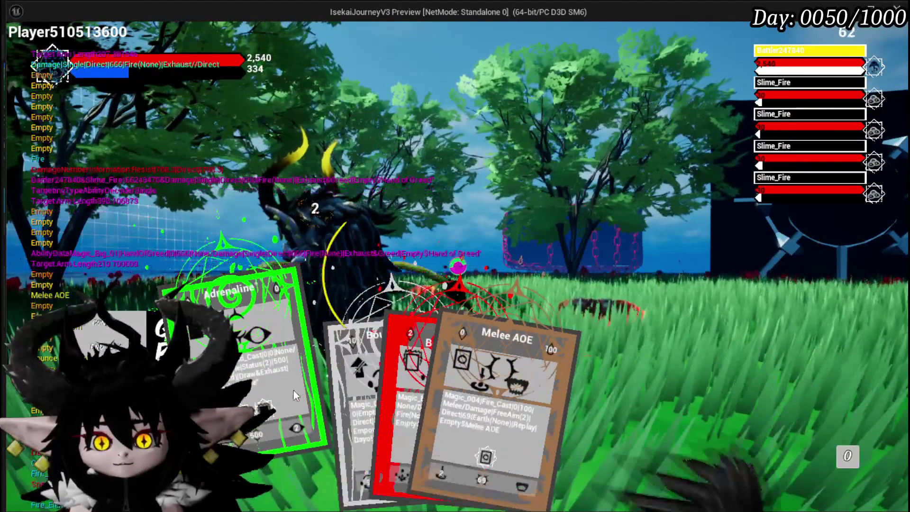
left_click(404, 388)
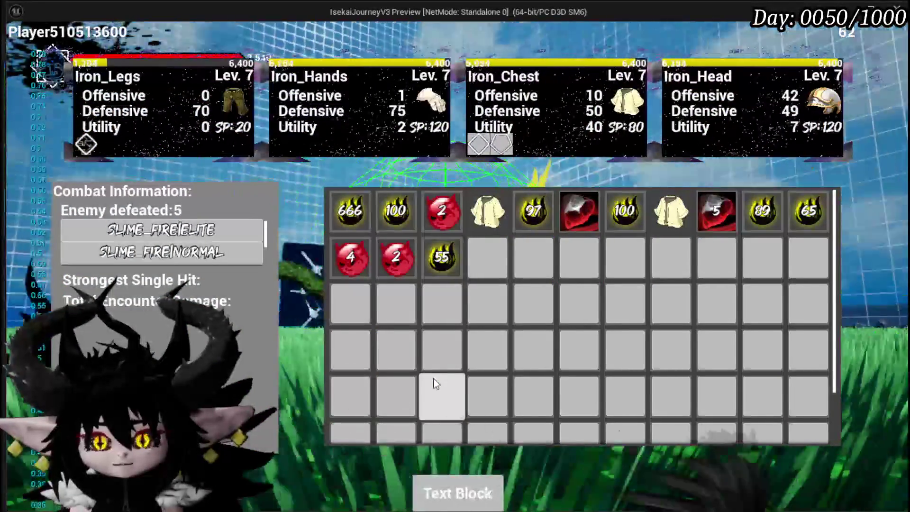
key("Escape")
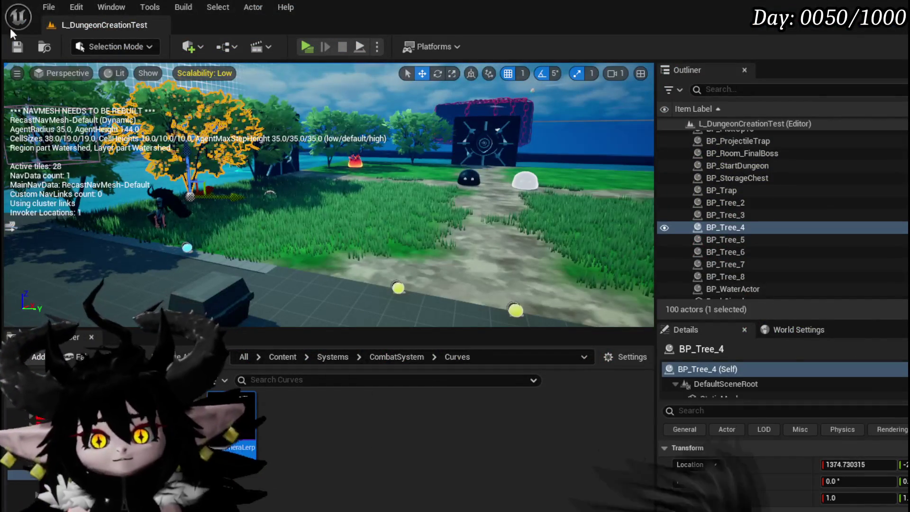
left_click(309, 47)
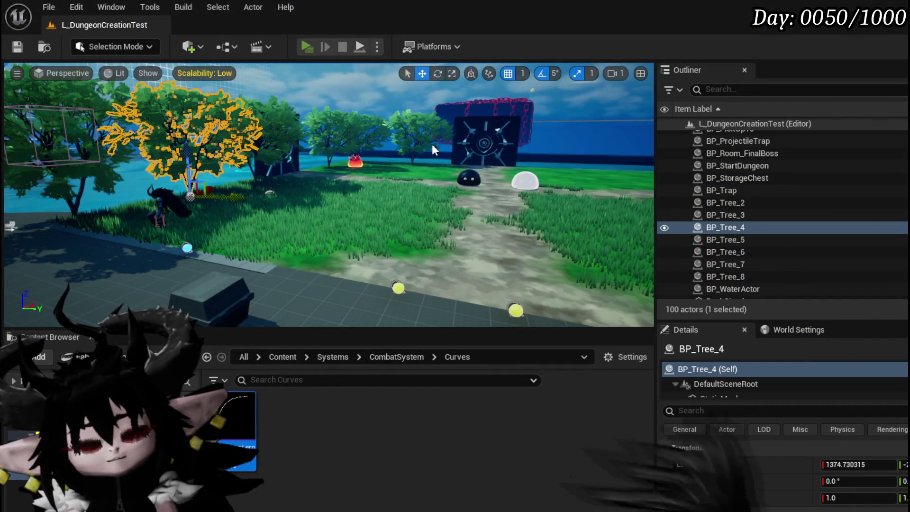
key("w")
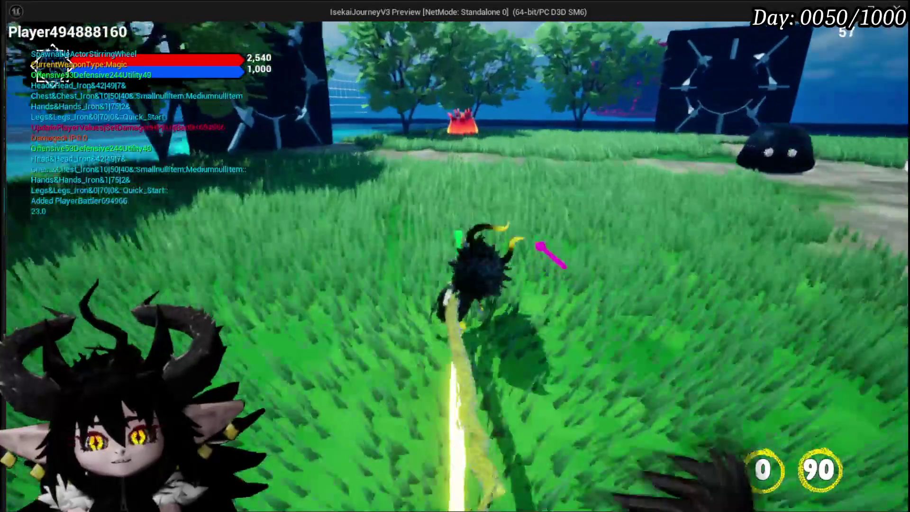
key("w")
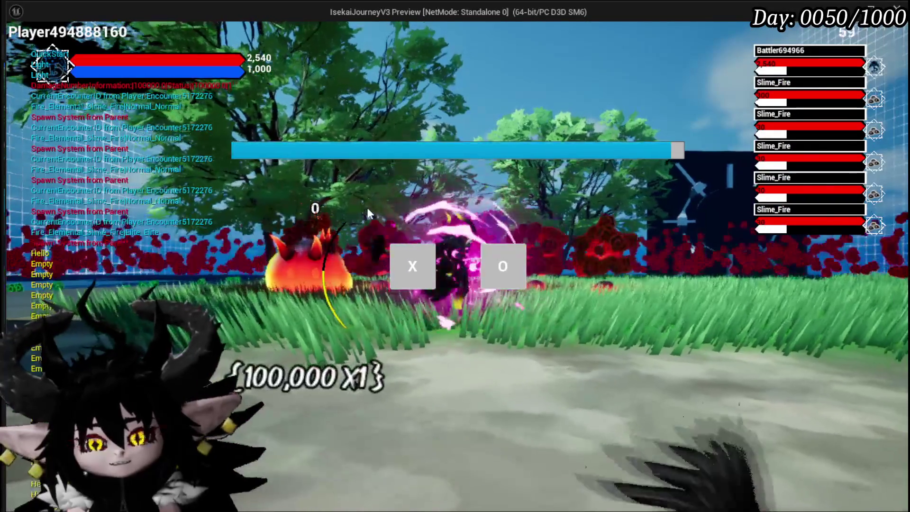
left_click(419, 253)
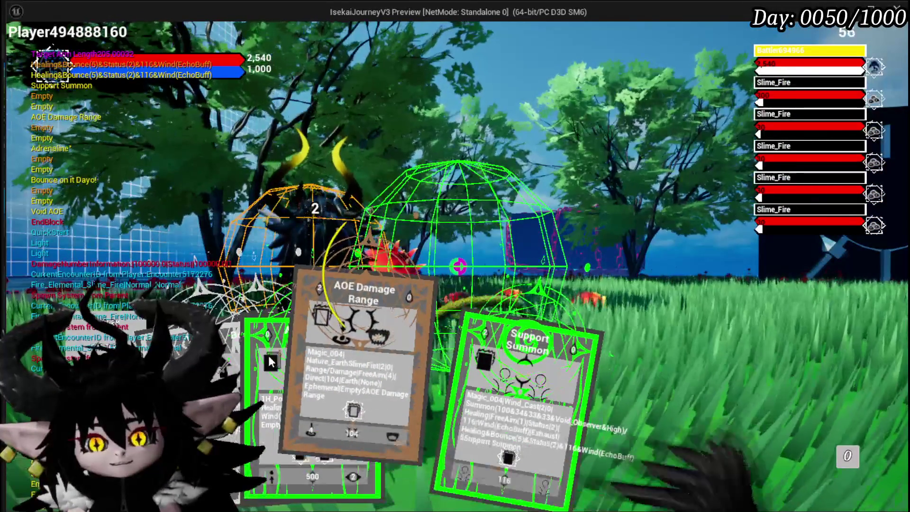
left_click(294, 369)
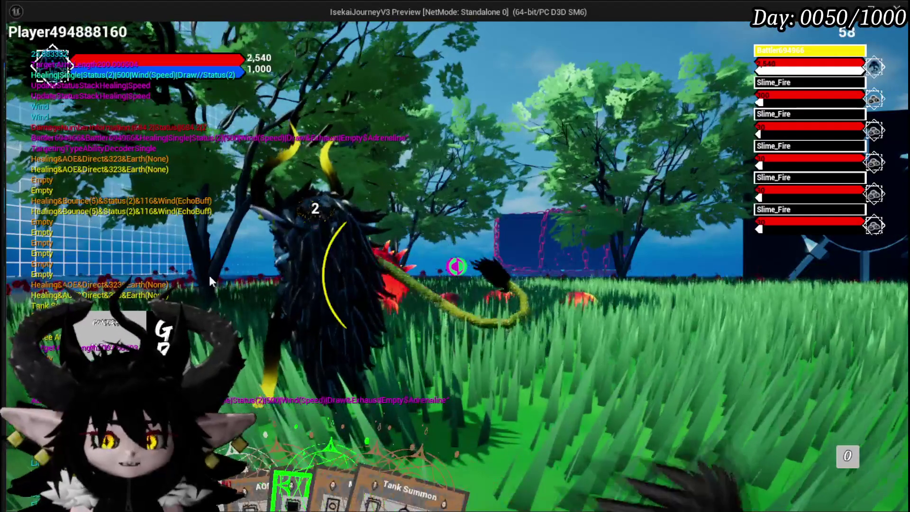
mouse_move(270, 425)
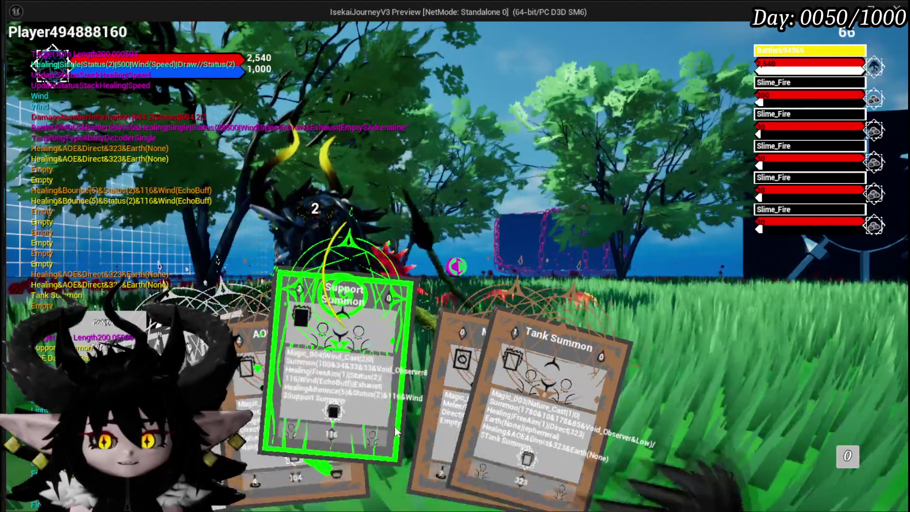
left_click(252, 402)
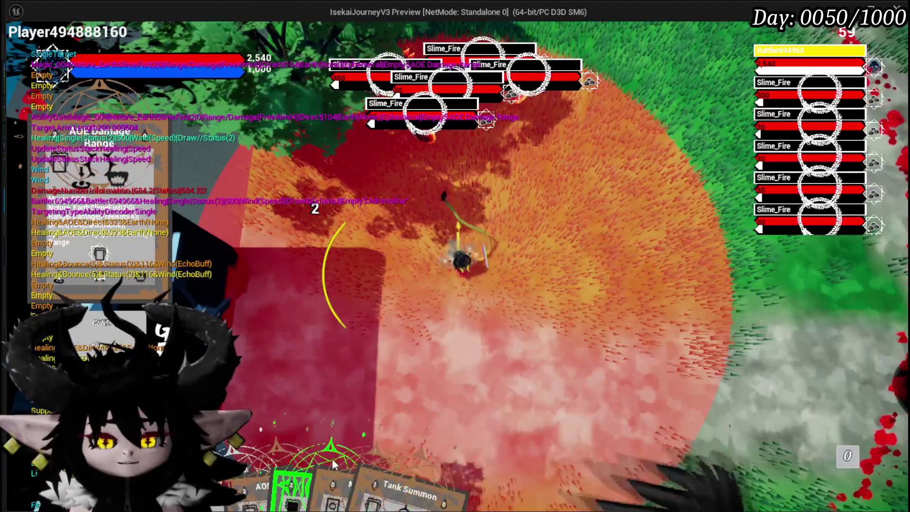
mouse_move(296, 455)
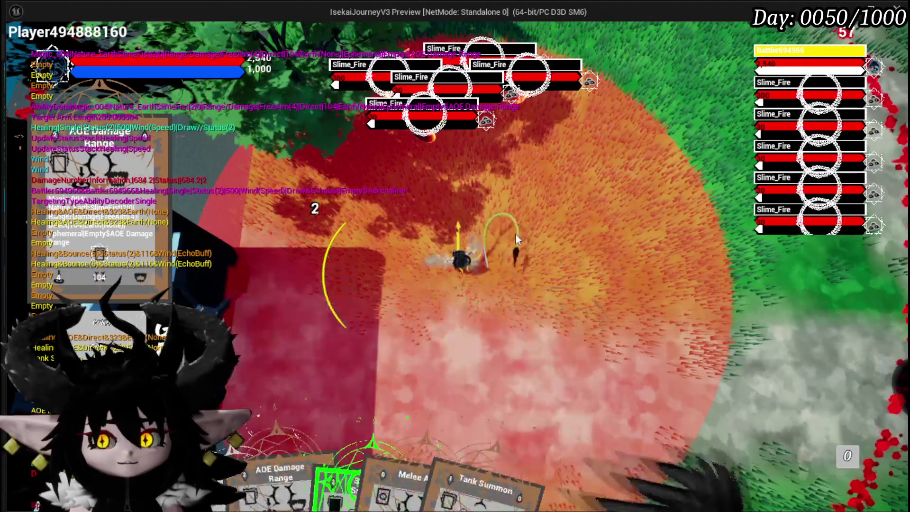
mouse_move(265, 422)
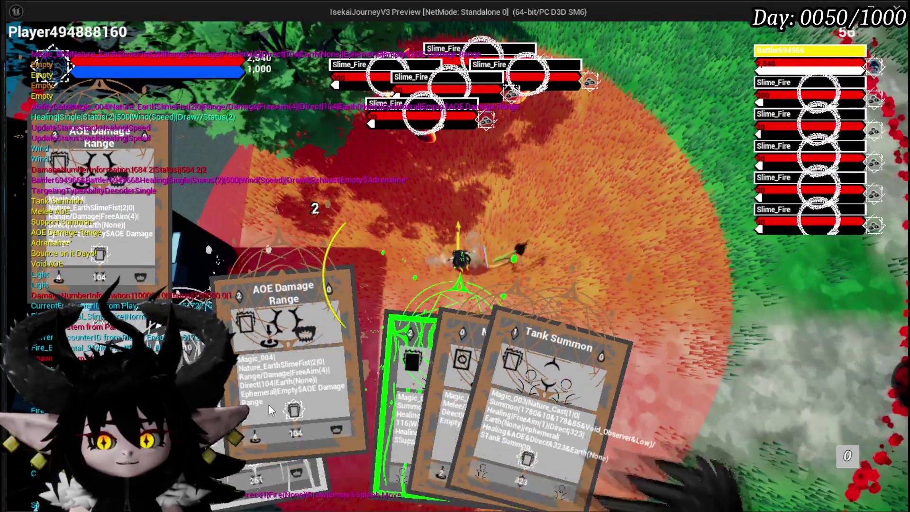
left_click(468, 201)
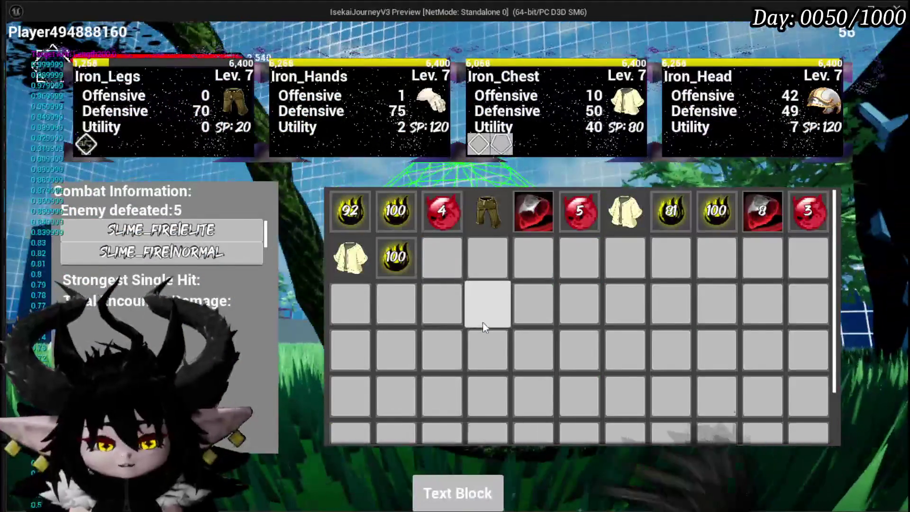
key("Escape")
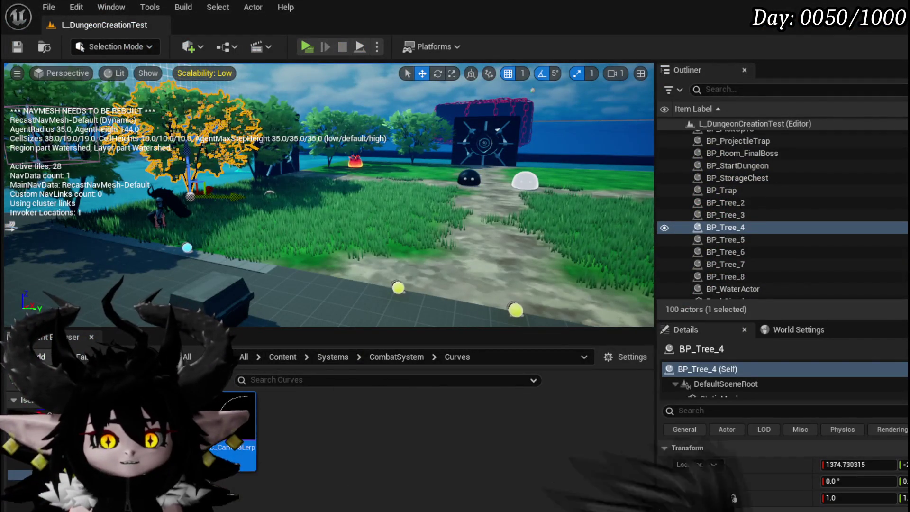
Step: Save the level, frame BP_Tree_4 facing the vault door, and relaunch the game preview with Alt+P
left_click(26, 50)
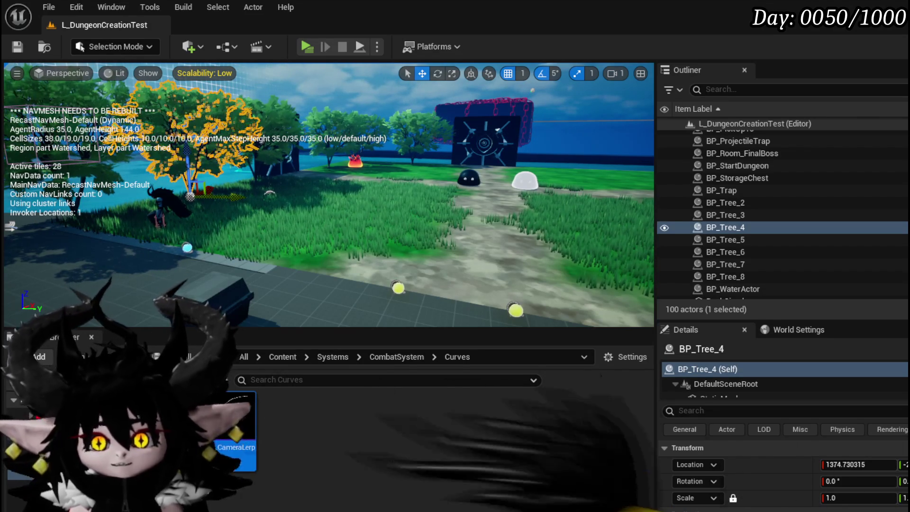
key("f")
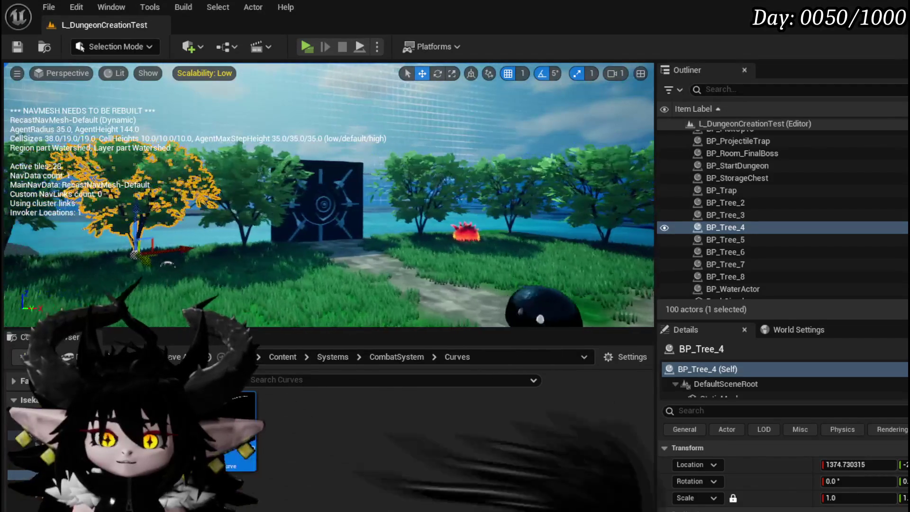
key("f")
mouse_move(365, 181)
left_mouse_down()
mouse_move(379, 179)
mouse_move(365, 181)
left_mouse_up()
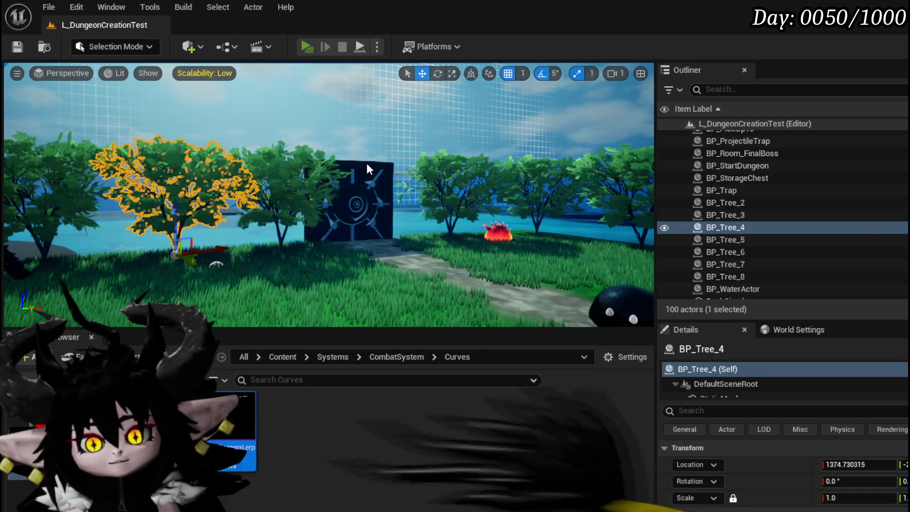
key("alt+p")
Step: Run at the fire creature, attack it and pick X to start the battle
key("w")
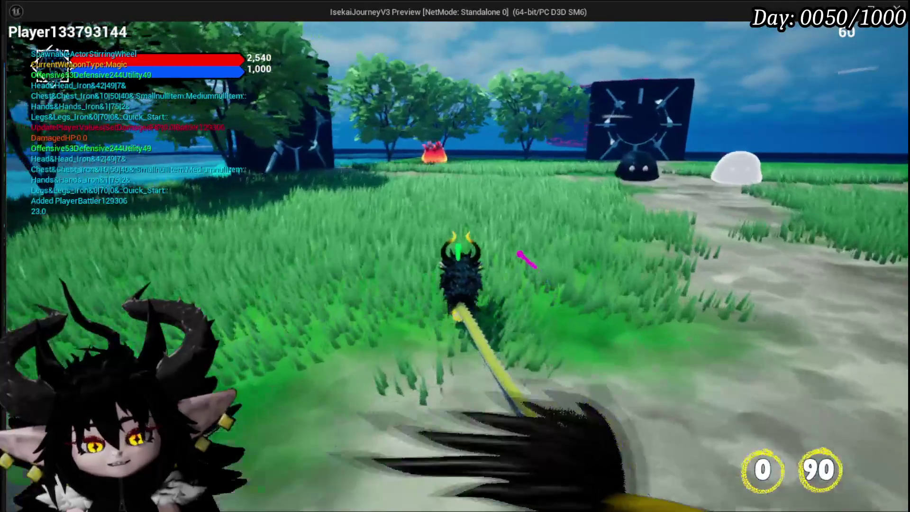
key("w")
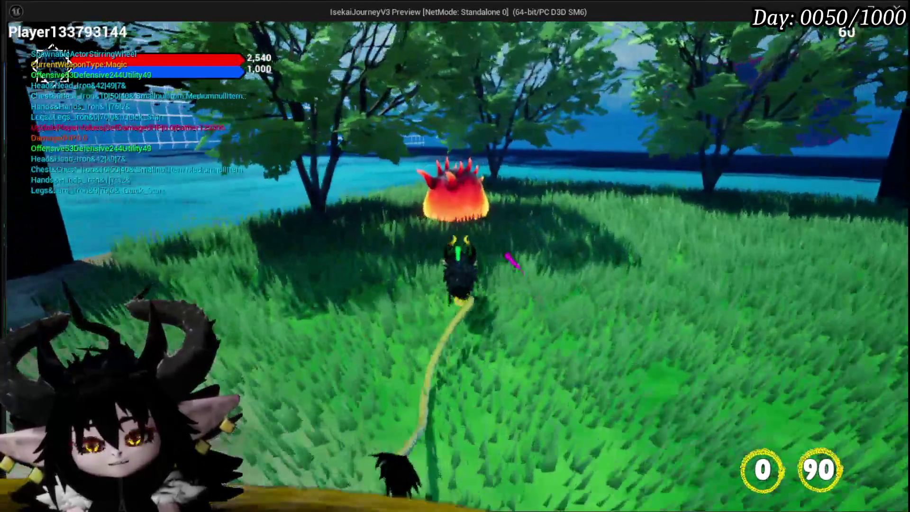
key("w")
left_click(455, 256)
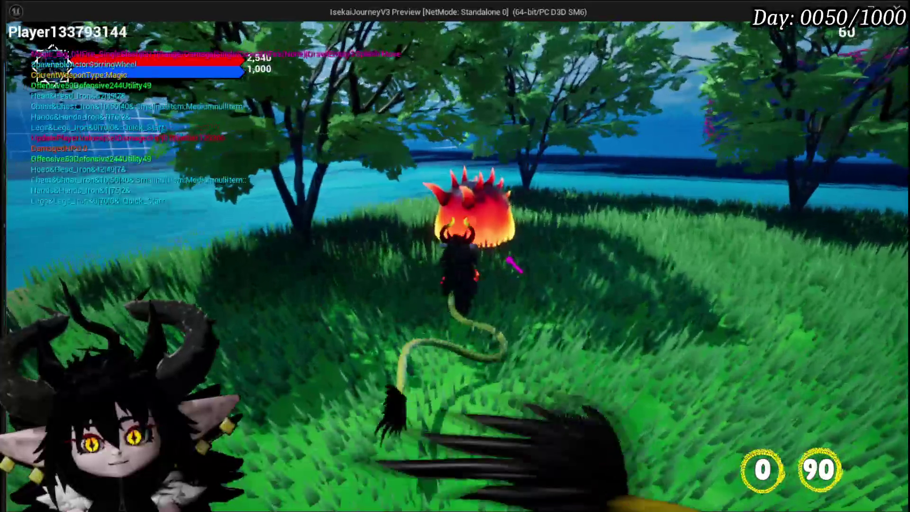
key("w")
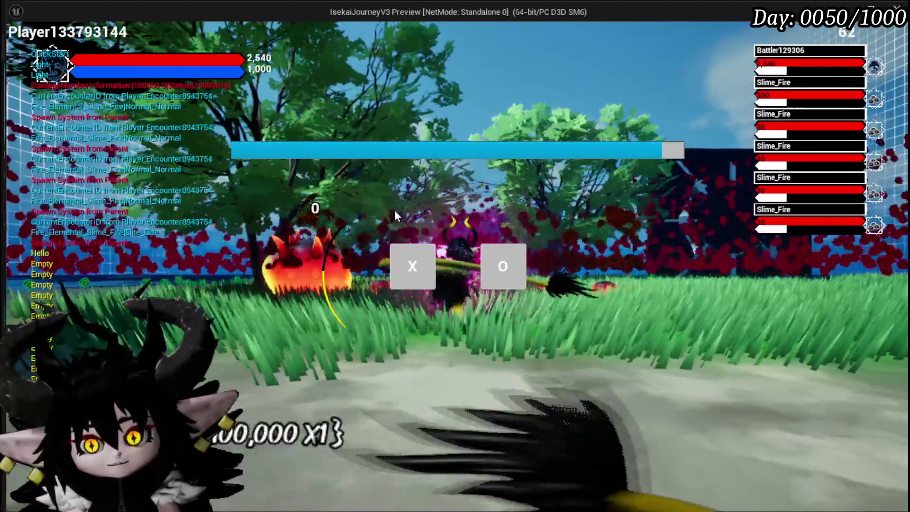
left_click(398, 272)
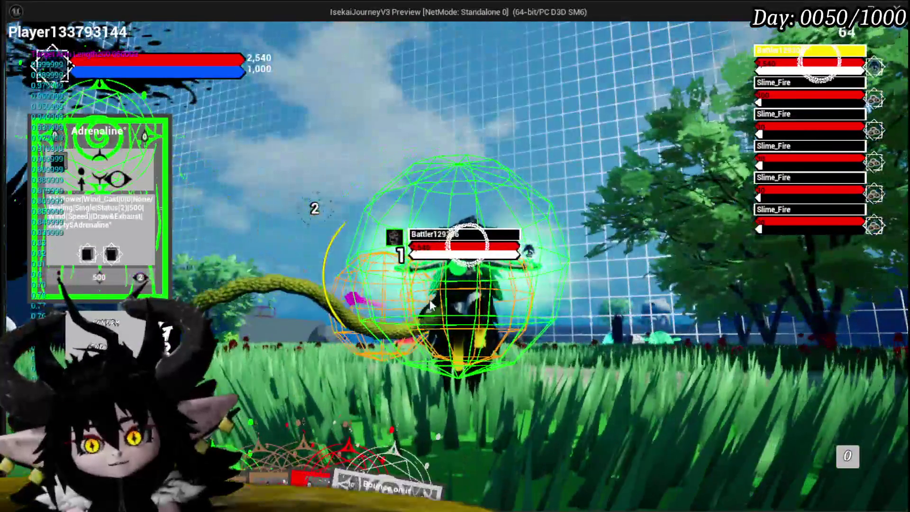
Step: Play Adrenaline and Hand of Greed on a Fire Slime, then stop the preview and save the level
left_click(429, 305)
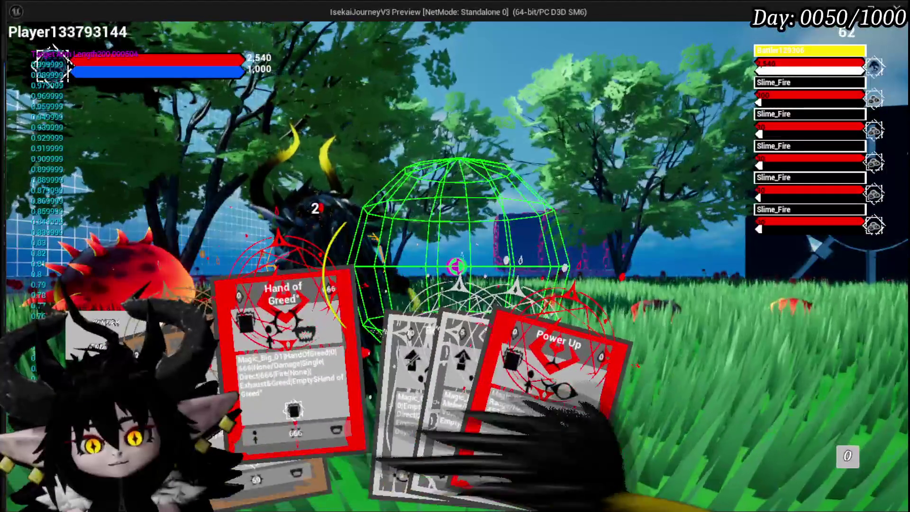
left_click(227, 433)
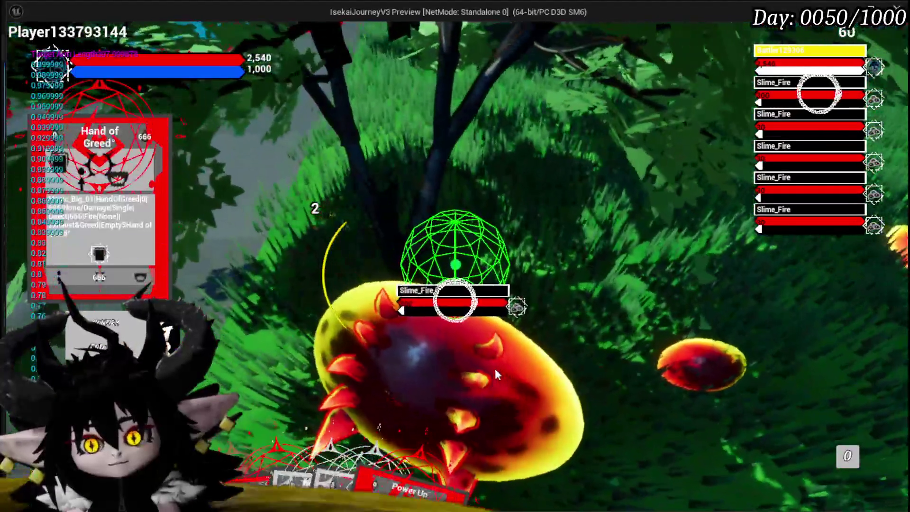
left_click(496, 370)
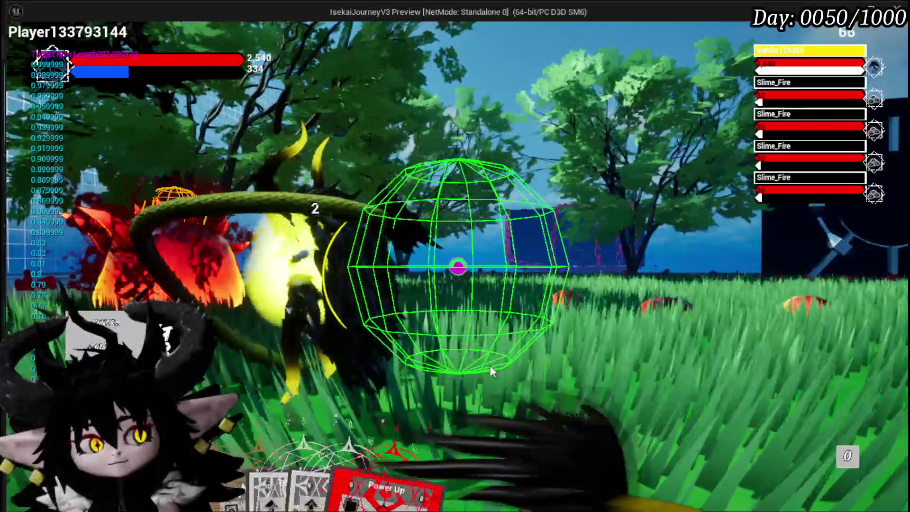
key("Escape")
left_click(19, 49)
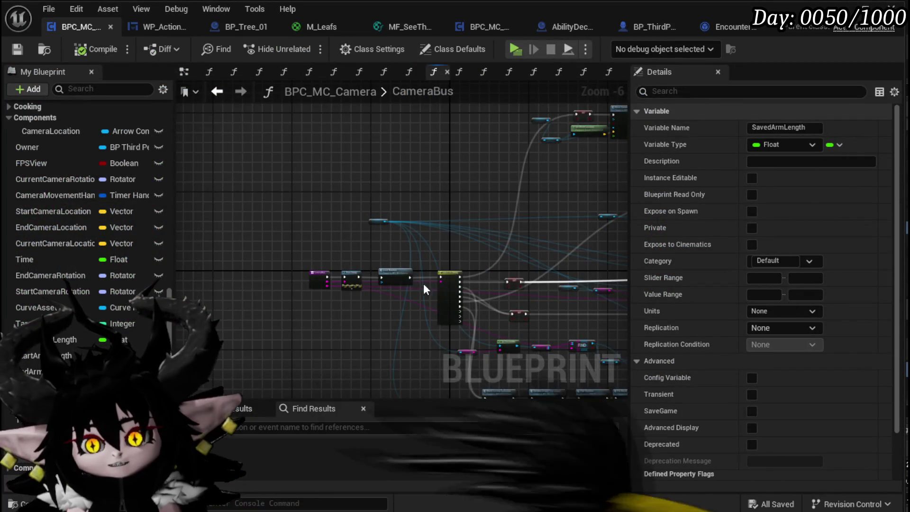
Step: Review the CameraBus graph, then bring up WP_ActionSelection's UnselectAbility graph with its TurnStart Camera Bus call
scroll(428, 280, "down", 2)
scroll(354, 261, "up", 2)
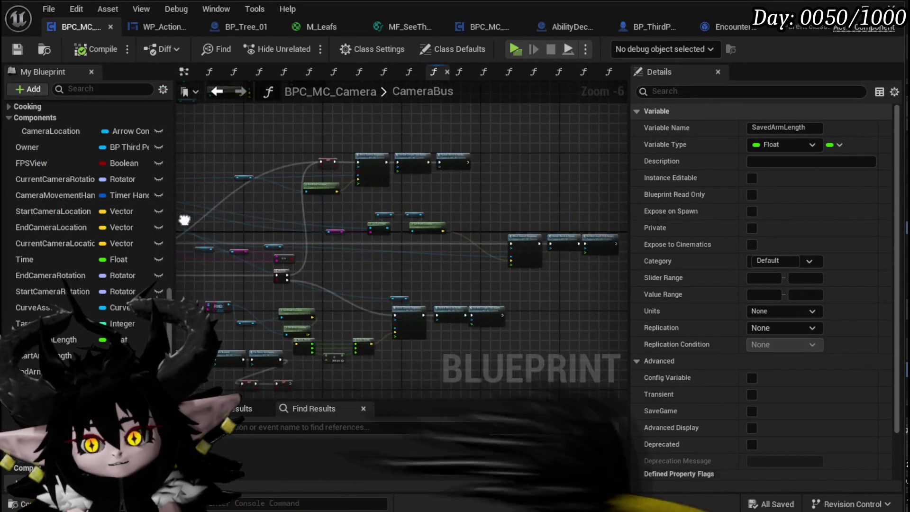
scroll(332, 256, "up", 3)
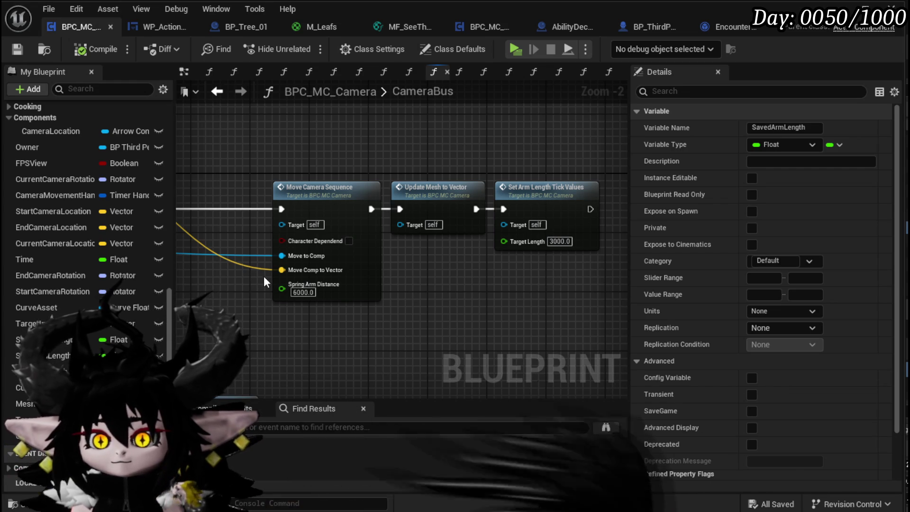
scroll(53, 181, "up", 10)
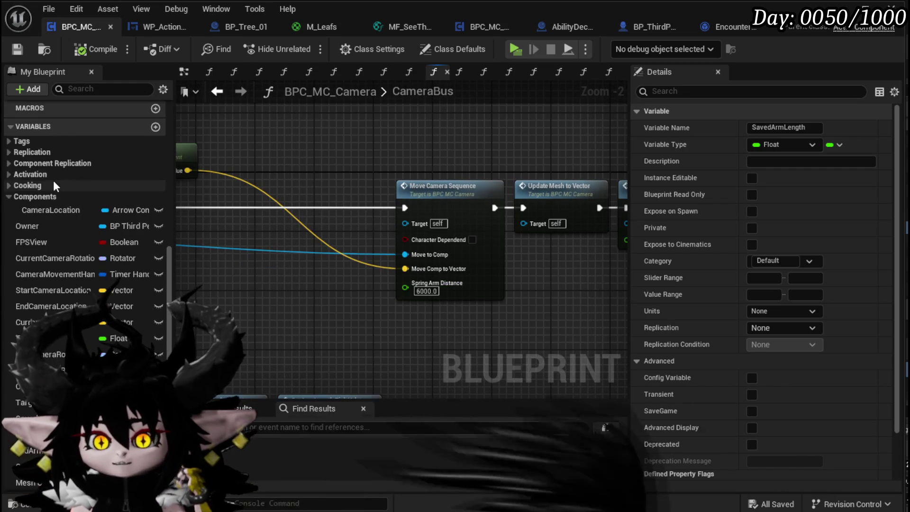
scroll(266, 185, "down", 1)
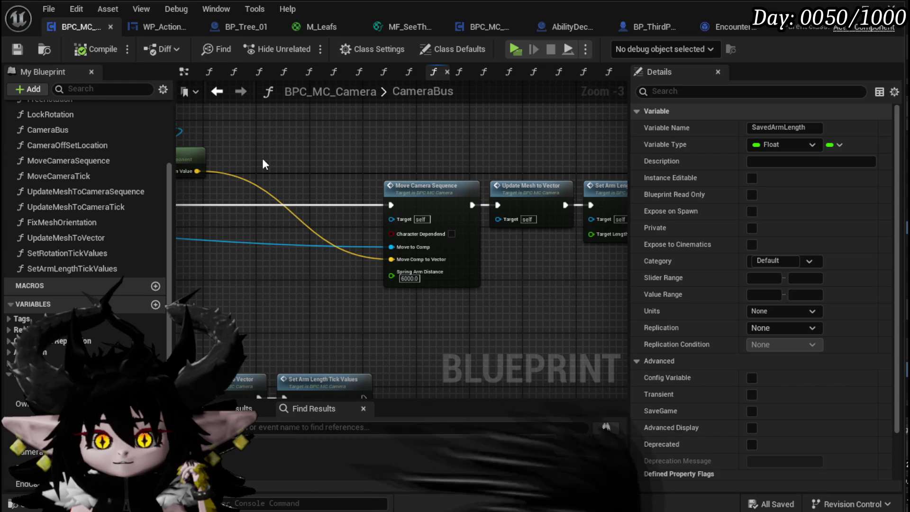
left_click(172, 27)
scroll(87, 149, "up", 15)
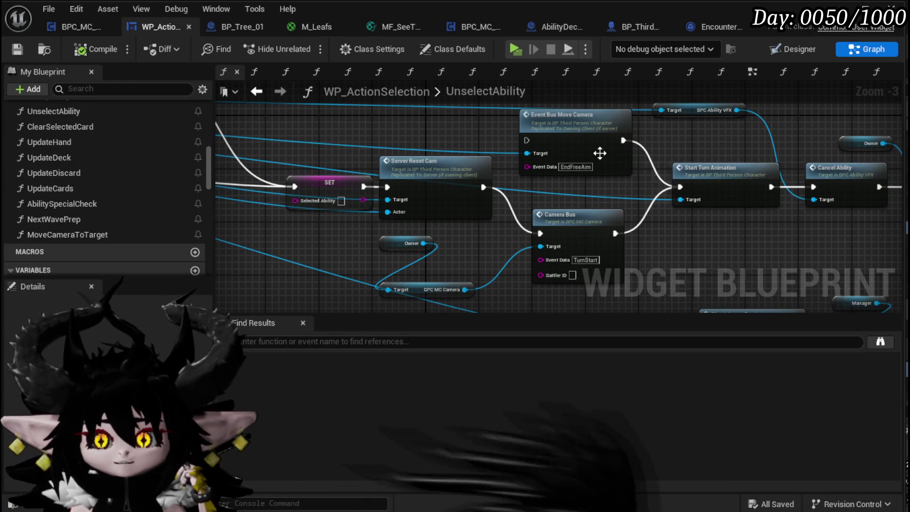
Step: In the EventGraph, move the AbilityExecution and Confirm Ability nodes up-left and the Target ID, FIND and Target nodes left
left_click(751, 73)
scroll(772, 128, "down", 3)
scroll(388, 189, "up", 3)
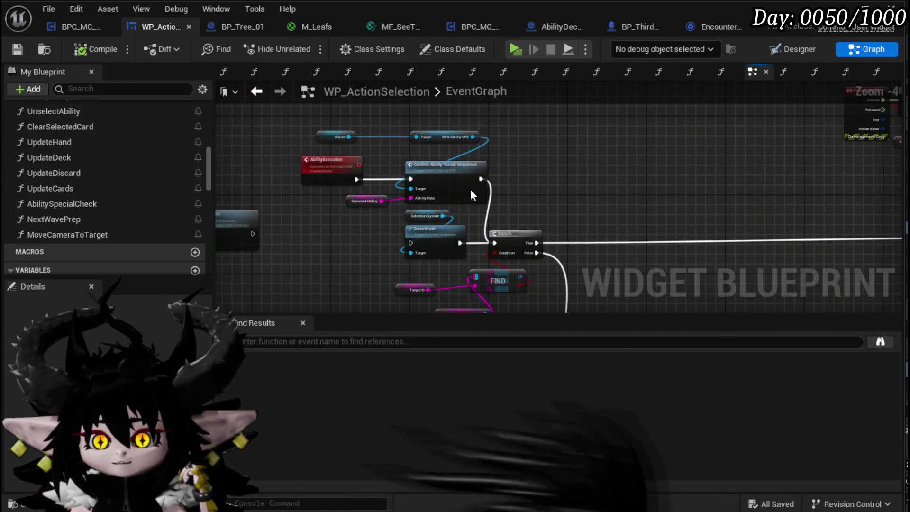
scroll(524, 194, "up", 3)
scroll(504, 189, "down", 2)
mouse_move(278, 113)
left_mouse_down()
mouse_move(504, 178)
mouse_move(387, 128)
left_mouse_up()
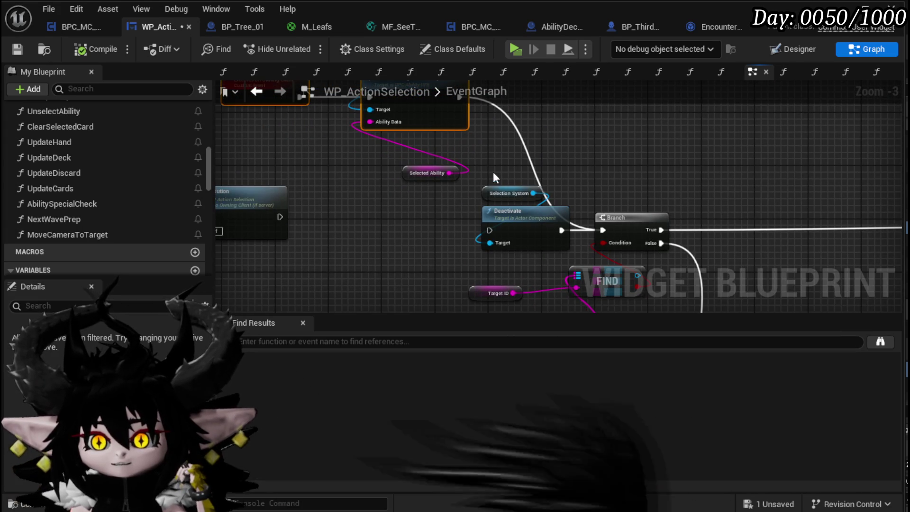
mouse_move(493, 172)
left_mouse_down()
mouse_move(588, 211)
mouse_move(461, 124)
left_mouse_up()
left_click(632, 209)
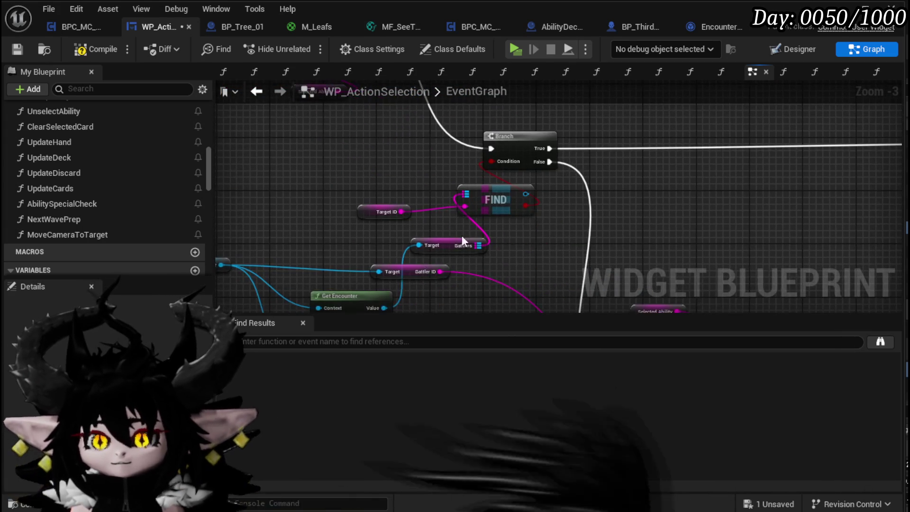
mouse_move(386, 206)
left_mouse_down()
mouse_move(454, 150)
mouse_move(448, 169)
left_mouse_up()
mouse_move(241, 310)
left_mouse_down()
mouse_move(288, 274)
mouse_move(567, 141)
mouse_move(415, 140)
left_mouse_up()
left_click_drag(495, 145, 458, 259)
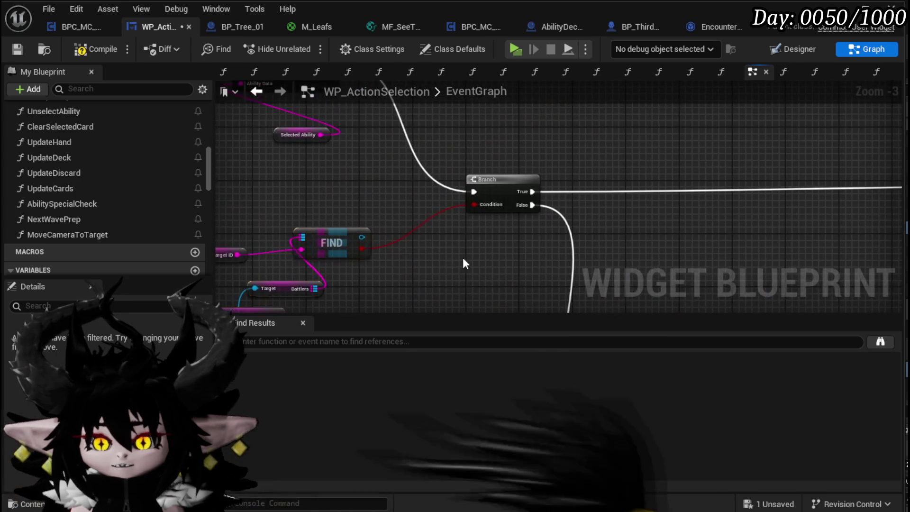
Step: Shift the Branch node left and pan across the ability cost, montage and Server Play Anim nodes
scroll(489, 166, "down", 4)
mouse_move(488, 166)
left_mouse_down()
mouse_move(461, 205)
mouse_move(419, 203)
left_mouse_up()
scroll(461, 205, "up", 3)
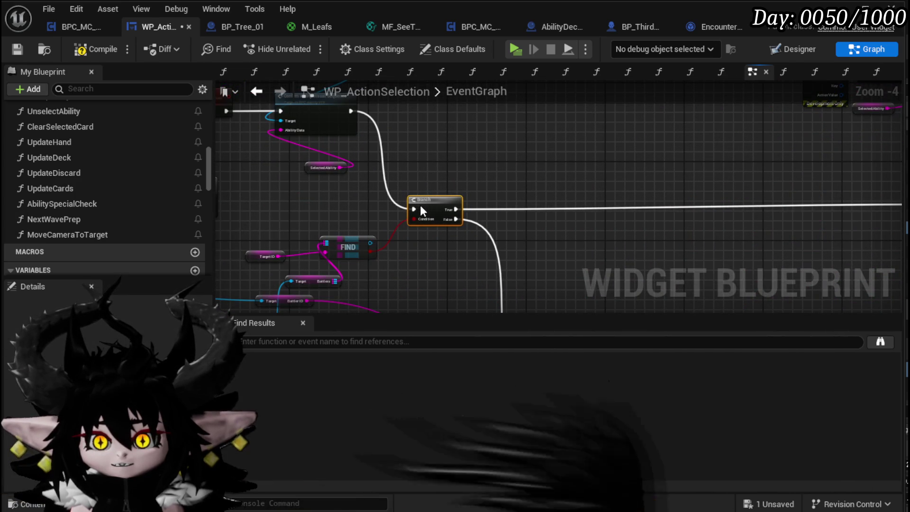
mouse_move(514, 193)
left_mouse_down()
mouse_move(248, 167)
mouse_move(237, 154)
mouse_move(223, 177)
left_mouse_up()
left_click_drag(683, 169, 372, 166)
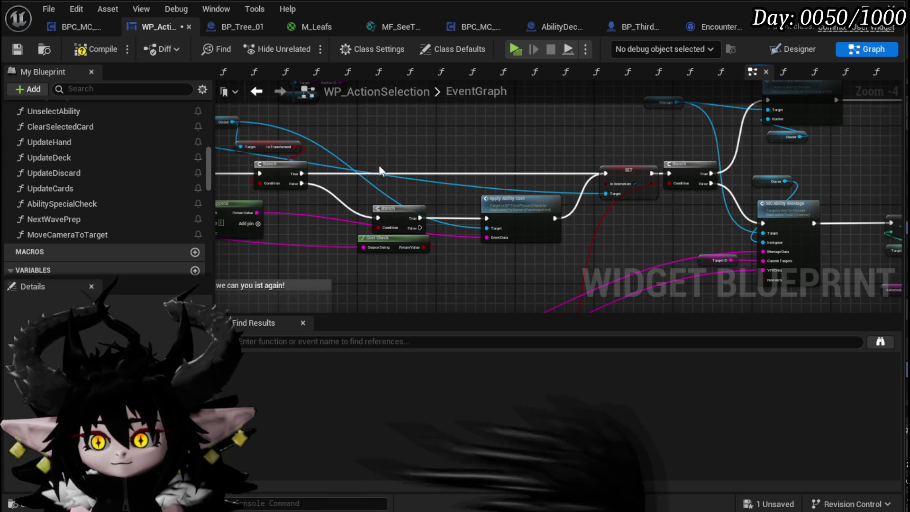
left_click_drag(616, 168, 366, 172)
left_click_drag(623, 163, 471, 166)
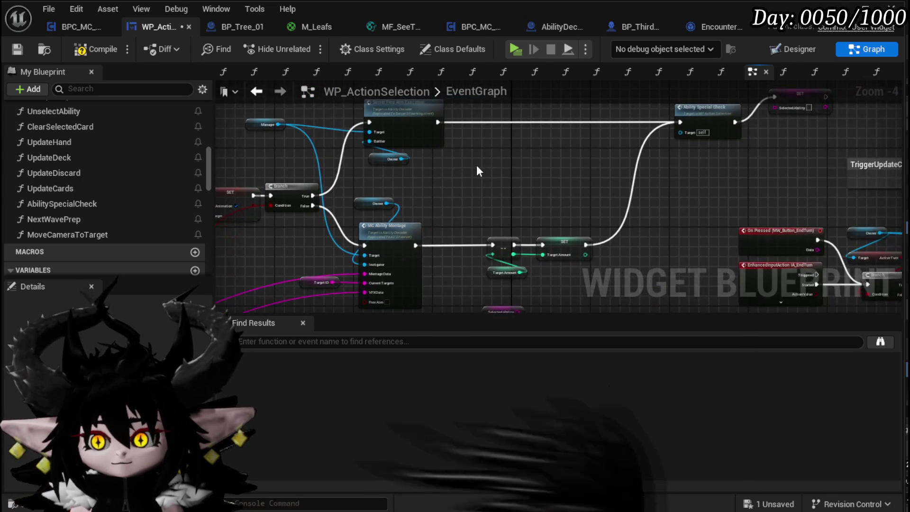
scroll(487, 169, "down", 4)
left_click_drag(555, 224, 377, 212)
Step: Place SET SelectedAbility beside Ability Special Check and resize and reposition the TriggerUpdateCardBus comment box
left_click_drag(295, 222, 710, 172)
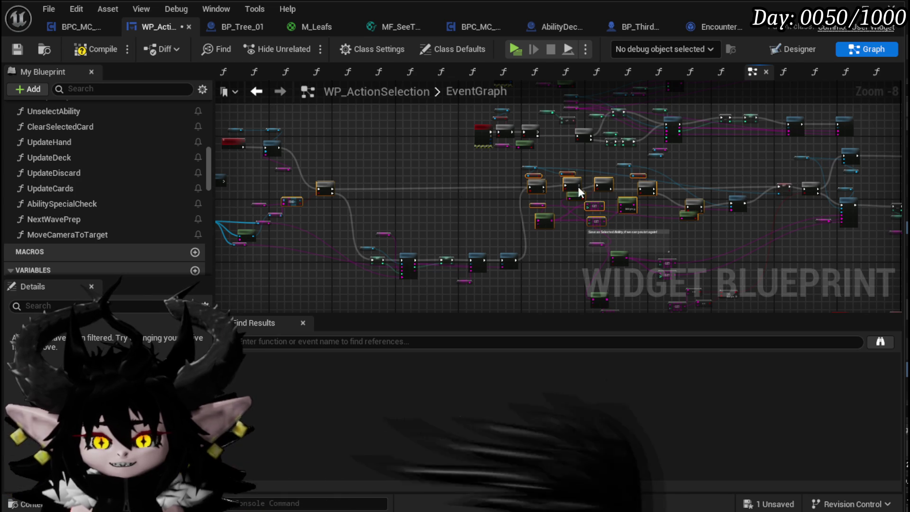
scroll(245, 182, "up", 4)
scroll(538, 227, "down", 2)
mouse_move(538, 226)
left_mouse_down()
mouse_move(599, 197)
mouse_move(422, 177)
mouse_move(446, 167)
mouse_move(496, 192)
mouse_move(385, 177)
left_mouse_up()
scroll(386, 176, "up", 3)
scroll(681, 180, "down", 1)
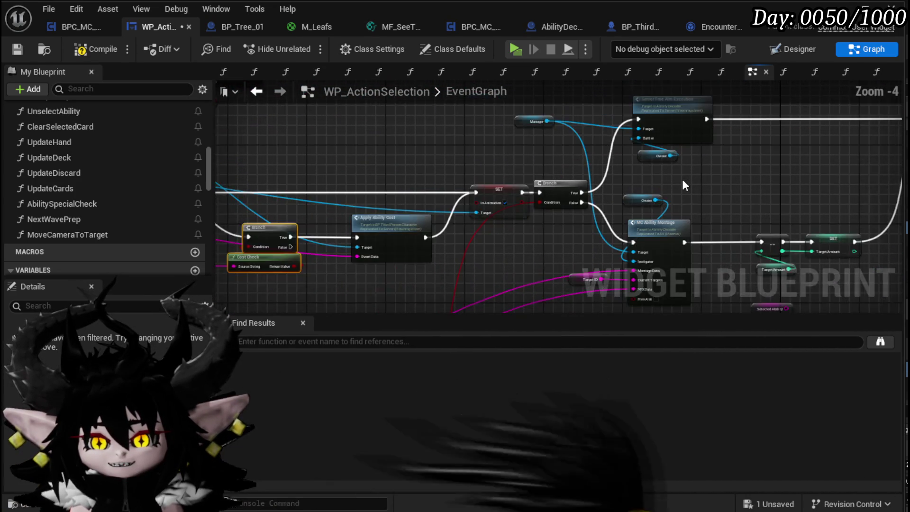
left_click_drag(682, 180, 386, 195)
left_click_drag(701, 179, 572, 203)
left_click_drag(612, 143, 596, 163)
mouse_move(710, 196)
left_mouse_down()
mouse_move(710, 214)
mouse_move(710, 199)
mouse_move(727, 227)
left_mouse_up()
left_click(662, 188)
Step: Compile and save the WP_ActionSelection widget blueprint
left_click(91, 53)
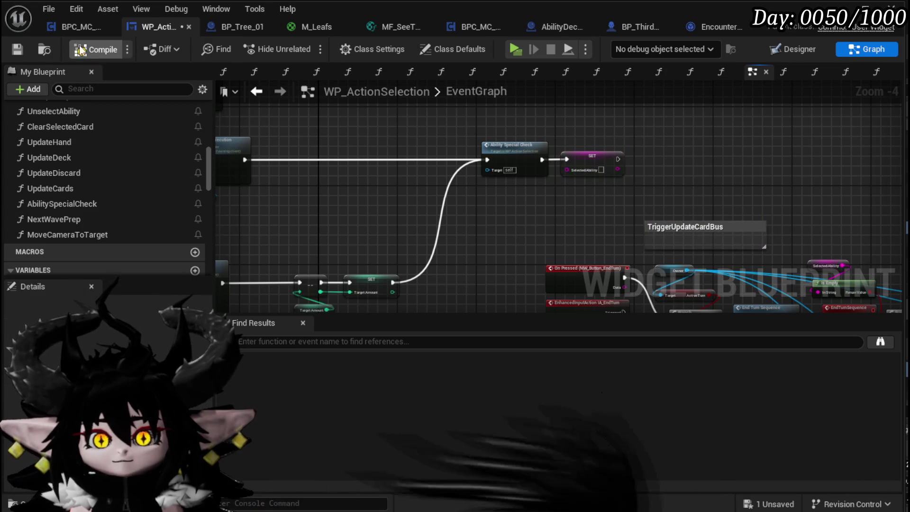
left_click(19, 49)
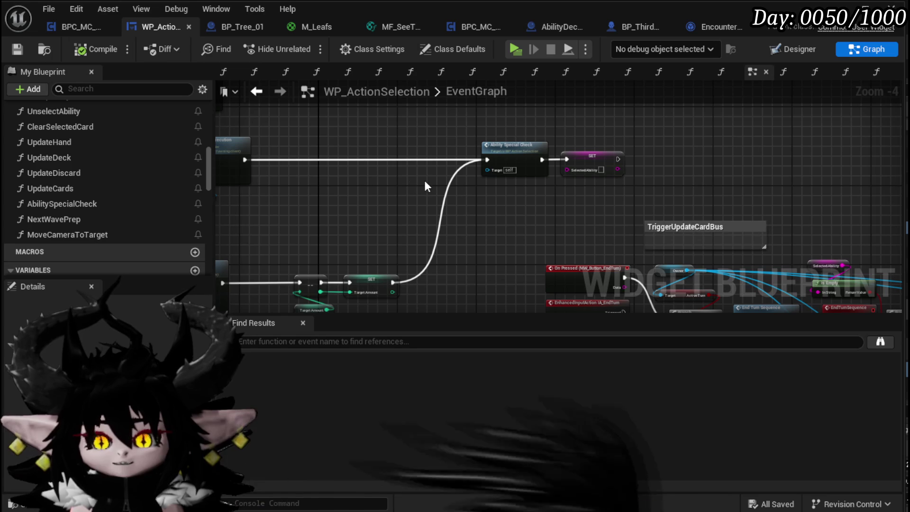
scroll(203, 149, "up", 15)
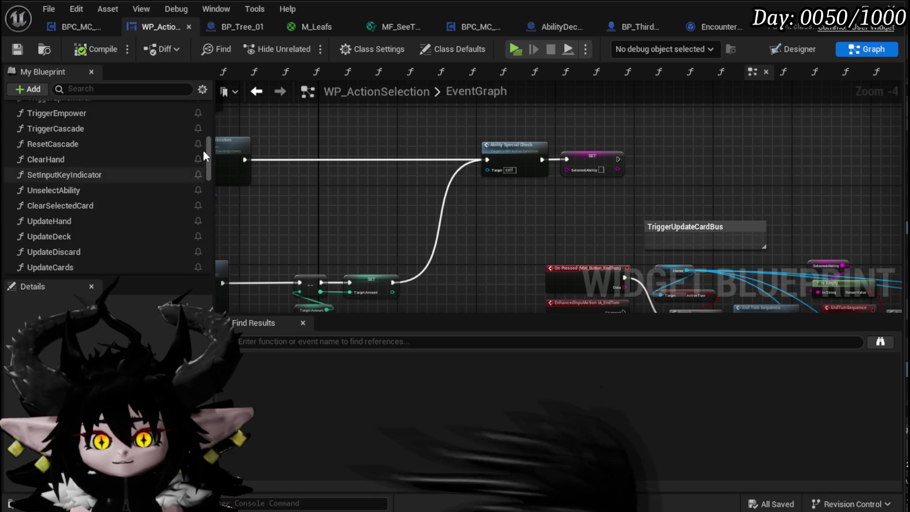
Step: Create a new function named CameraZoomOut in WP_ActionSelection and save
left_click(196, 129)
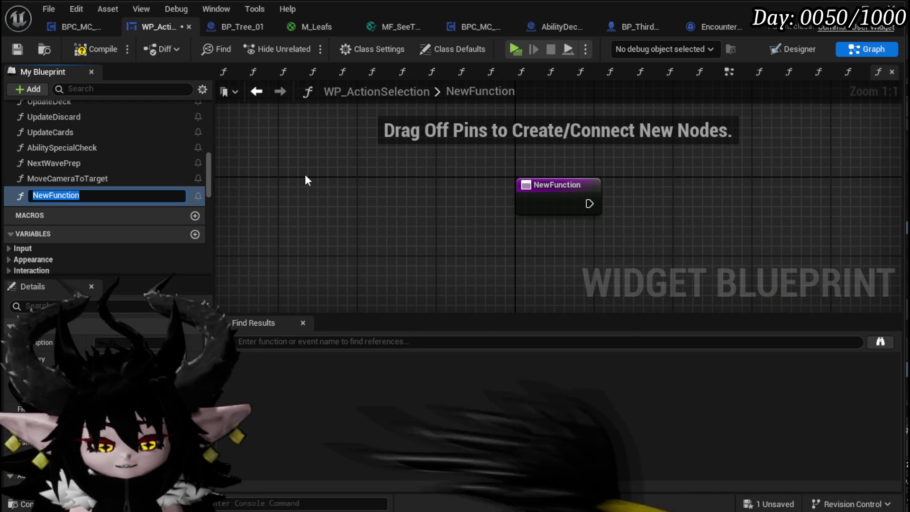
type("CameraZoomO")
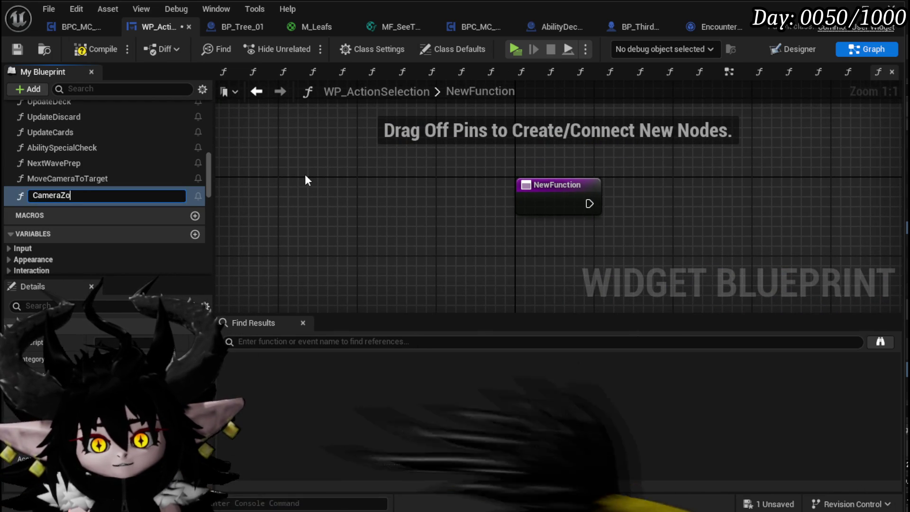
type("ut")
key("Return")
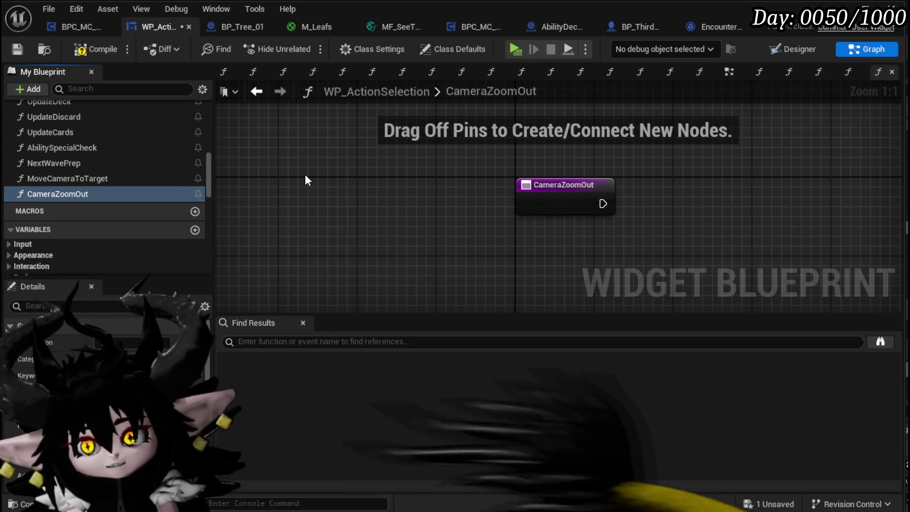
key("ctrl+s")
Step: Call CameraZoomOut right after the SET SelectedAbility node, then open its graph and compile
left_click(257, 90)
left_click_drag(92, 193, 637, 143)
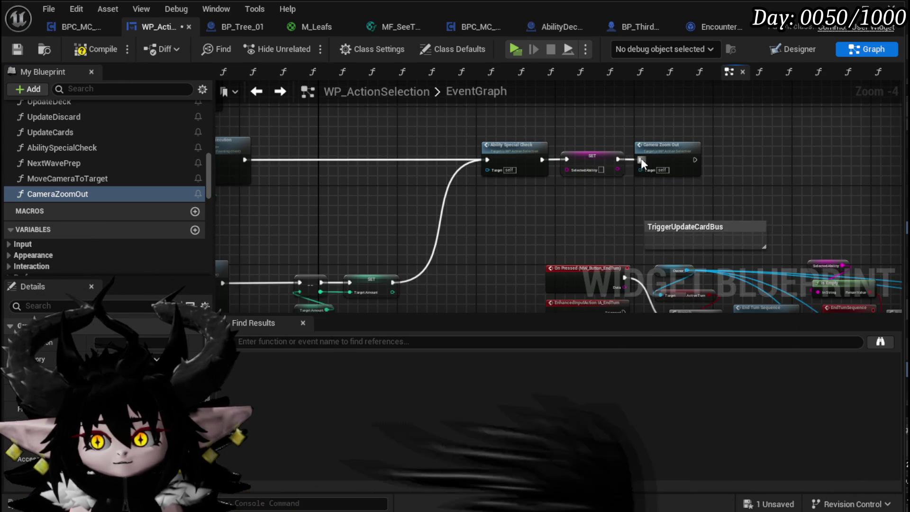
double_click(641, 157)
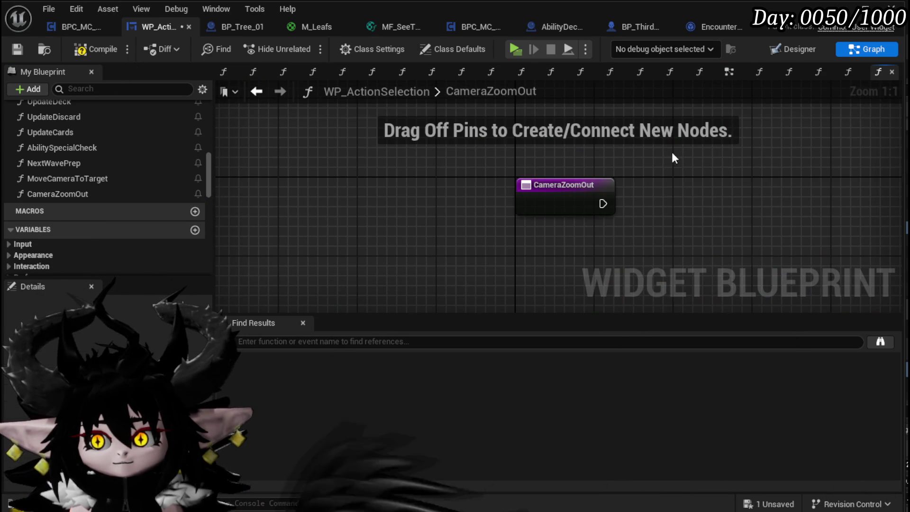
left_click(23, 48)
scroll(87, 163, "down", 5)
Step: In CameraZoomOut, wire an Owner getter into a Get BPC MC Camera node, then compile and save
scroll(78, 157, "down", 3)
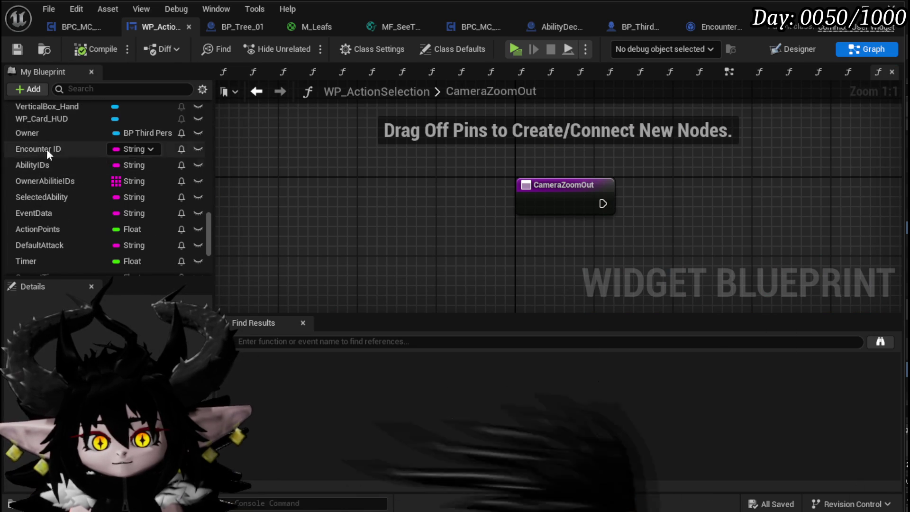
left_click_drag(36, 129, 516, 141)
left_click(536, 161)
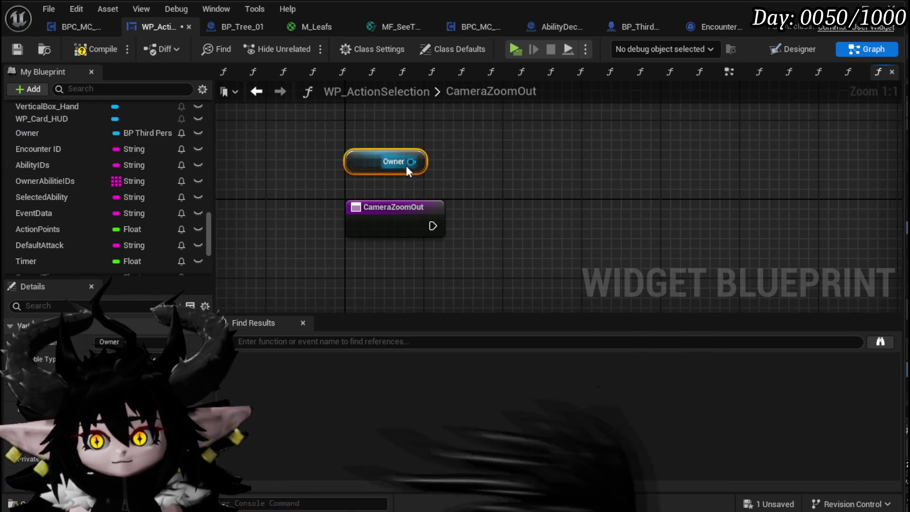
left_click_drag(411, 162, 498, 158)
type("BPC Camera")
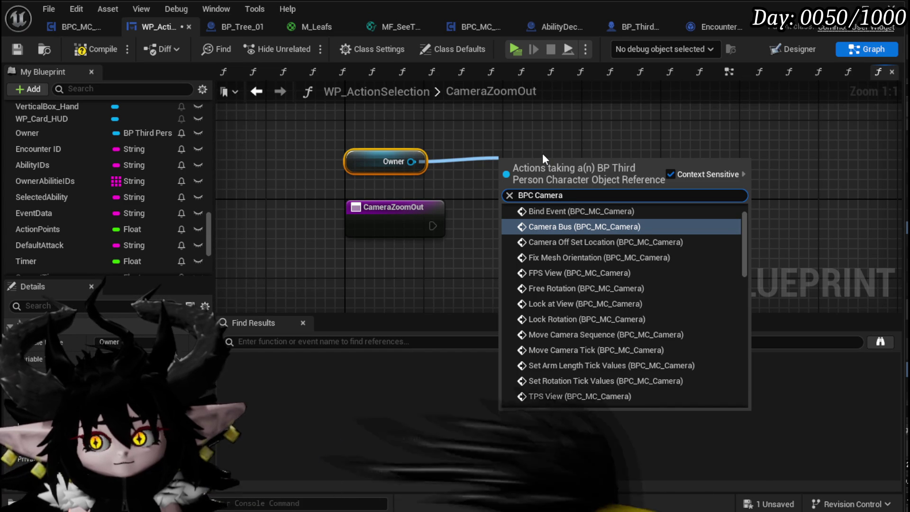
left_click_drag(744, 231, 737, 417)
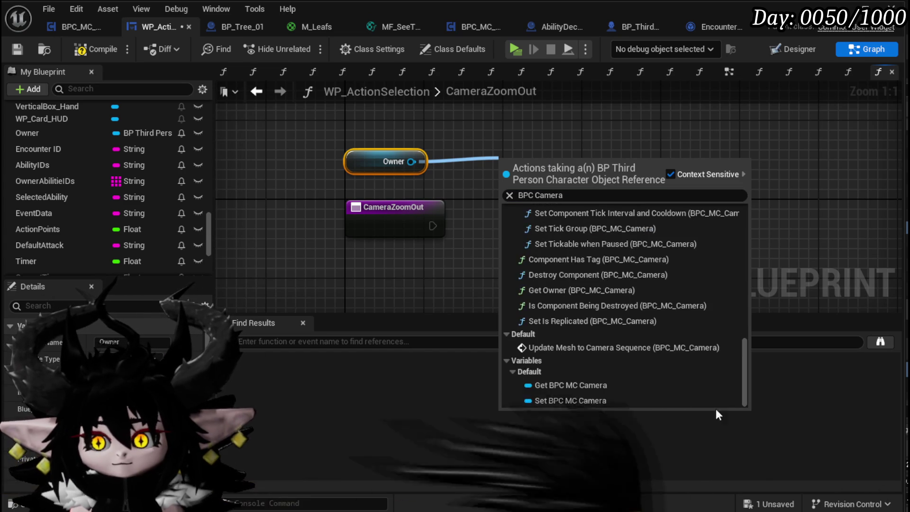
left_click(579, 382)
left_click_drag(369, 155, 358, 116)
left_click_drag(567, 165, 400, 146)
left_click(92, 48)
key("ctrl+s")
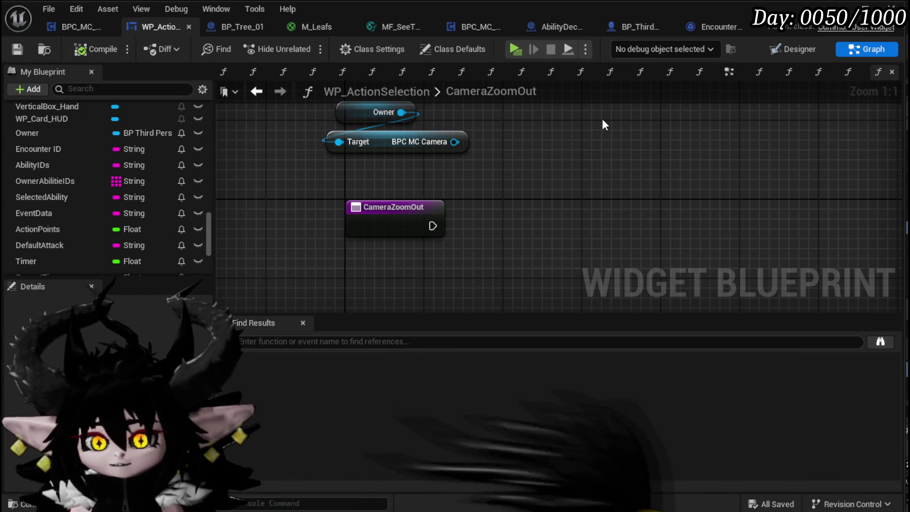
Step: Close the MF_SeeThrough, M_Leafs, BP_Tree_01 and BPC_MC_Exploration editors, then switch to BPC_MC_Camera
left_click(429, 27)
left_click(392, 27)
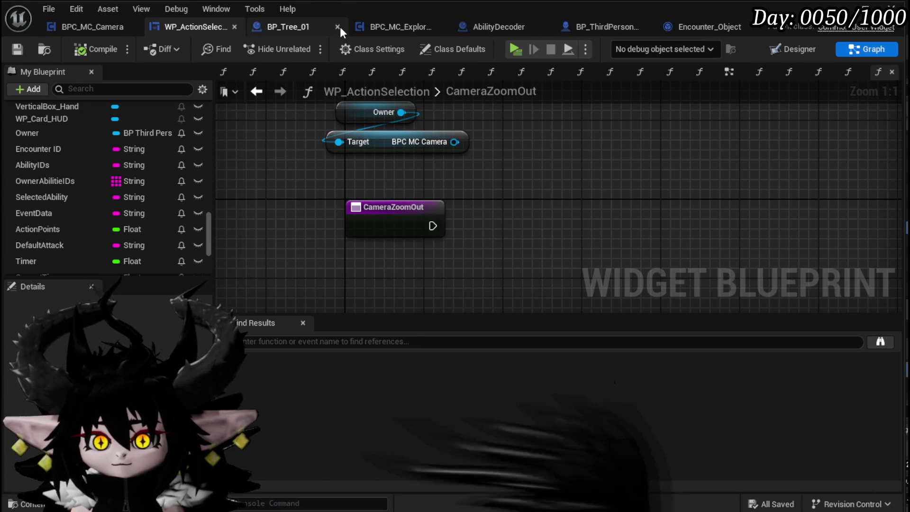
left_click(338, 26)
left_click(389, 27)
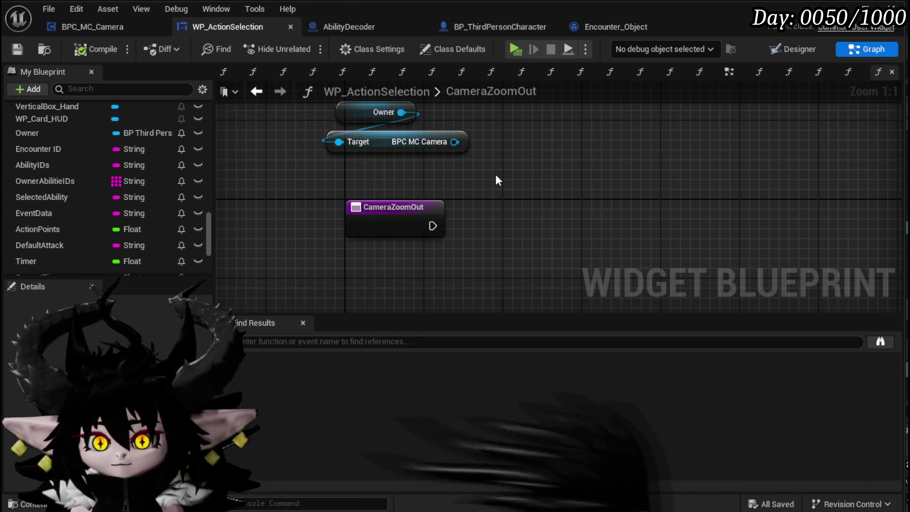
mouse_move(408, 174)
left_mouse_down()
mouse_move(329, 171)
mouse_move(564, 111)
left_mouse_up()
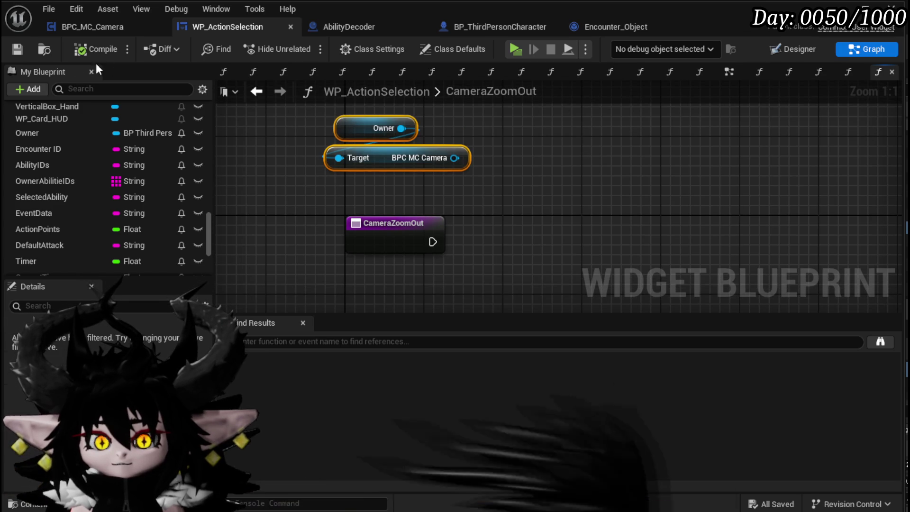
left_click(786, 48)
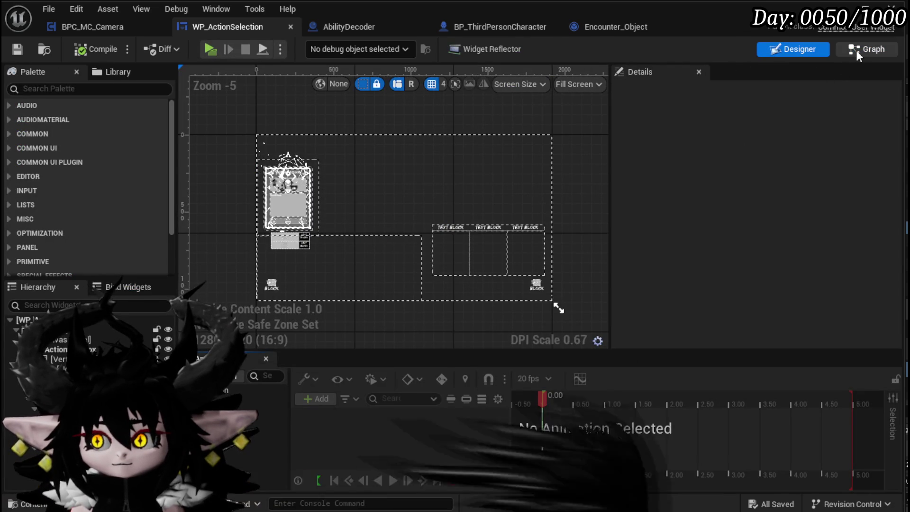
left_click(856, 50)
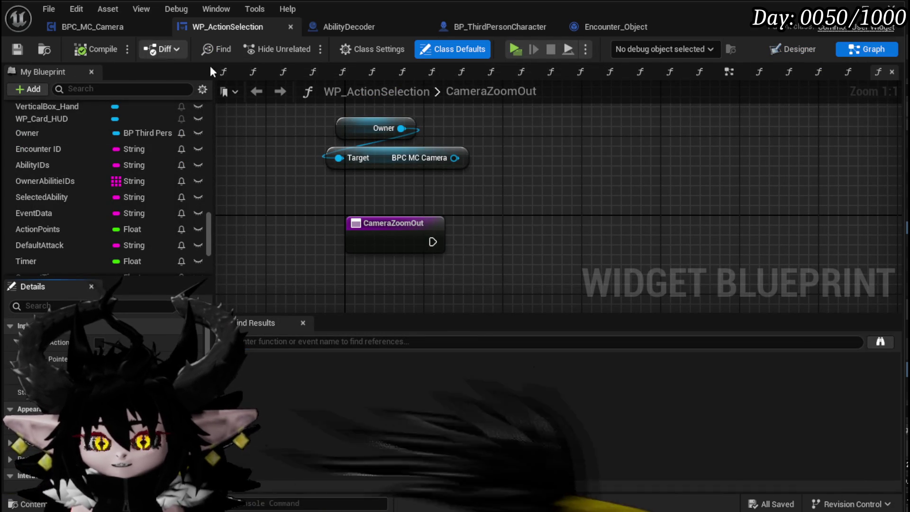
left_click(92, 27)
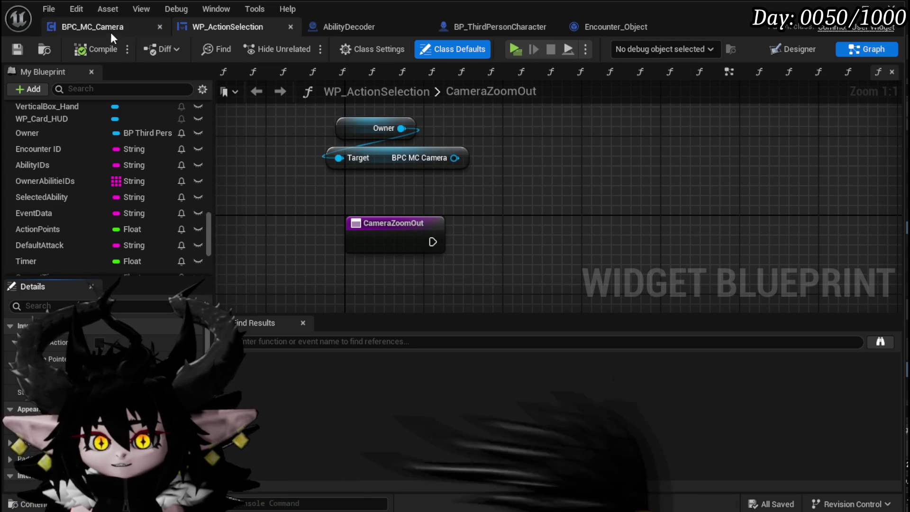
Step: Add a new function to BPC_MC_Camera named CameraZoomOutSequence
scroll(438, 209, "down", 2)
left_click_drag(365, 245, 599, 256)
left_click_drag(359, 264, 273, 356)
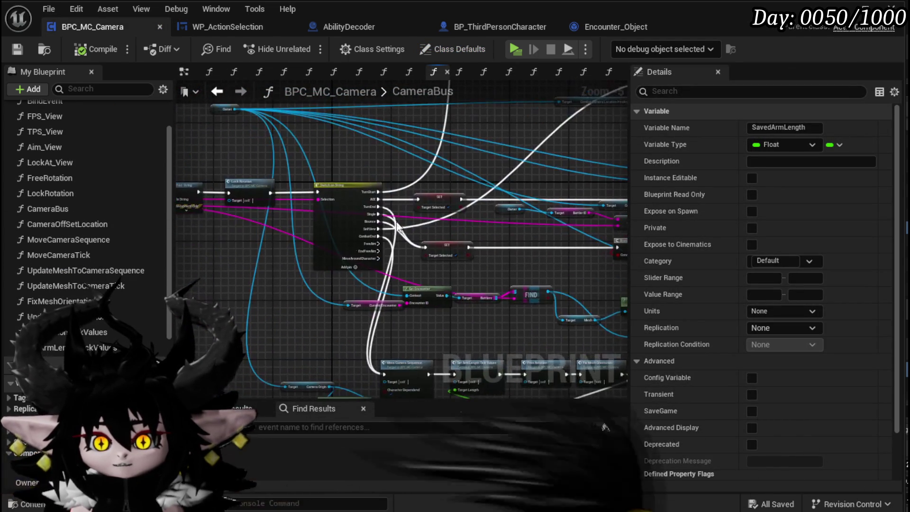
scroll(94, 142, "up", 4)
left_click(154, 146)
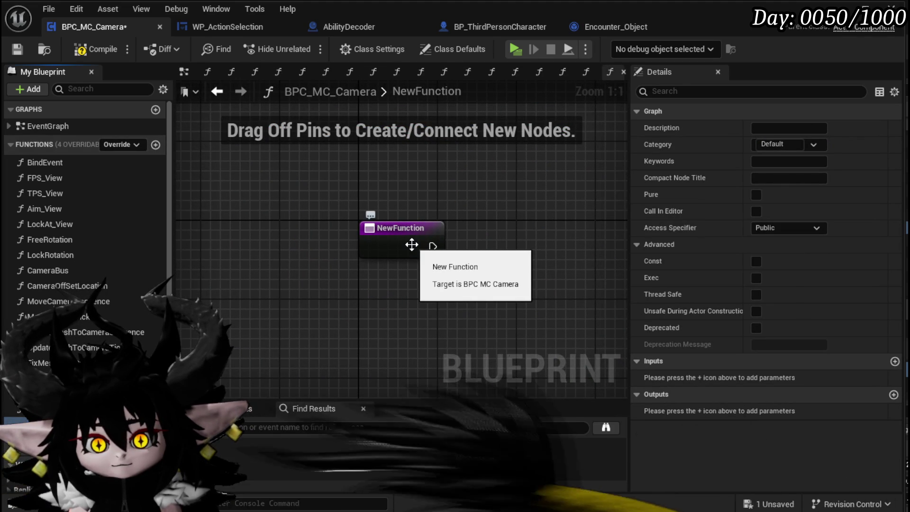
type("CameraZoomOut")
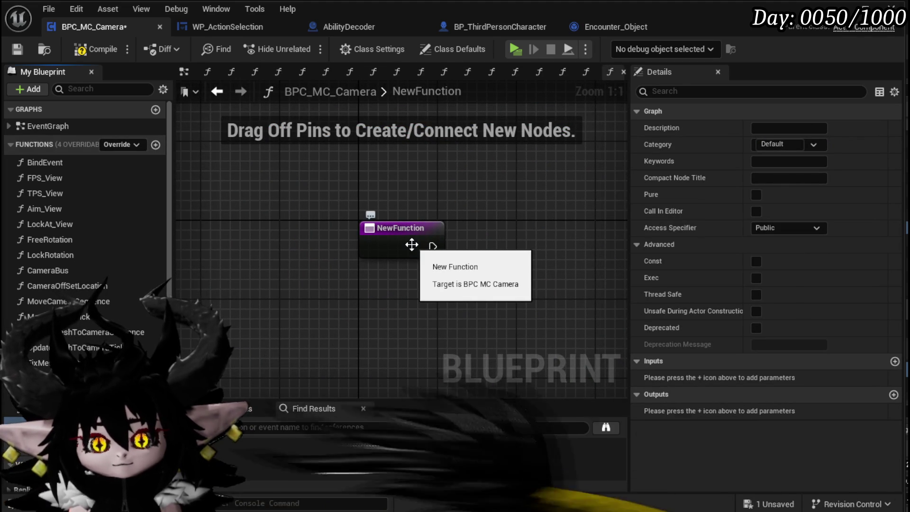
key("Return")
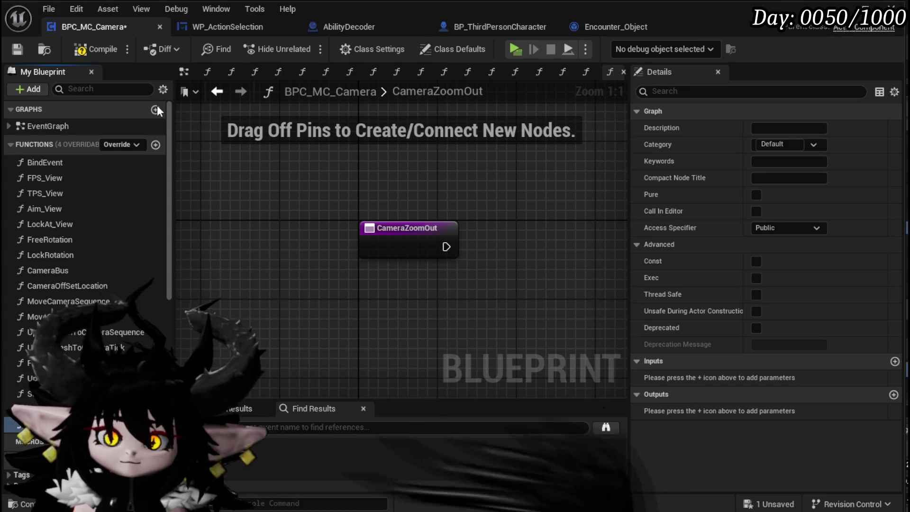
left_click(89, 50)
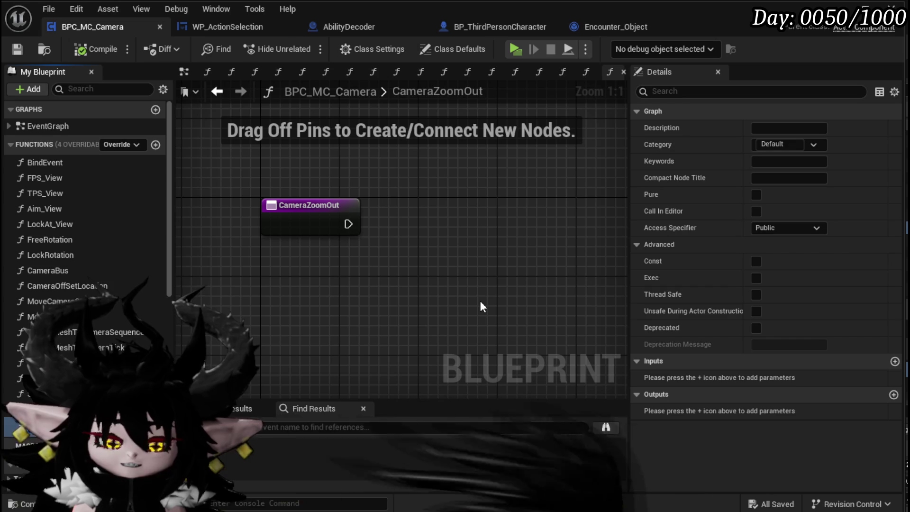
type("Sequence")
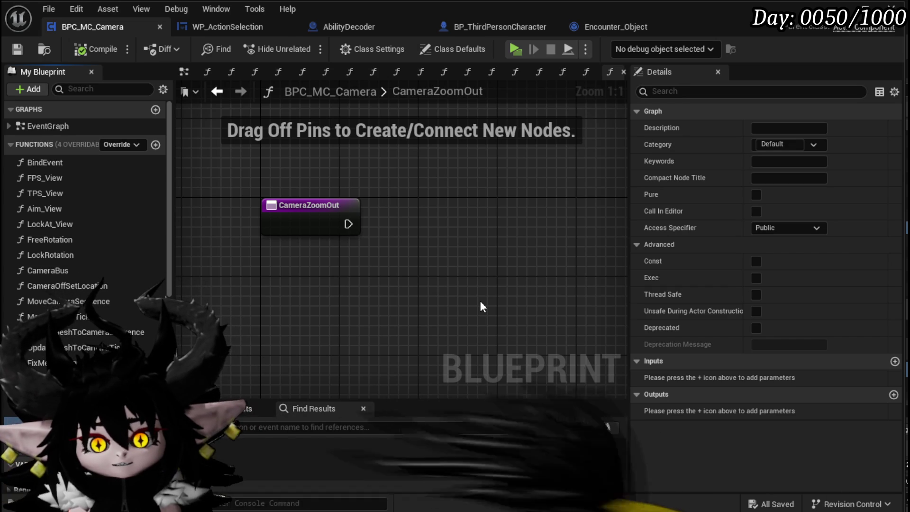
key("Return")
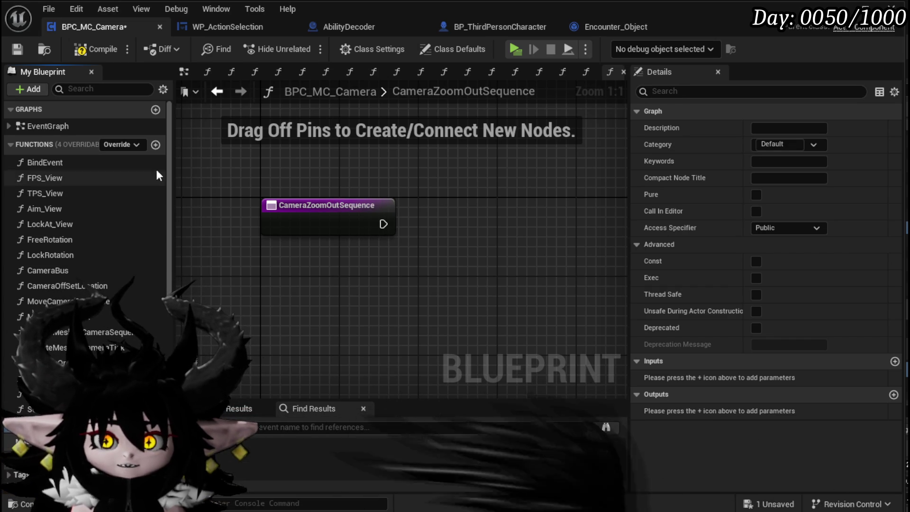
Step: Add a second function, CameraZoomOutTick, and open the CameraZoomOutSequence graph
left_click(155, 144)
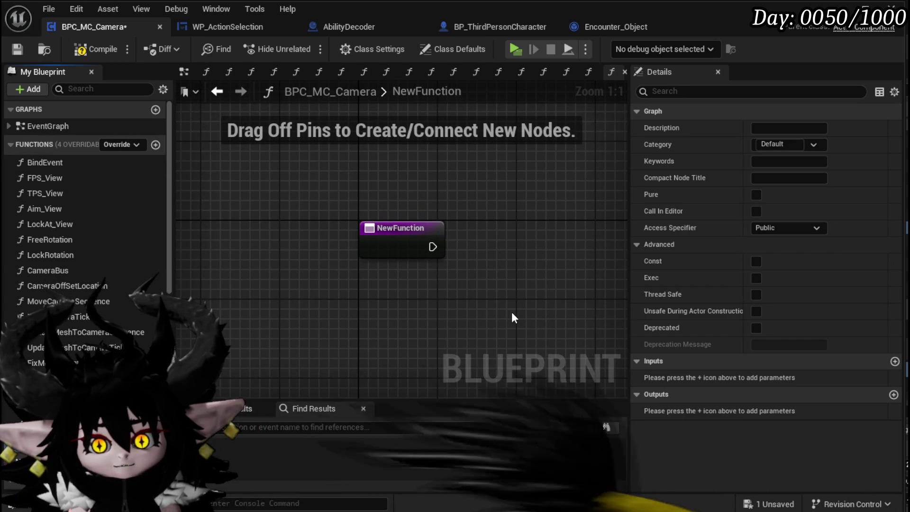
key("Return")
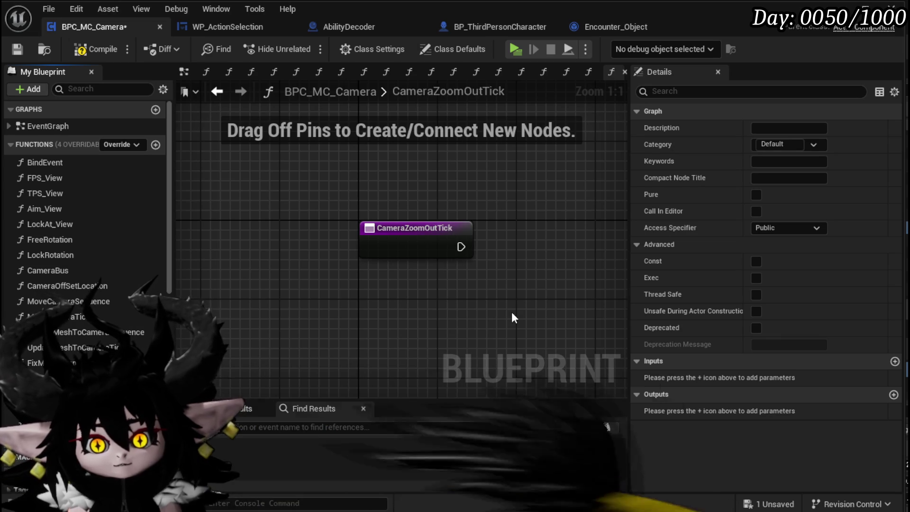
left_click(589, 71)
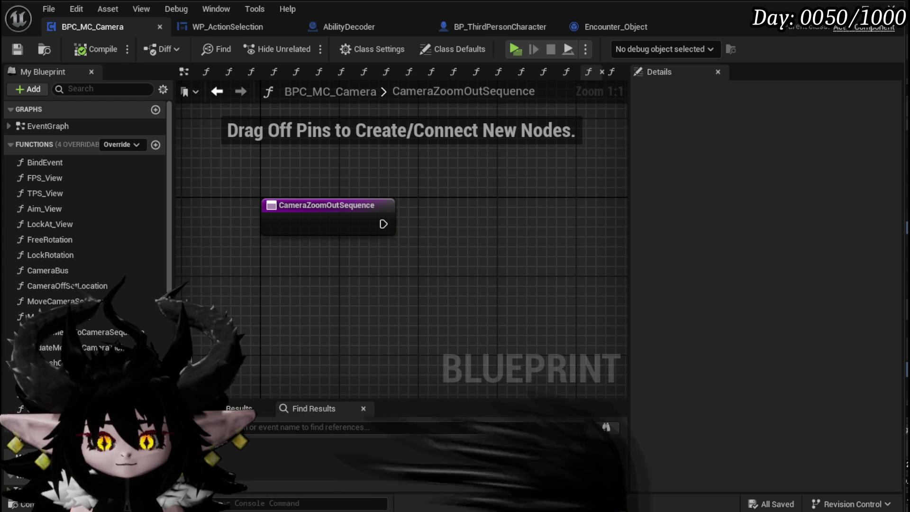
left_click_drag(383, 224, 453, 225)
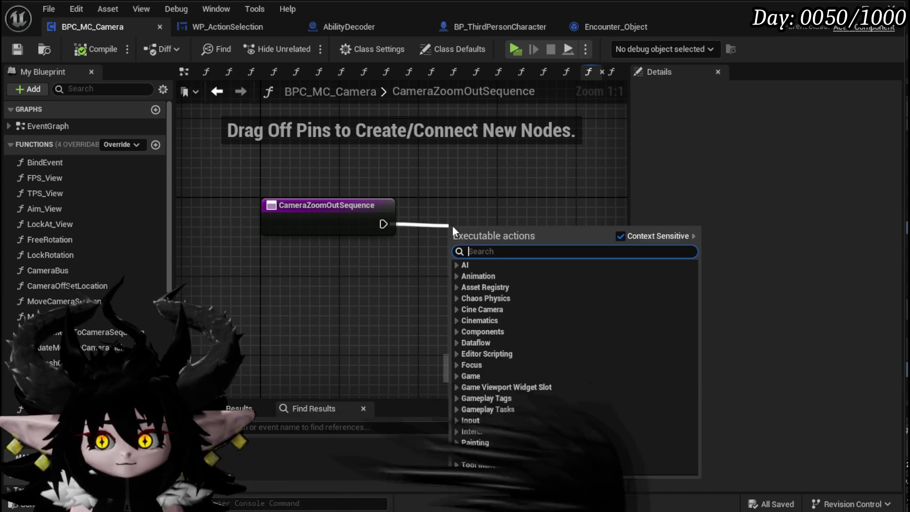
Step: Add a Set Timer by Function Name node after the entry, calling CameraZoomOutTick
type("Set Timer by eve")
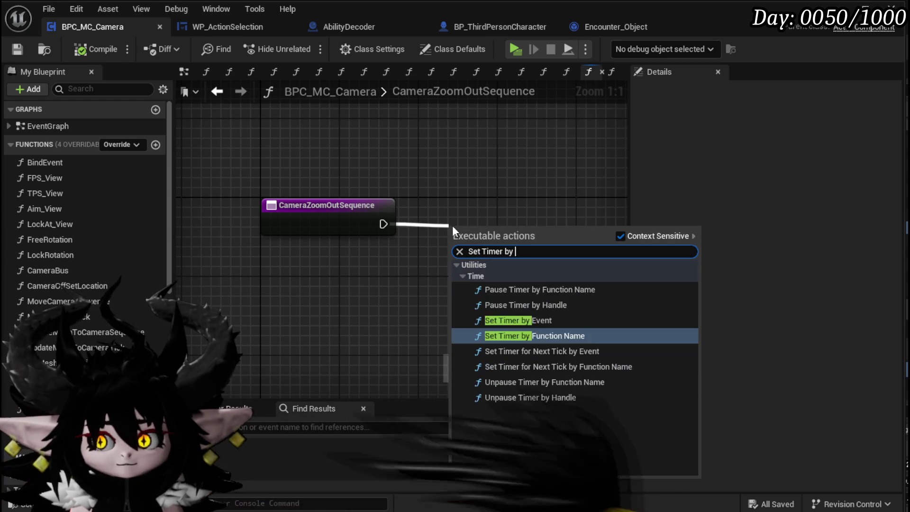
key("BackSpace")
key("BackSpace")
key("BackSpace")
type("functi")
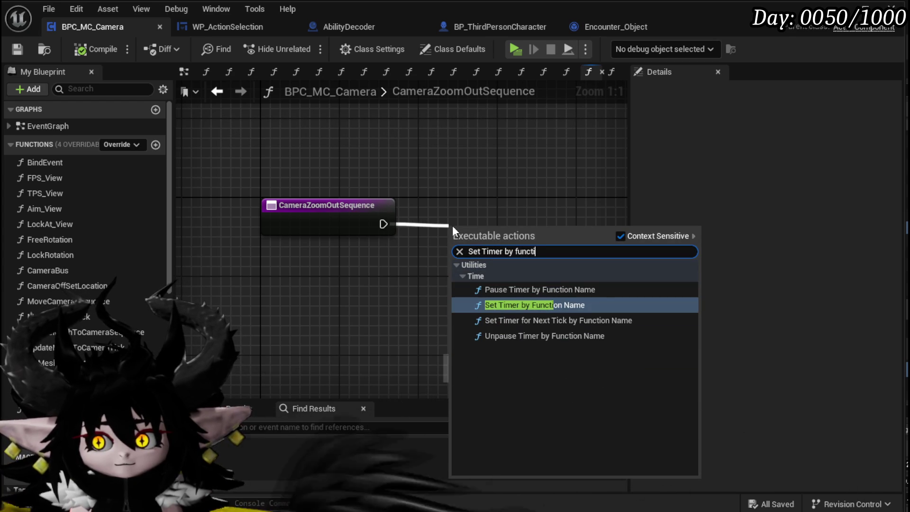
key("Return")
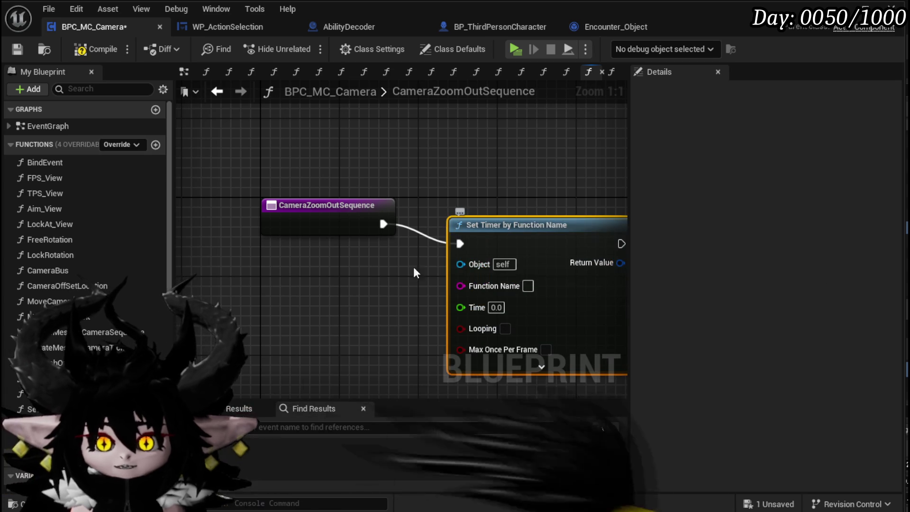
left_click(412, 284)
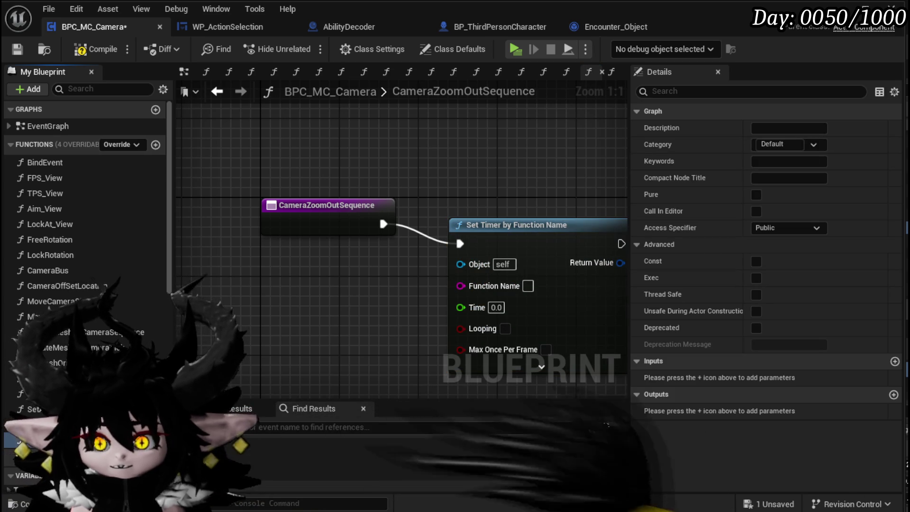
left_click(528, 286)
left_click(550, 306)
left_click_drag(561, 248, 530, 227)
Step: Set the timer's Time to 0.01 and enable Looping
left_click(467, 296)
type("0.001")
key("BackSpace")
key("BackSpace")
type("1")
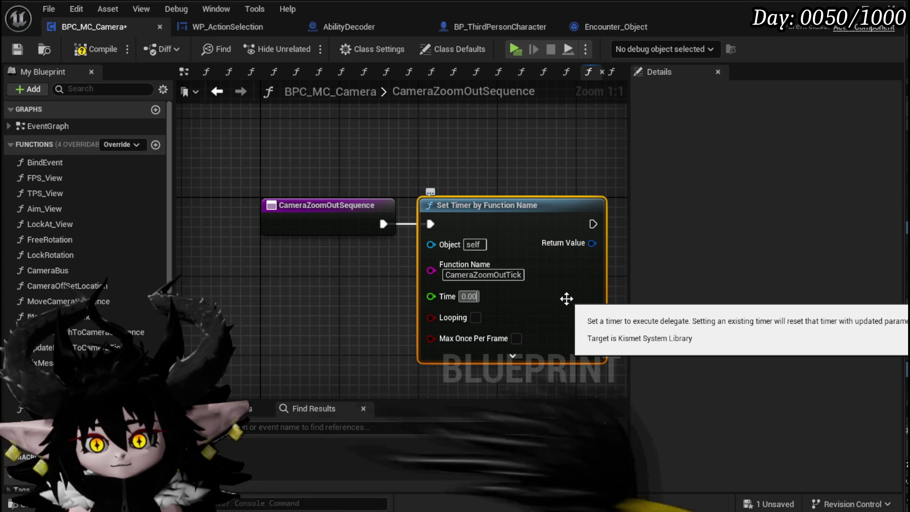
key("Return")
left_click_drag(566, 298, 325, 311)
left_click(296, 328)
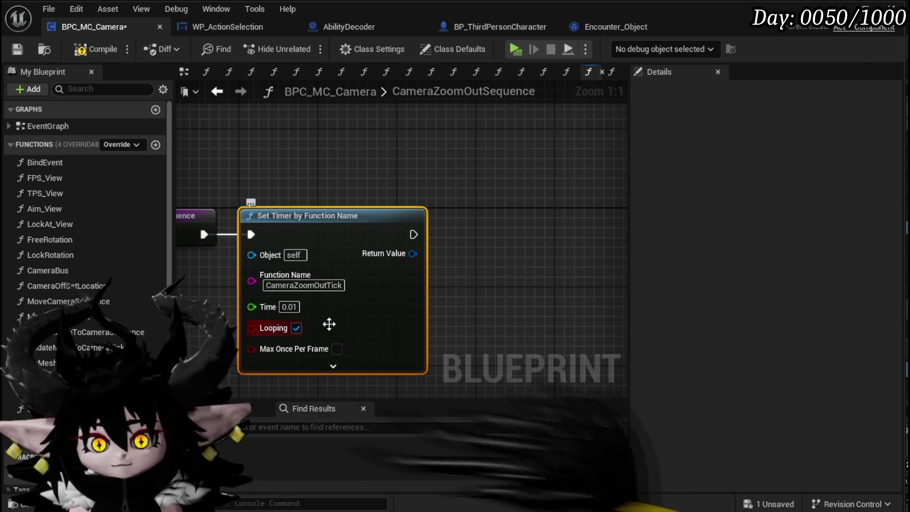
Step: Promote the timer's Return Value to a new CameraZoomHandler variable, then compile and save
right_click(413, 254)
left_click(436, 299)
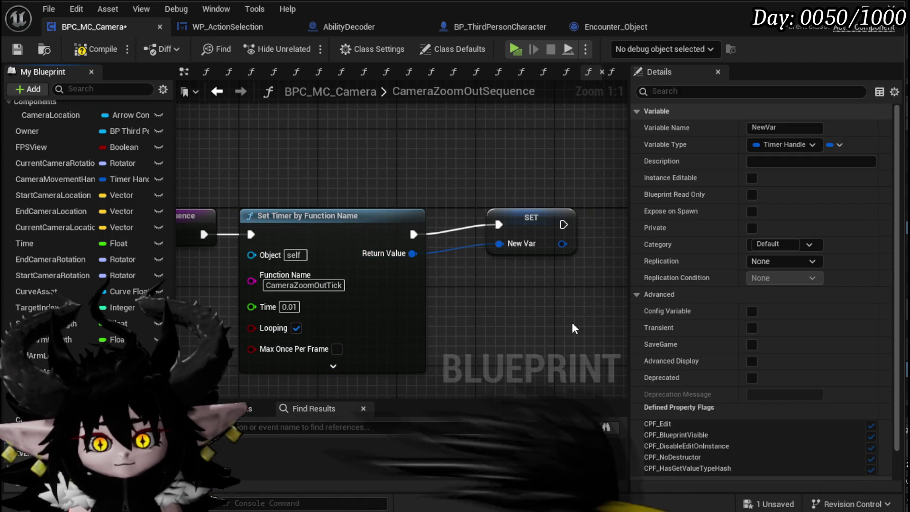
type("CameraZoomHandler")
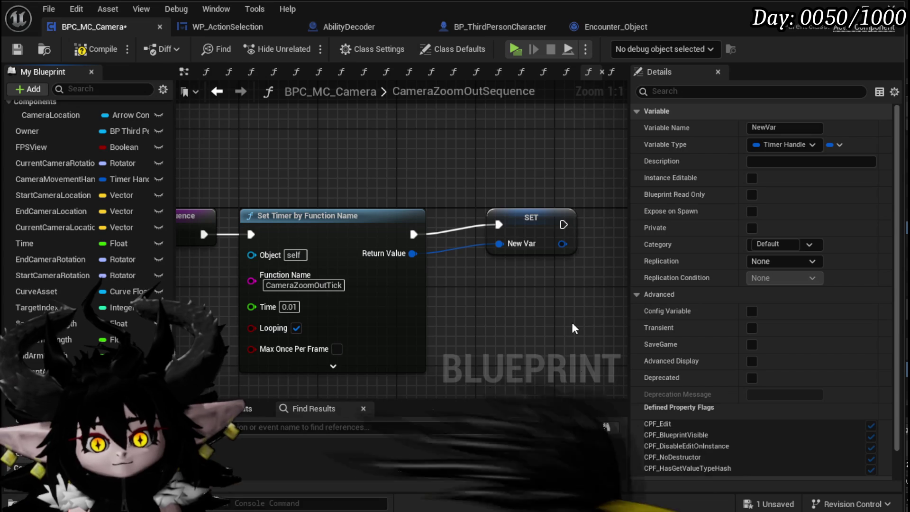
key("Return")
left_click_drag(564, 233, 562, 243)
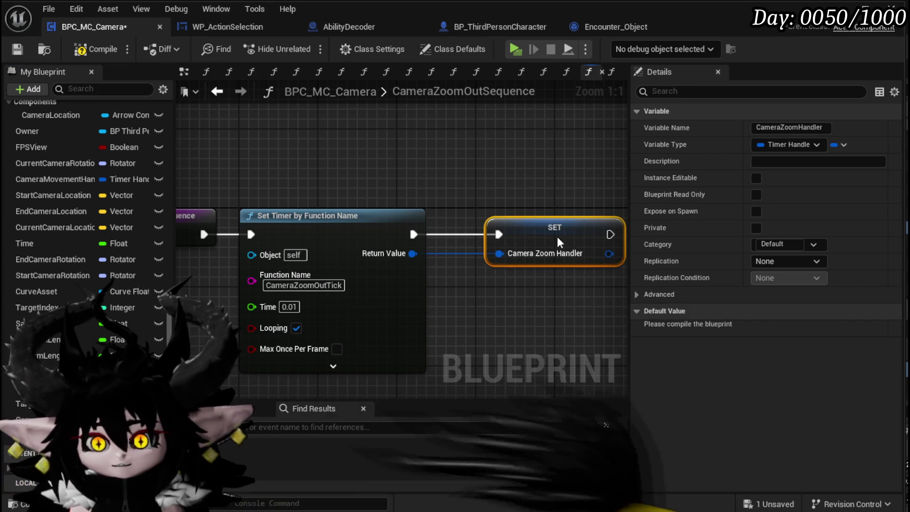
left_click(13, 52)
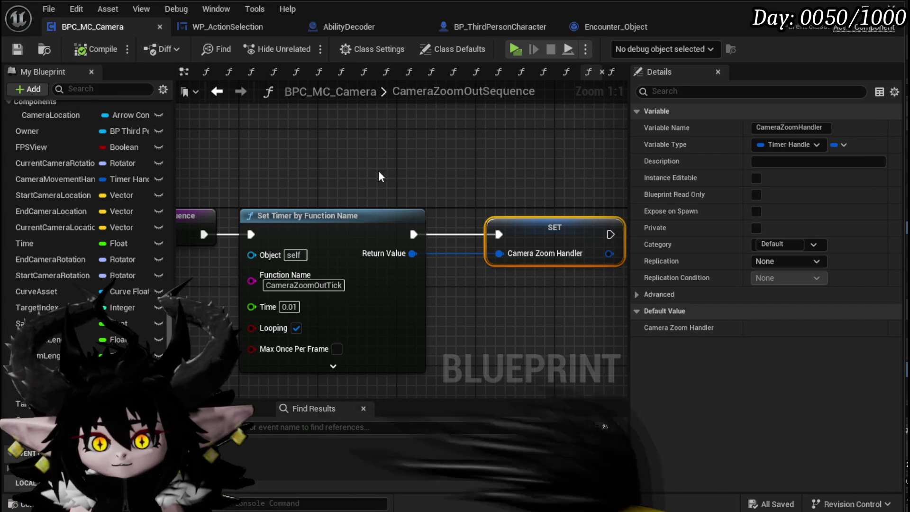
Step: Open the CameraZoomOutTick function graph
scroll(320, 162, "down", 1)
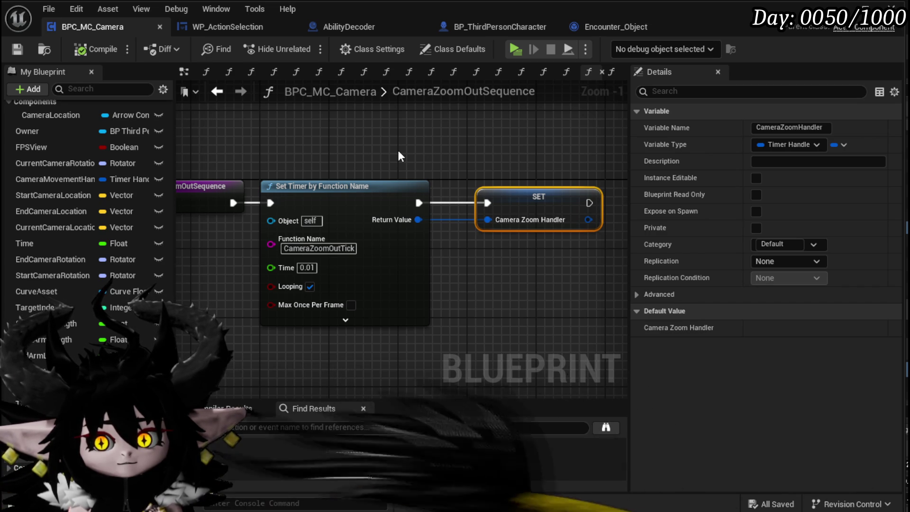
scroll(99, 180, "up", 5)
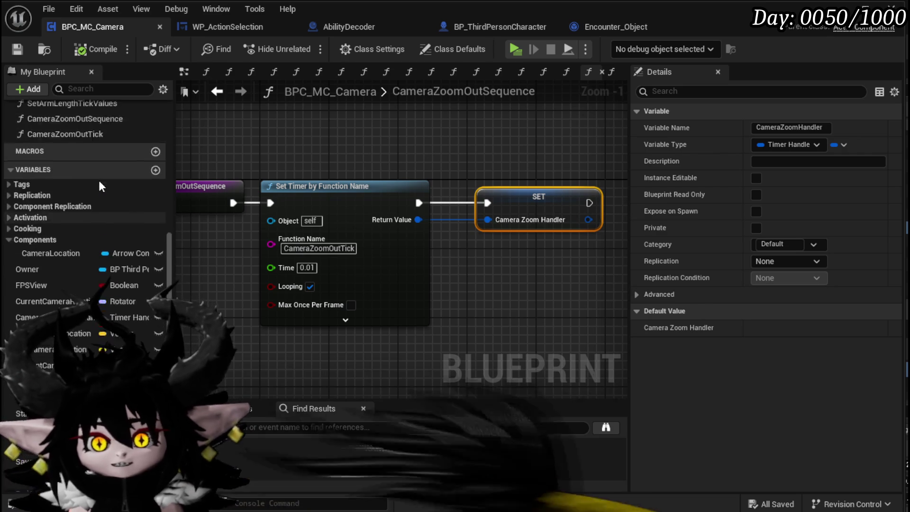
double_click(42, 174)
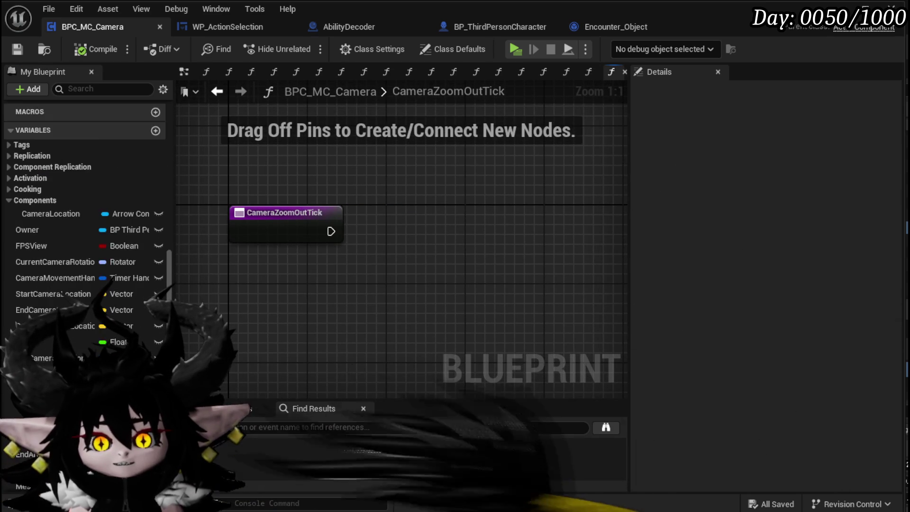
Step: Place StartArmLength and EndArmLength getters, with End Arm Length below Start Arm Length
scroll(119, 294, "down", 5)
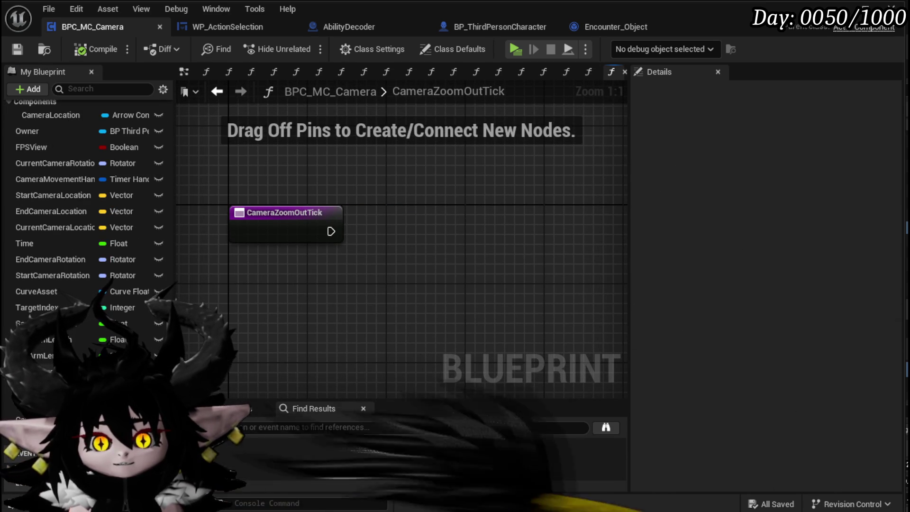
left_click_drag(43, 355, 379, 309)
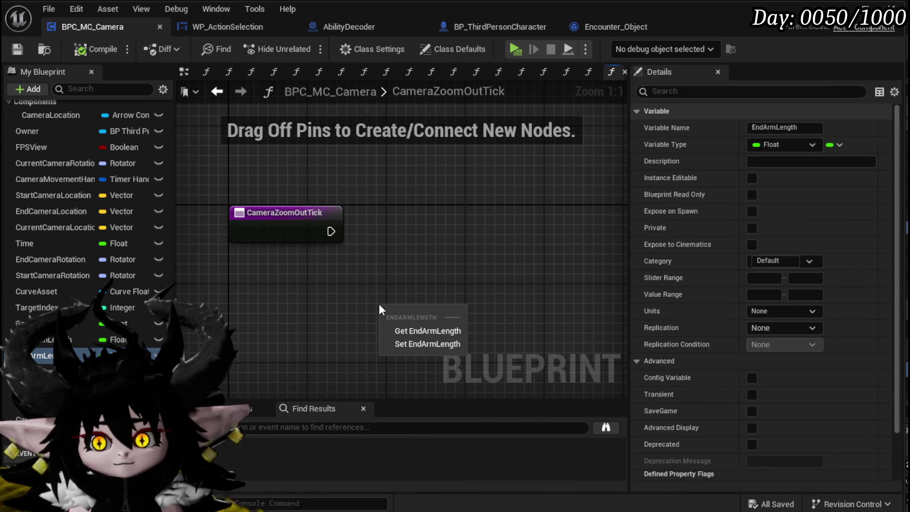
left_click(422, 331)
left_click_drag(319, 309, 306, 277)
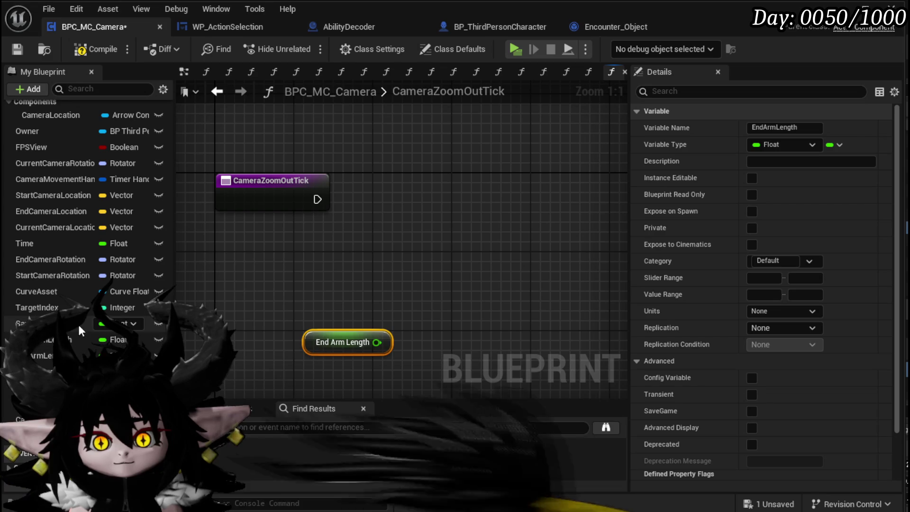
left_click_drag(76, 339, 296, 284)
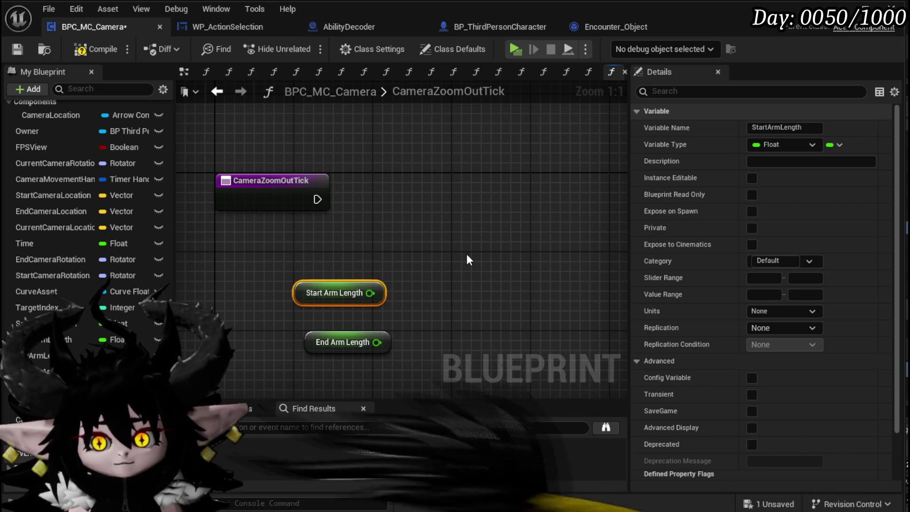
left_click(321, 344)
left_click_drag(321, 344, 311, 373)
left_click_drag(394, 341, 370, 287)
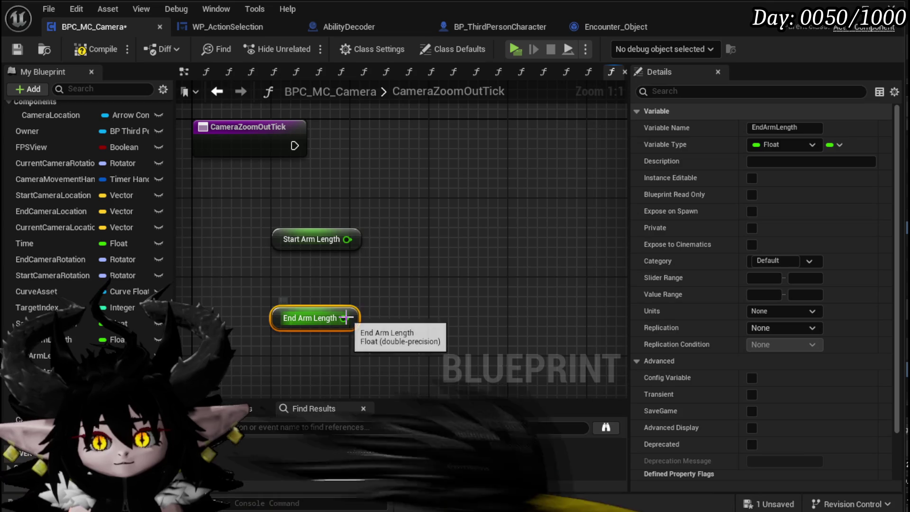
left_click_drag(280, 301, 365, 223)
left_click(319, 248)
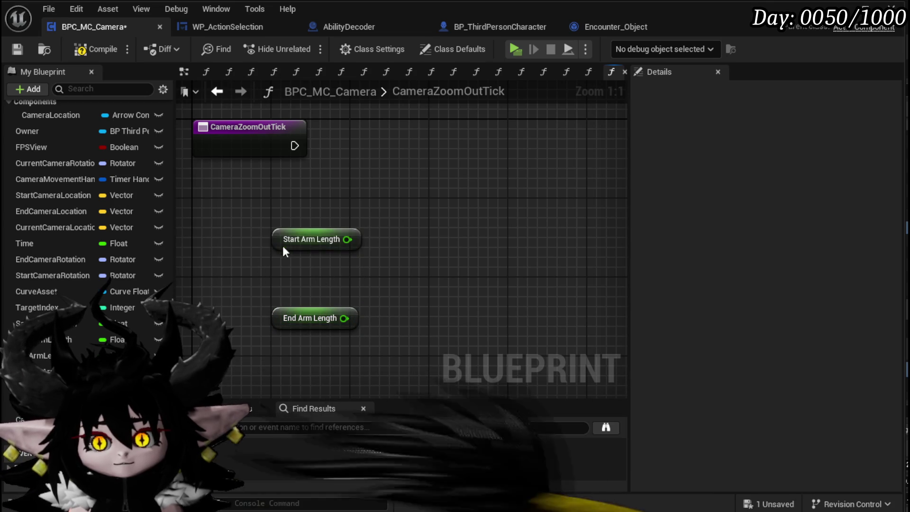
left_click_drag(284, 242, 284, 286)
left_click(393, 275)
Step: Add a Lerp fed by Start Arm Length as A and End Arm Length as B
left_click_drag(348, 279, 440, 282)
type("Lerp")
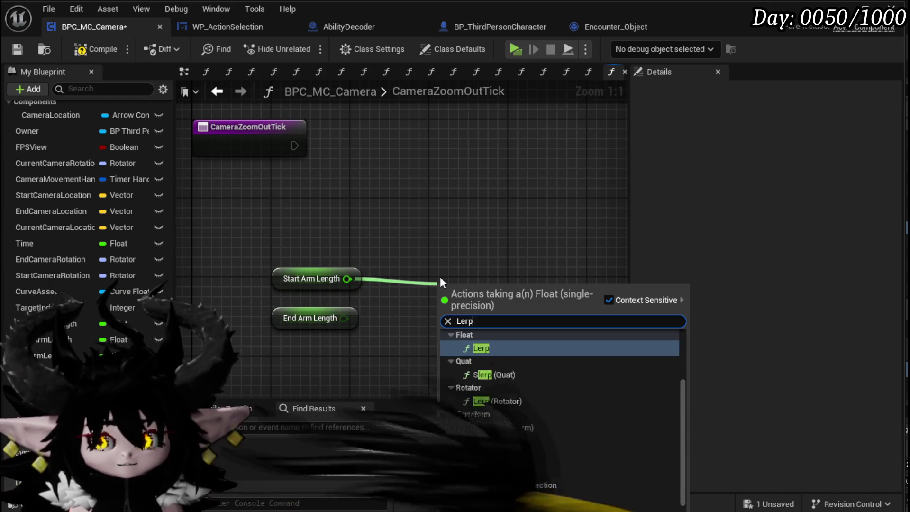
key("Return")
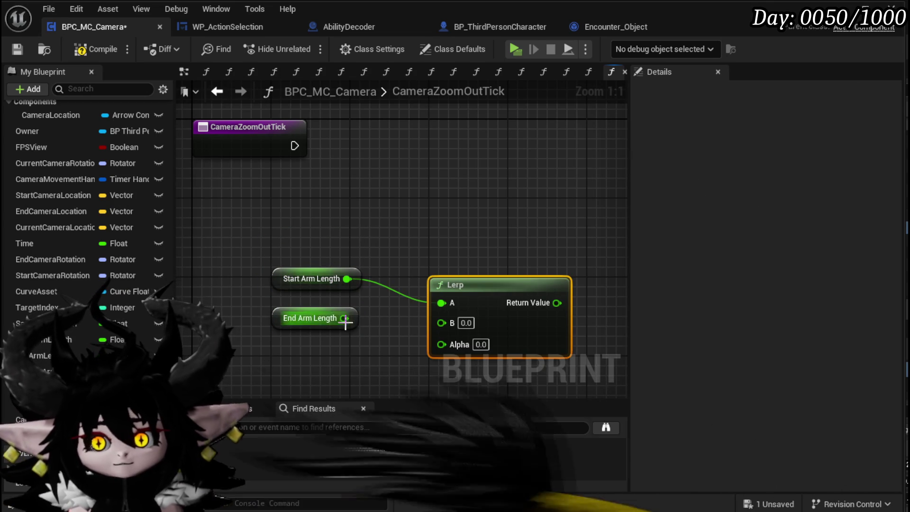
mouse_move(345, 318)
left_mouse_down()
mouse_move(440, 320)
mouse_move(390, 288)
left_mouse_up()
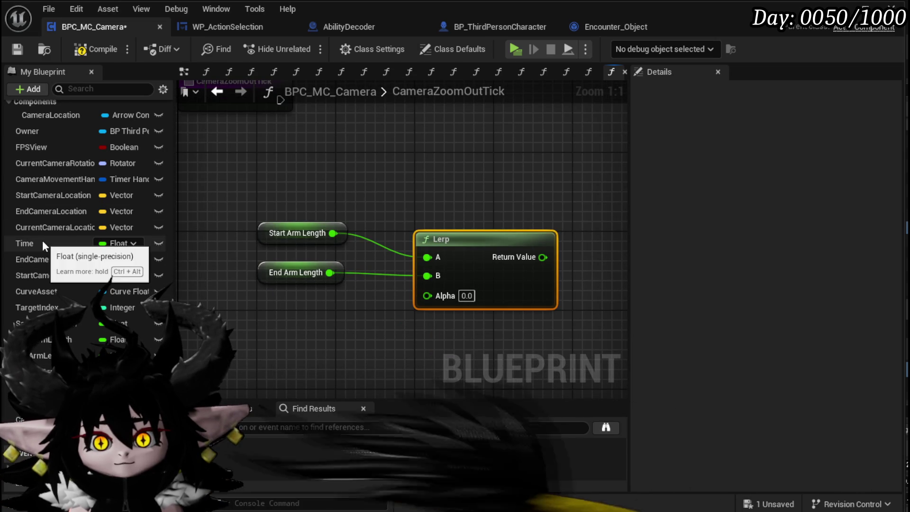
Step: Add a Time getter and wire it into the Lerp's Alpha input
left_click_drag(44, 244, 311, 381)
left_click_drag(235, 342, 237, 343)
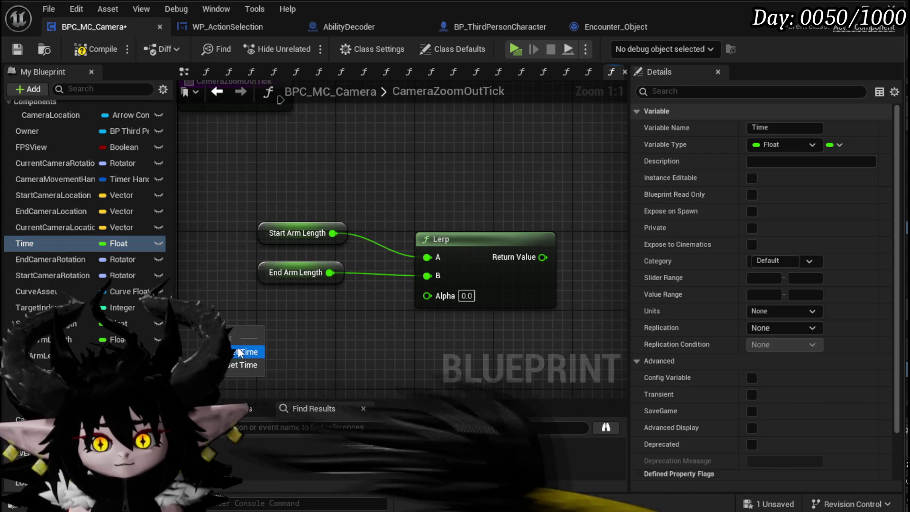
left_click(241, 353)
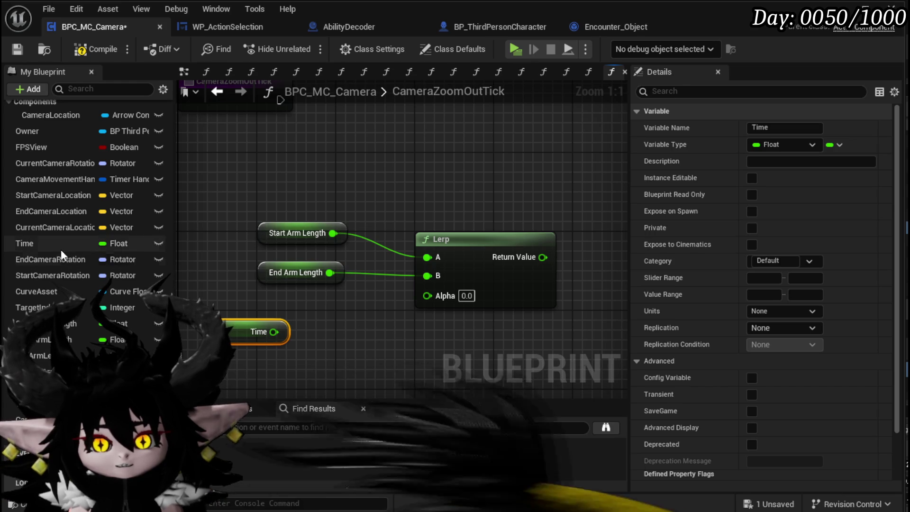
mouse_move(321, 334)
left_mouse_down()
mouse_move(259, 299)
mouse_move(360, 307)
left_mouse_up()
left_click_drag(285, 223, 531, 308)
left_click_drag(532, 263, 469, 216)
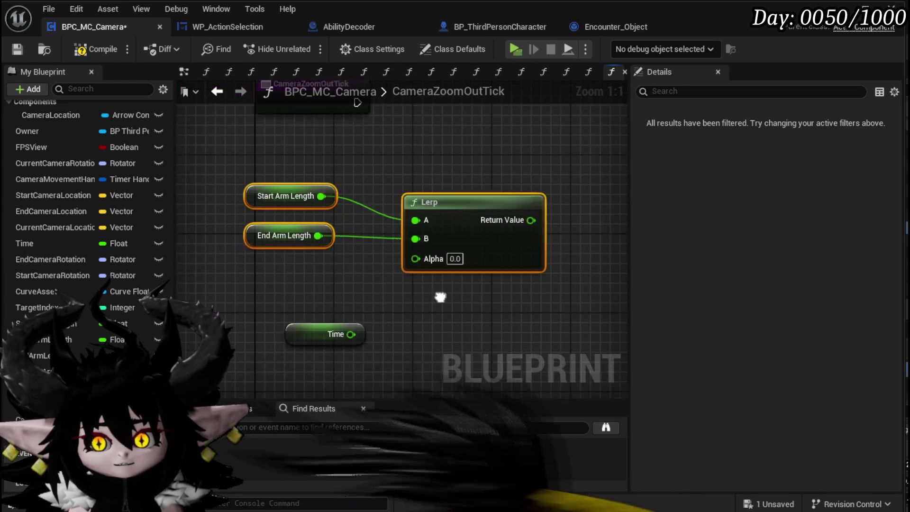
left_click(322, 305)
mouse_move(322, 306)
left_mouse_down()
mouse_move(278, 297)
mouse_move(293, 309)
mouse_move(410, 246)
mouse_move(401, 229)
left_mouse_up()
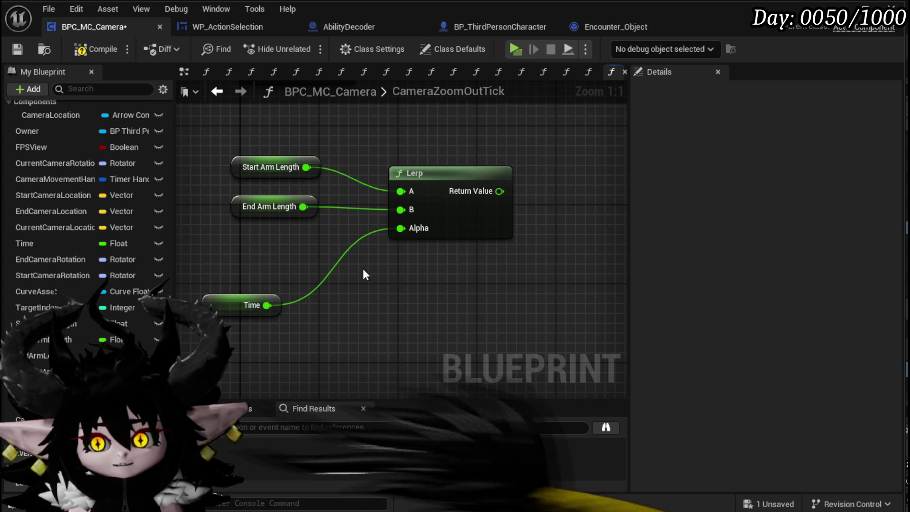
left_click_drag(266, 305, 374, 311)
Step: Add Time + 0.01 into a greater-or-equal check feeding a Branch on the tick's execution
type("+")
key("Return")
type("1")
mouse_move(476, 300)
left_mouse_down()
mouse_move(392, 353)
mouse_move(479, 314)
left_mouse_up()
type("greater")
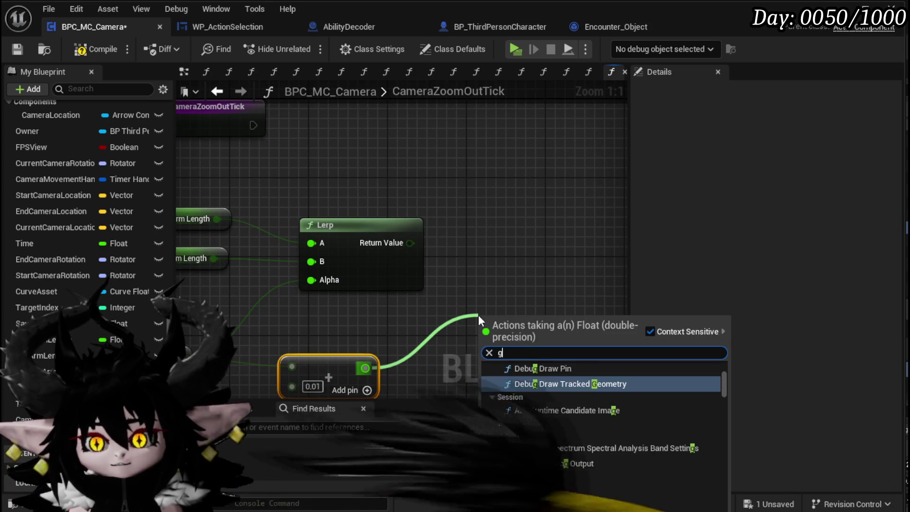
left_click(561, 405)
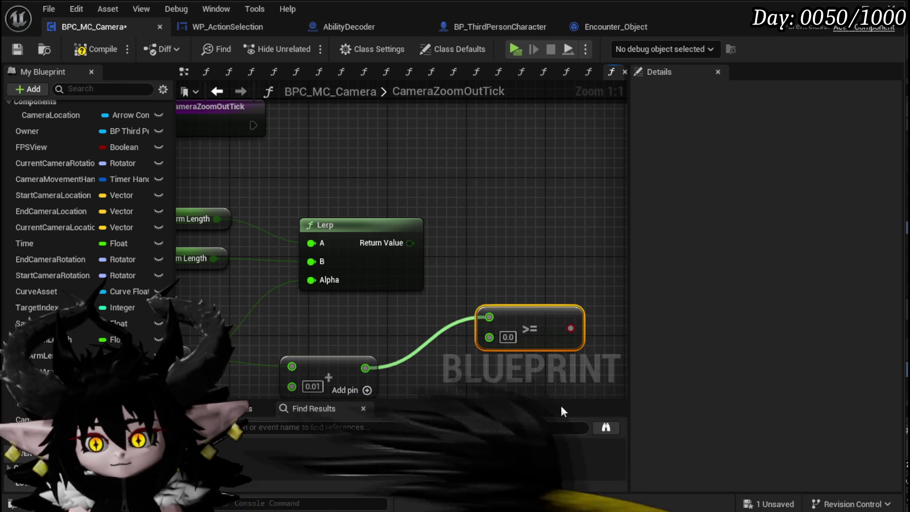
mouse_move(537, 322)
left_mouse_down()
mouse_move(507, 323)
mouse_move(605, 171)
left_mouse_up()
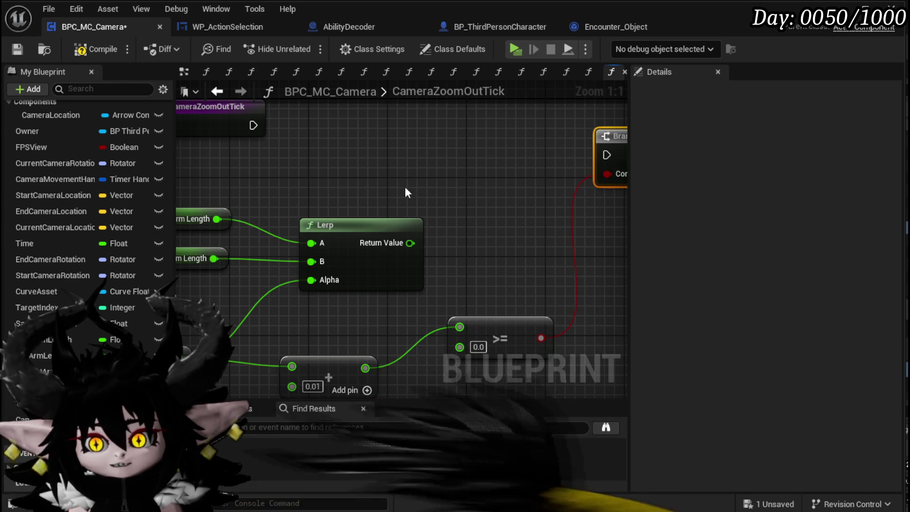
left_click(478, 347)
mouse_move(253, 125)
left_mouse_down()
mouse_move(390, 144)
mouse_move(607, 155)
left_mouse_up()
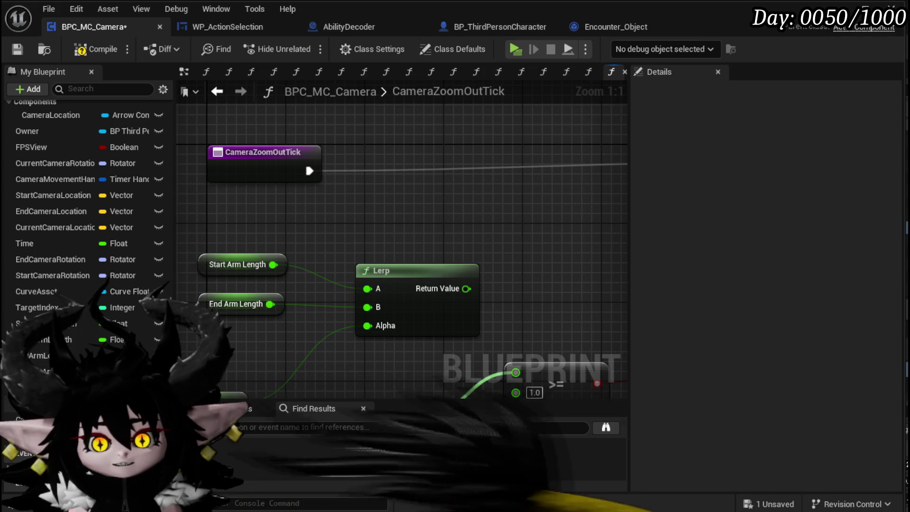
Step: Get the Owner variable and pull its Camera Boom component into the graph
scroll(47, 155, "up", 3)
mouse_move(27, 171)
left_mouse_down()
mouse_move(342, 189)
mouse_move(258, 211)
left_mouse_up()
left_click(283, 222)
mouse_move(313, 205)
left_mouse_down()
mouse_move(360, 222)
mouse_move(420, 220)
left_mouse_up()
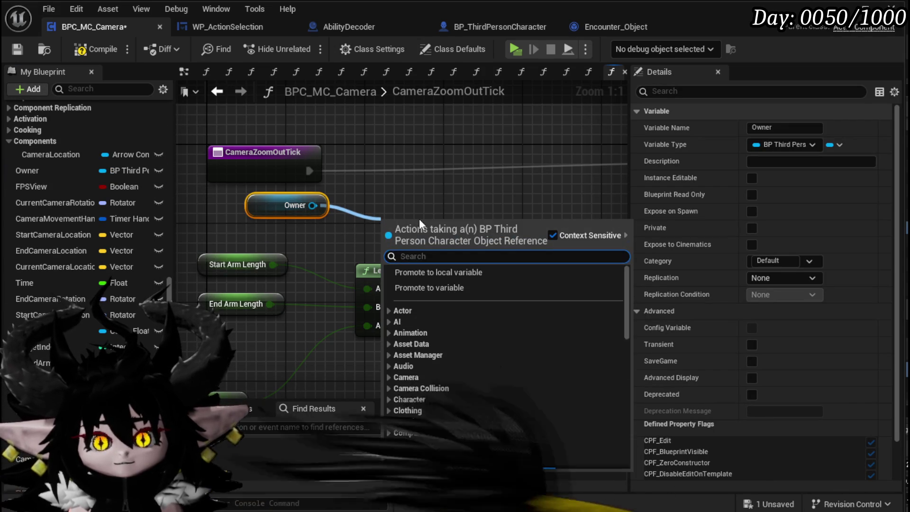
type("Spri")
key("BackSpace")
key("BackSpace")
key("BackSpace")
type("Camera boom")
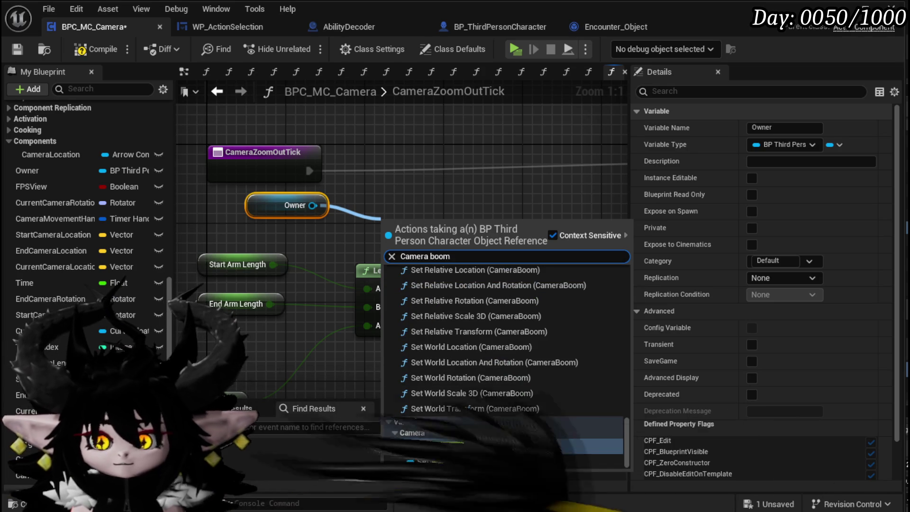
key("Return")
mouse_move(482, 209)
left_mouse_down()
mouse_move(543, 206)
mouse_move(367, 240)
mouse_move(317, 239)
mouse_move(423, 227)
left_mouse_up()
Step: Set Camera Boom's Target Arm Length from the Lerp result, chained between tick and Branch
type("Set Targ")
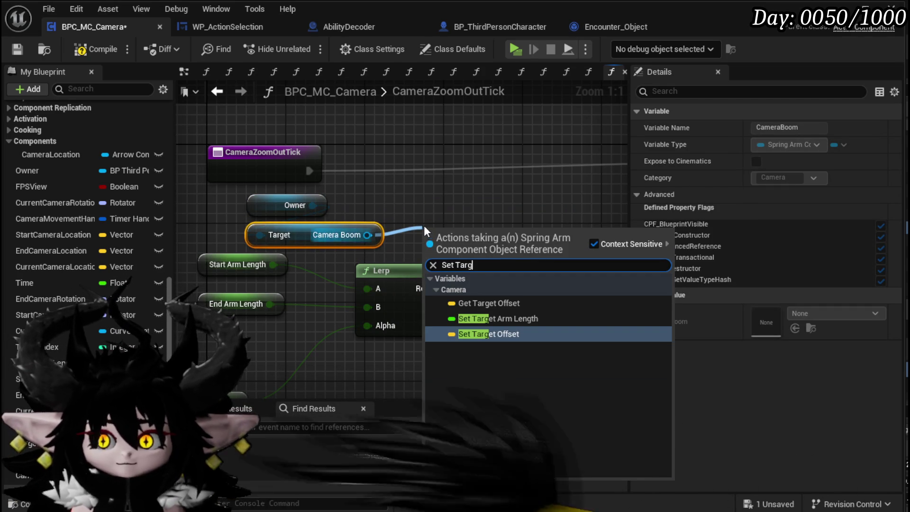
left_click(474, 317)
left_click_drag(454, 267, 513, 236)
left_click_drag(466, 288, 491, 231)
mouse_move(309, 171)
left_mouse_down()
mouse_move(486, 210)
mouse_move(518, 167)
left_mouse_up()
left_click_drag(388, 197, 581, 187)
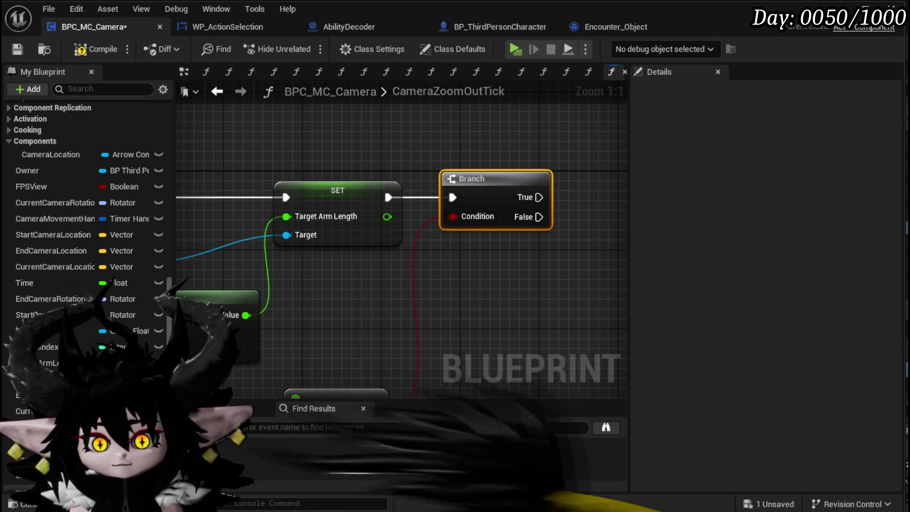
Step: Add a CameraZoomHandler getter and drag a wire from its output
scroll(417, 332, "down", 1)
left_click_drag(38, 443, 282, 172)
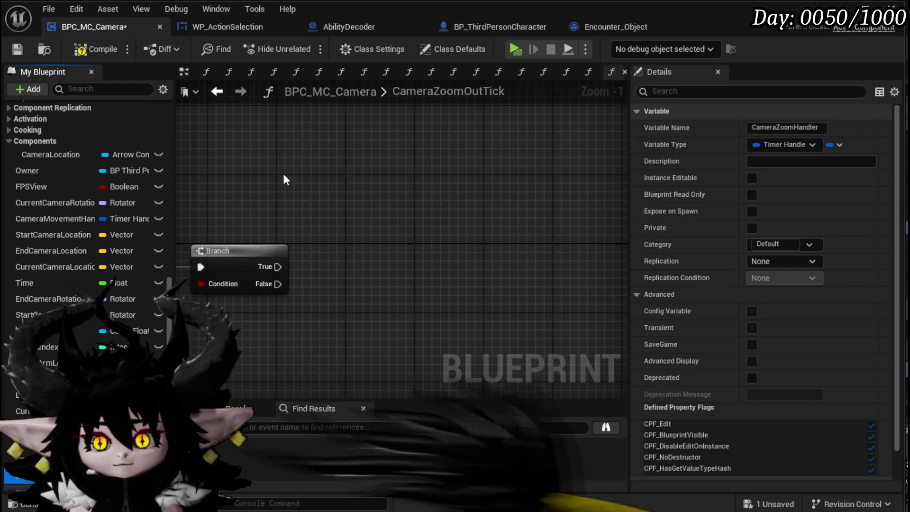
left_click(339, 199)
left_click_drag(363, 176, 436, 274)
Step: Clear and Invalidate Timer by Handle on CameraZoomHandler when the Branch is True
type("brea")
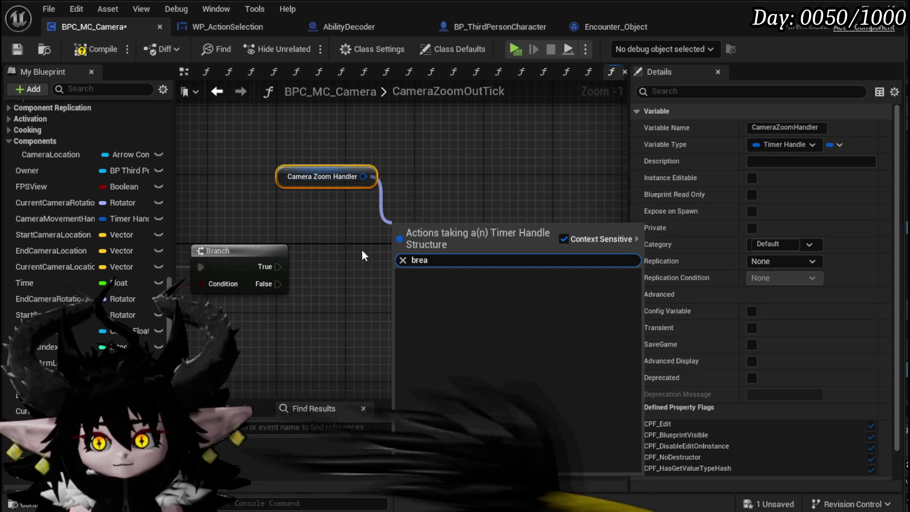
left_click_drag(363, 188, 378, 166)
left_click_drag(432, 241, 433, 241)
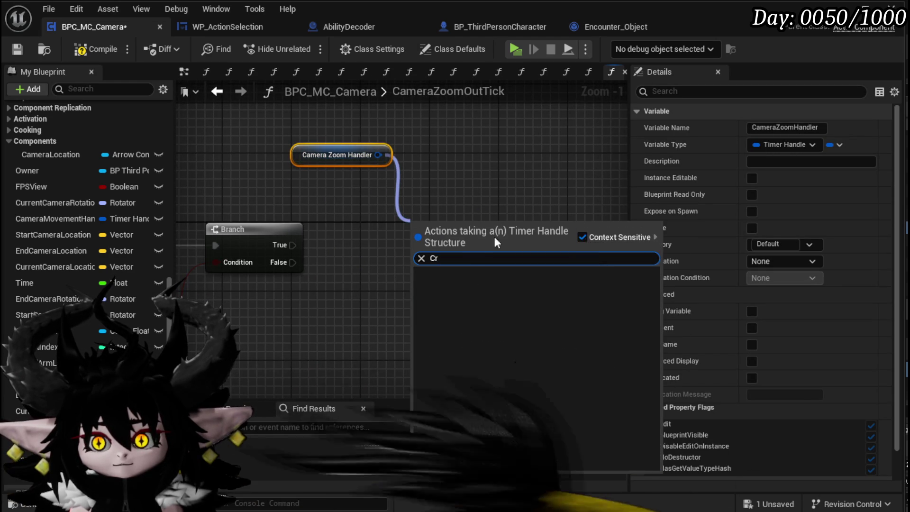
type("clear")
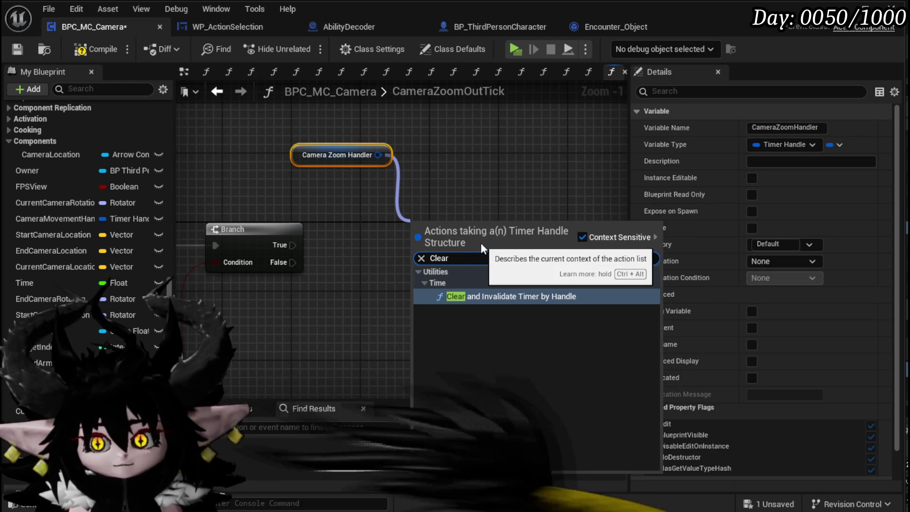
left_click(511, 296)
mouse_move(292, 245)
left_mouse_down()
mouse_move(411, 236)
mouse_move(408, 200)
mouse_move(377, 204)
left_mouse_up()
left_click_drag(332, 155, 262, 155)
left_click(366, 158)
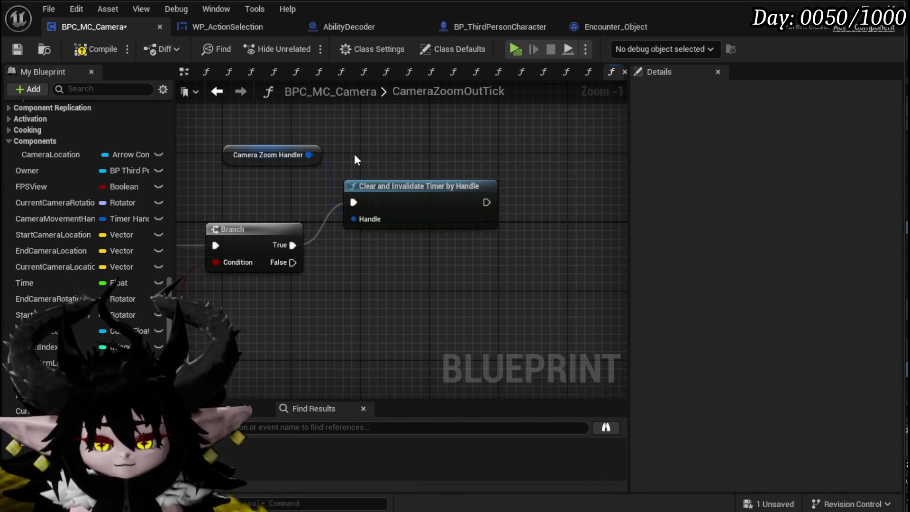
scroll(357, 160, "down", 2)
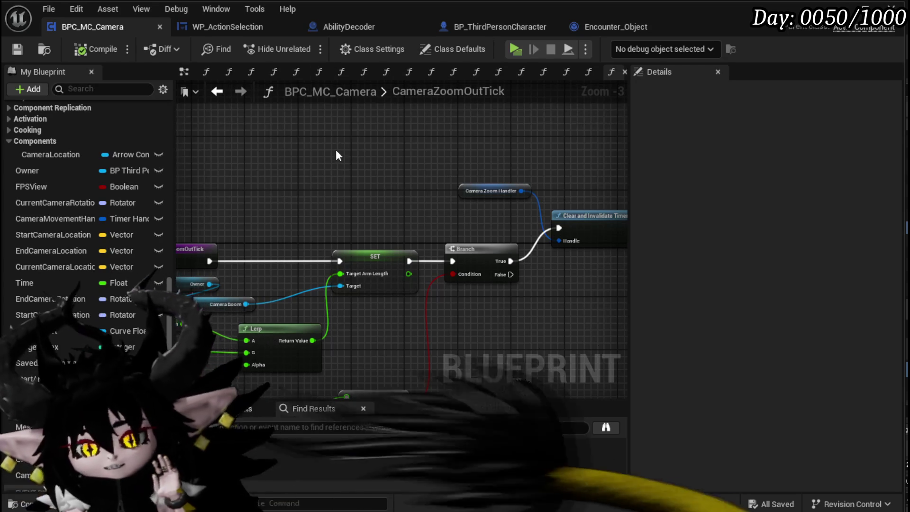
Step: Review the Start/End Arm Length lerp section in CameraZoomOutTick, then open CameraZoomOutSequence
left_click_drag(340, 142, 350, 143)
scroll(350, 143, "down", 2)
left_click_drag(321, 218, 560, 321)
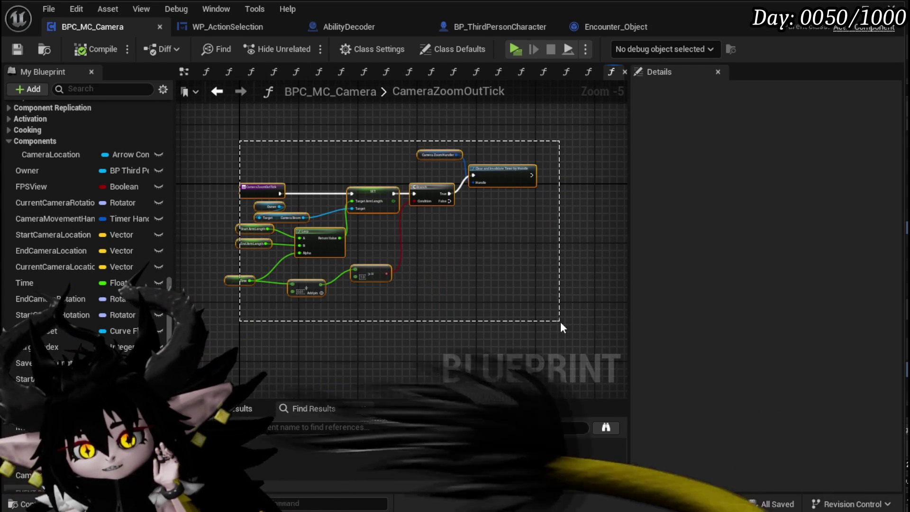
left_click(548, 303)
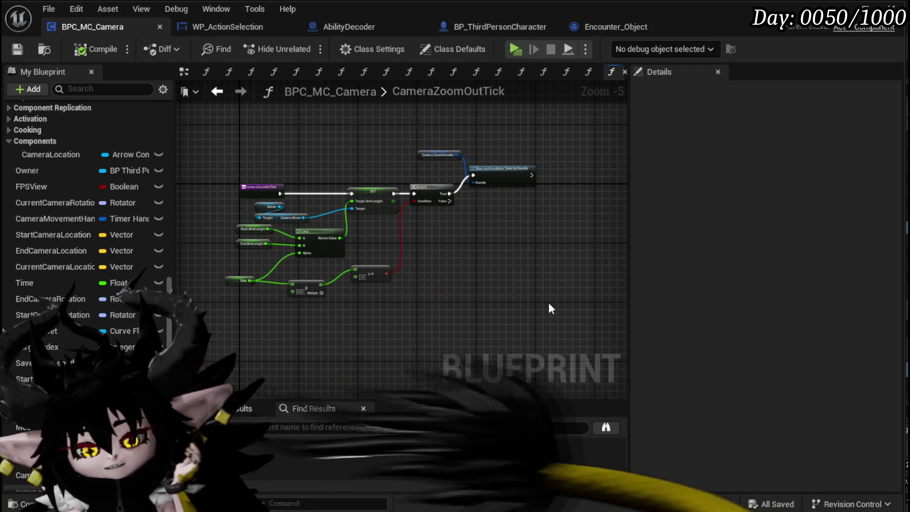
left_click_drag(549, 304, 577, 312)
scroll(491, 284, "up", 2)
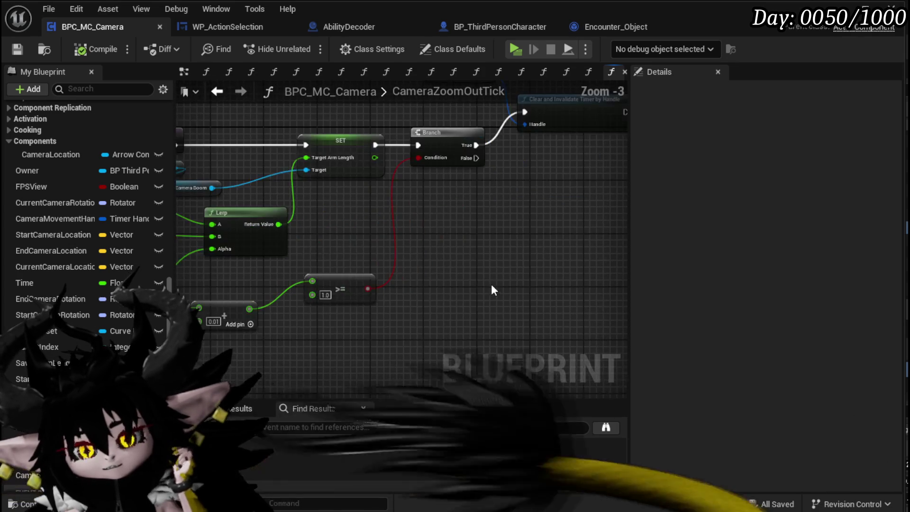
left_click_drag(489, 262, 531, 293)
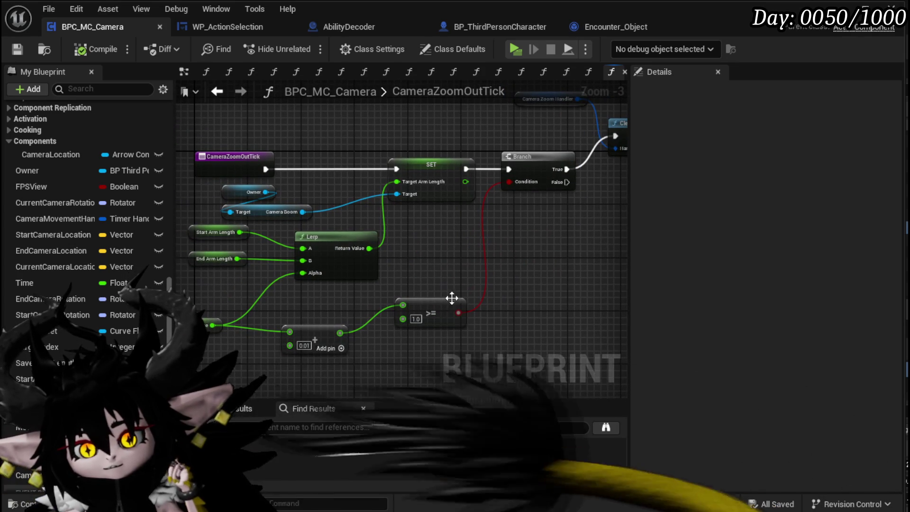
left_click_drag(240, 235, 241, 231)
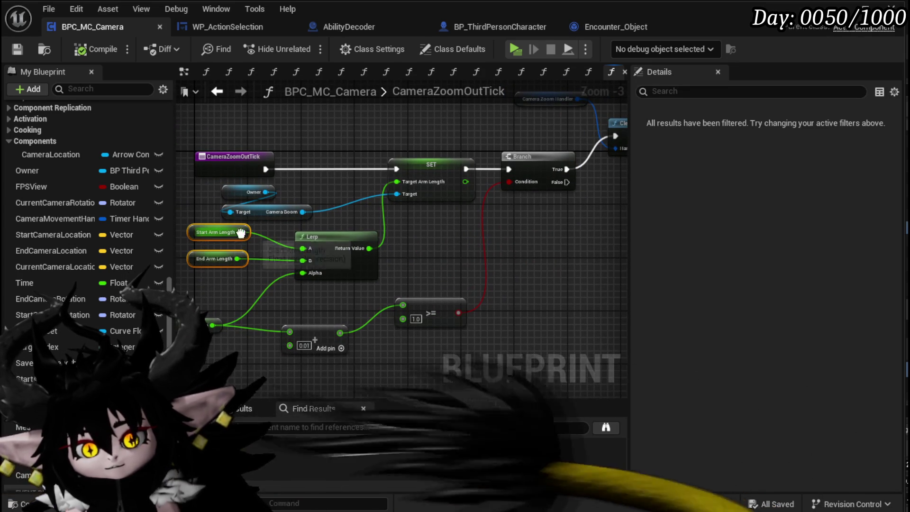
scroll(112, 226, "up", 5)
scroll(100, 203, "up", 5)
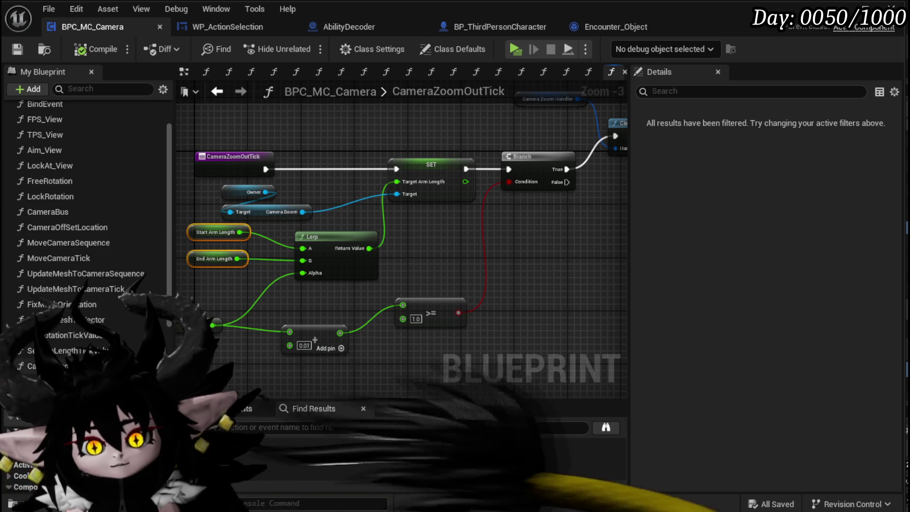
double_click(38, 366)
mouse_move(339, 219)
left_mouse_down()
mouse_move(209, 223)
mouse_move(229, 223)
left_mouse_up()
Step: Paste the arm-length nodes and set Start Arm Length from Current Arm Length after the entry
left_click(263, 135)
key("ctrl+v")
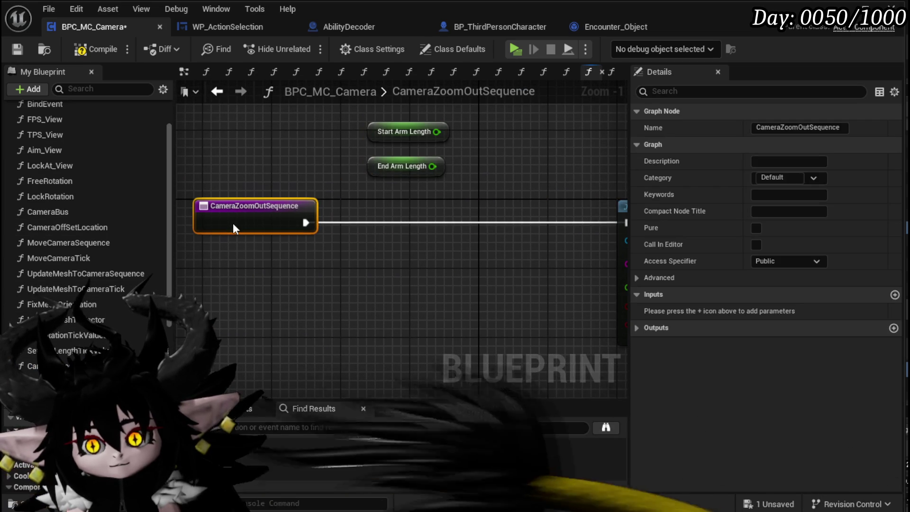
scroll(85, 214, "down", 5)
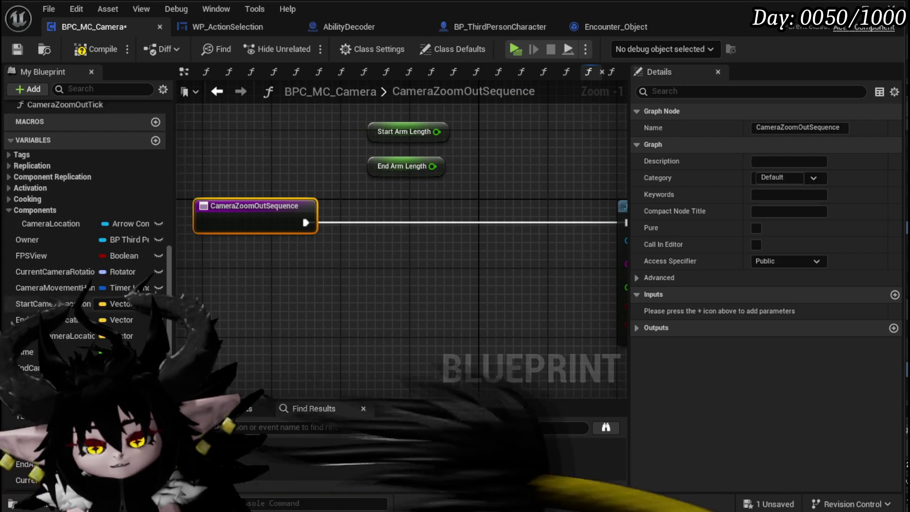
mouse_move(53, 332)
left_mouse_down()
mouse_move(343, 248)
mouse_move(319, 298)
left_mouse_up()
left_click_drag(317, 221, 266, 220)
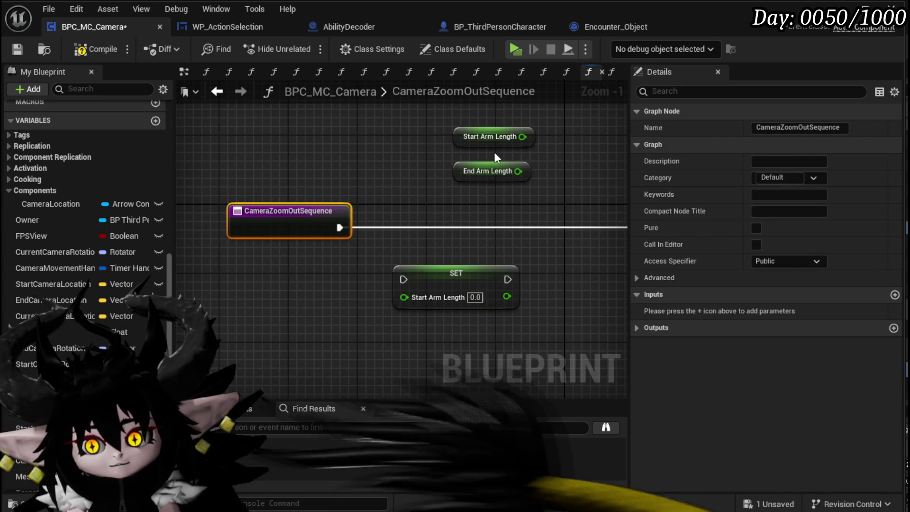
mouse_move(467, 176)
left_mouse_down()
mouse_move(268, 332)
mouse_move(404, 298)
left_mouse_up()
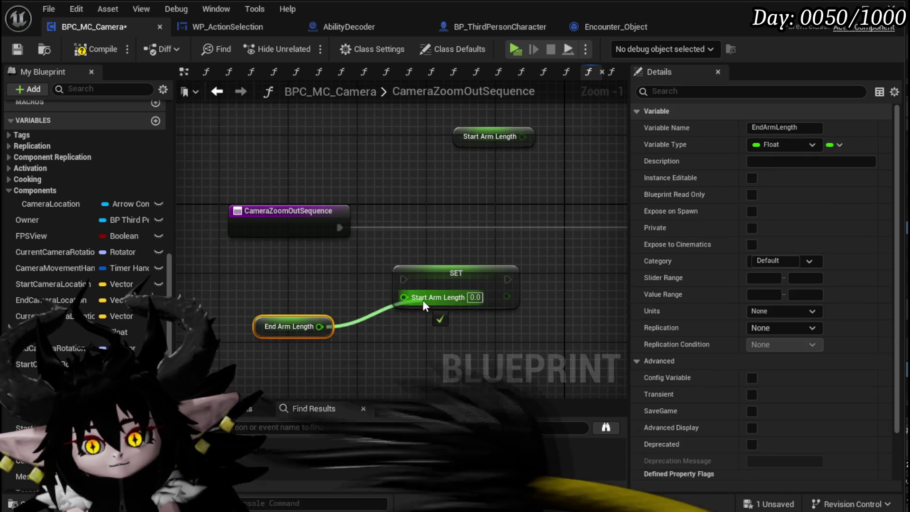
left_click_drag(459, 286, 425, 233)
left_click_drag(340, 228, 370, 229)
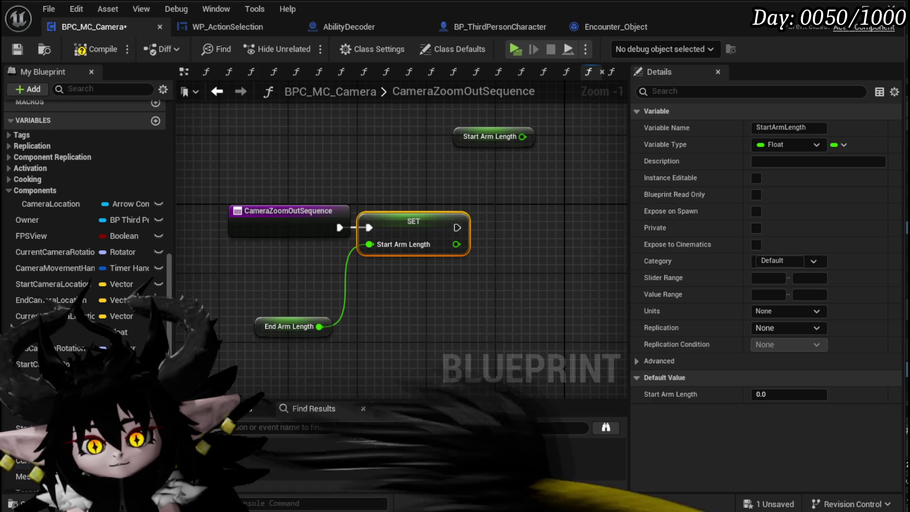
left_click_drag(22, 459, 264, 281)
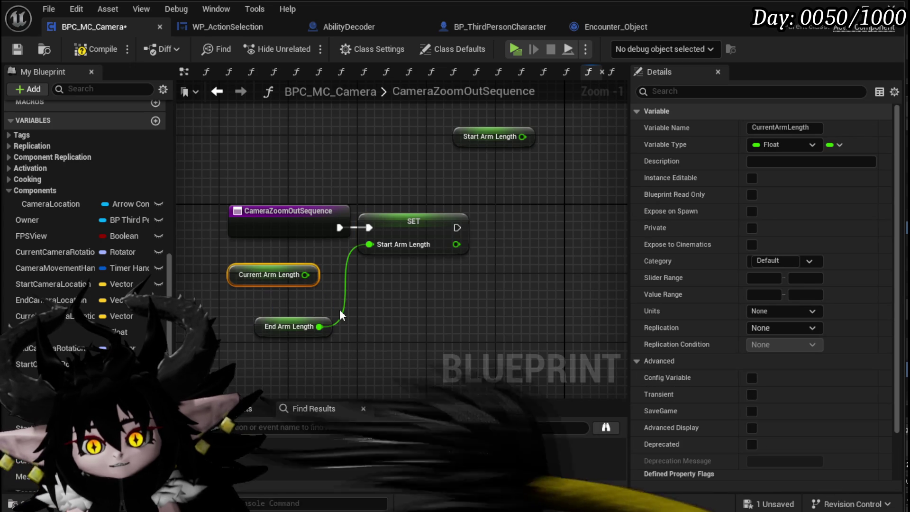
left_click_drag(306, 275, 369, 245)
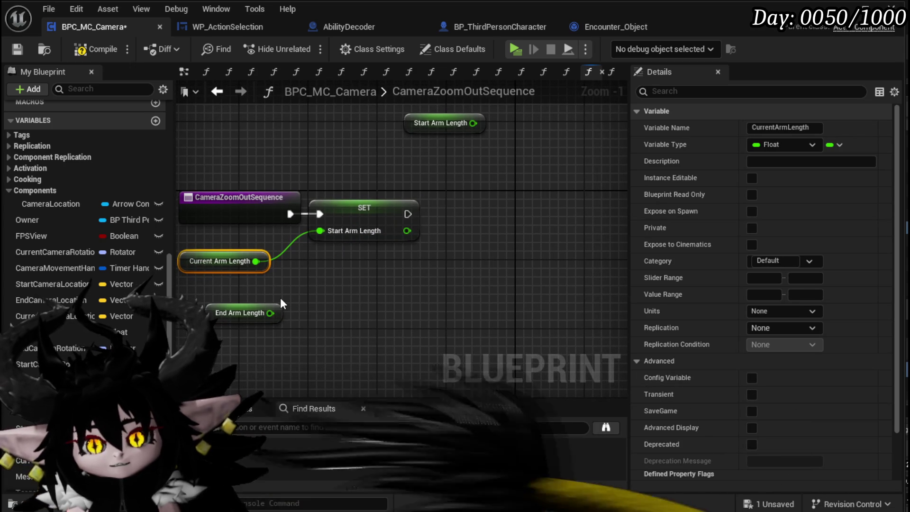
Step: Set End Arm Length to the start length plus 900, chained after the start setter
left_click_drag(407, 240, 418, 272)
type("+")
left_click(450, 385)
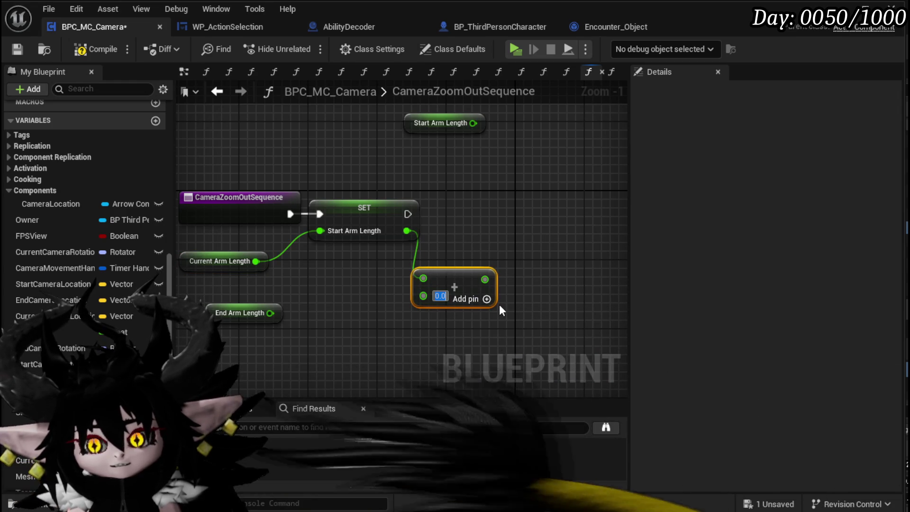
type("900")
left_click(473, 318)
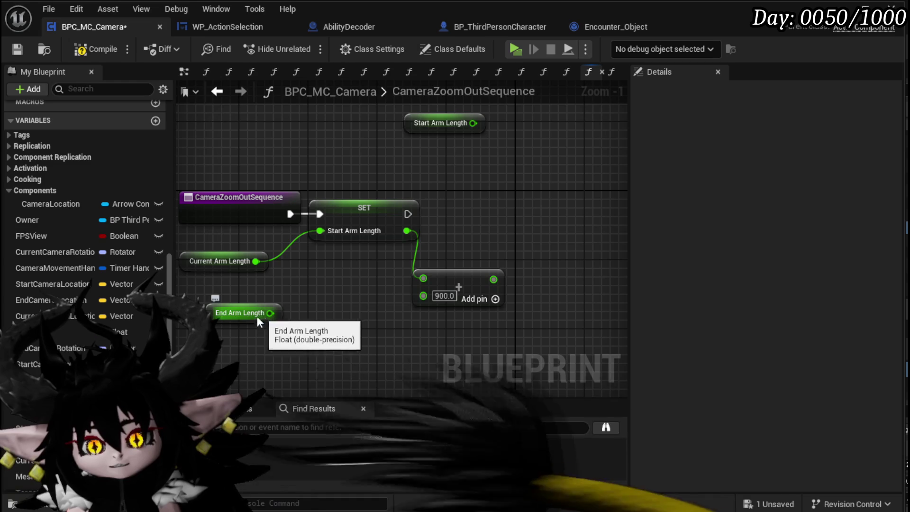
mouse_move(43, 397)
left_mouse_down()
mouse_move(539, 203)
mouse_move(526, 203)
left_mouse_up()
left_click(545, 223)
mouse_move(407, 213)
left_mouse_down()
mouse_move(535, 214)
mouse_move(452, 215)
mouse_move(491, 212)
left_mouse_up()
Step: Delete the unused Start Arm Length getter and save the camera blueprint
left_click(375, 149)
key("Delete")
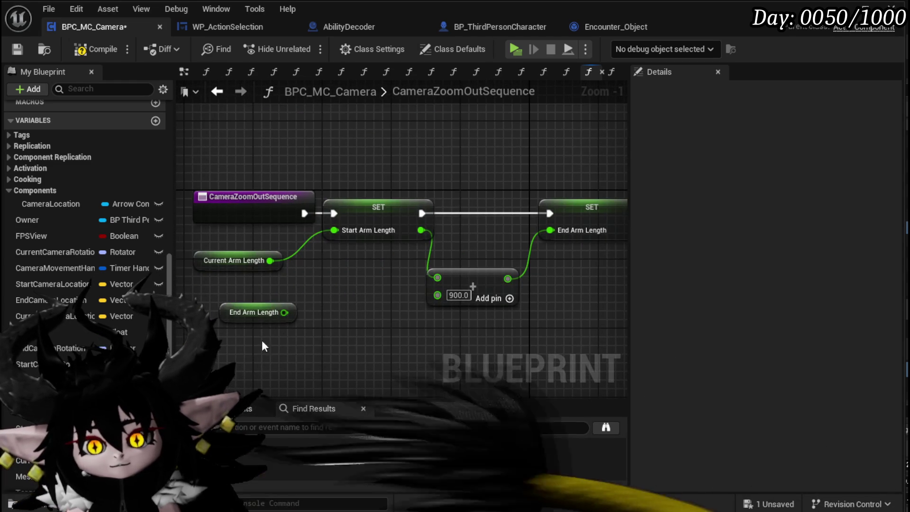
left_click(18, 49)
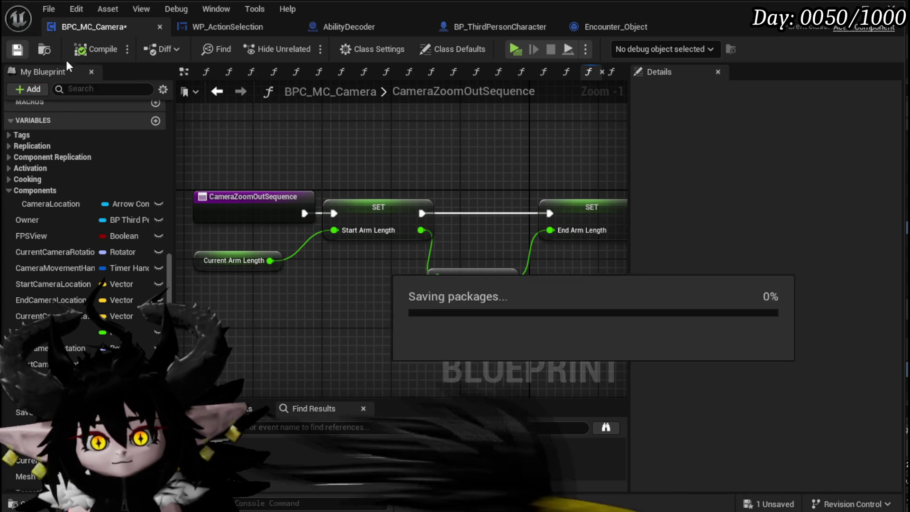
left_click_drag(545, 168, 299, 157)
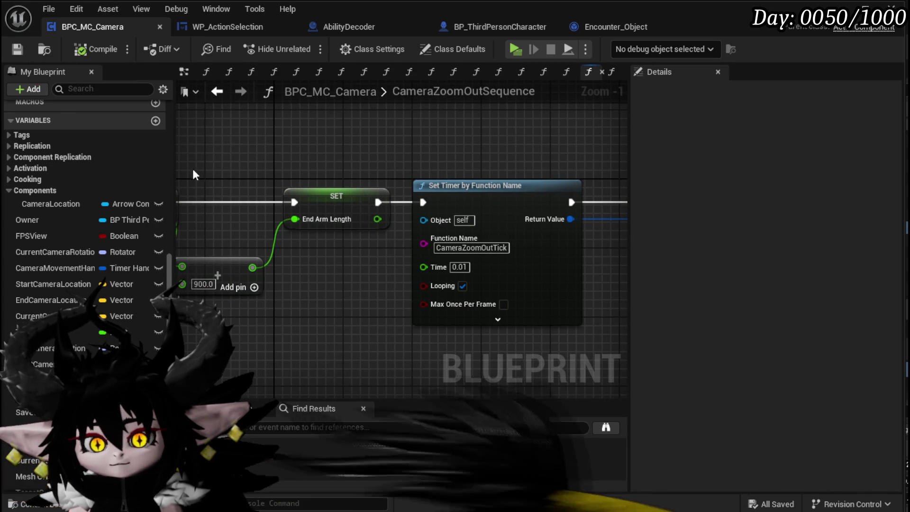
scroll(78, 180, "up", 4)
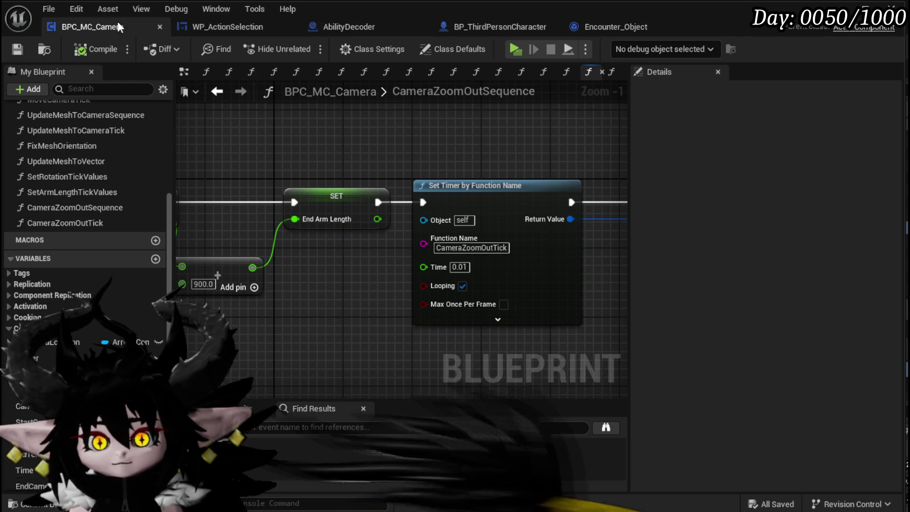
Step: In WP_ActionSelection, make CameraZoomOut call Camera Zoom Out Sequence on the BPC MC Camera reference
left_click(219, 26)
left_click_drag(454, 157, 554, 196)
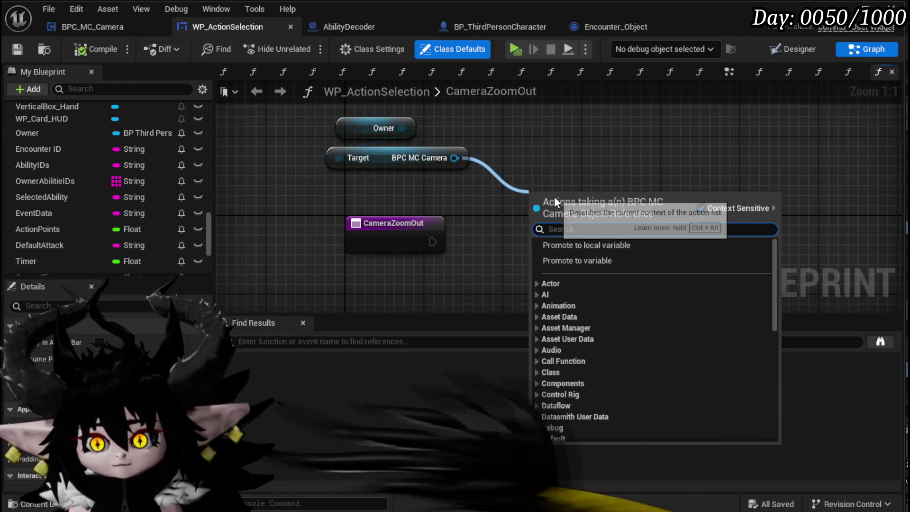
type("Cam")
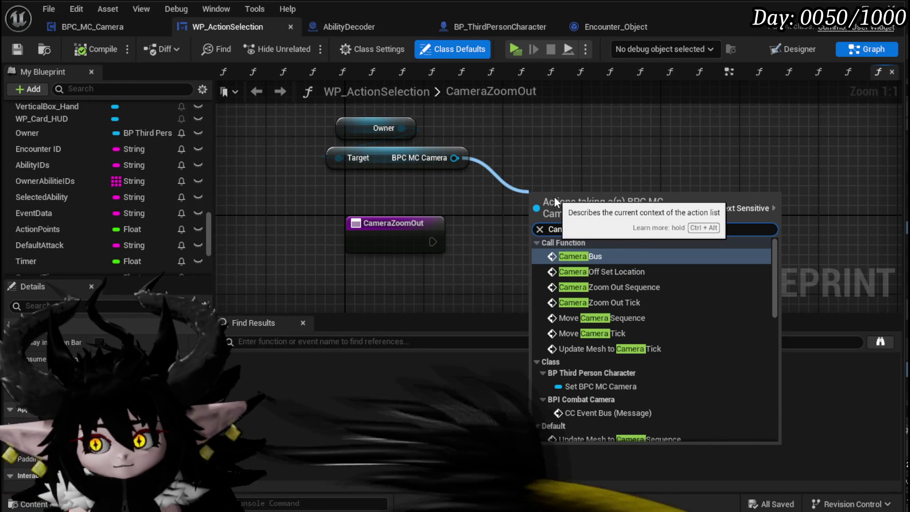
type("era z")
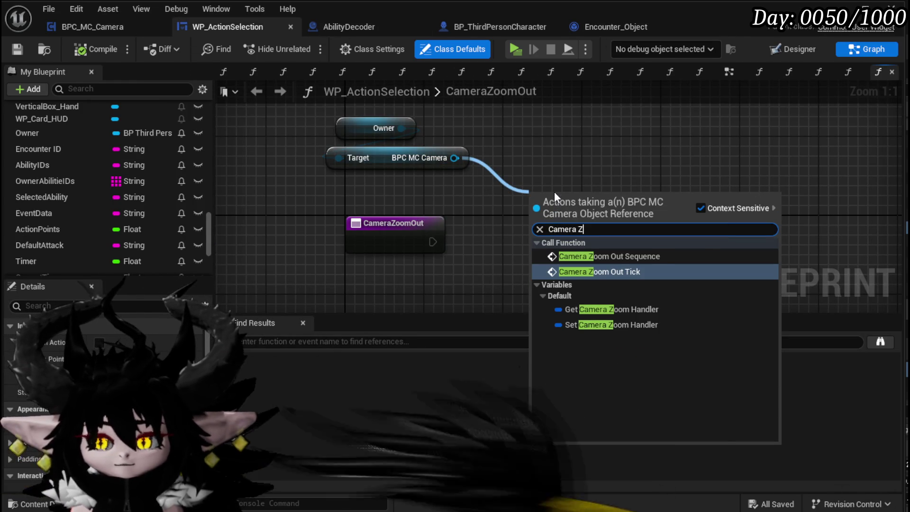
left_click(626, 257)
mouse_move(433, 242)
left_mouse_down()
mouse_move(539, 227)
mouse_move(495, 242)
left_mouse_up()
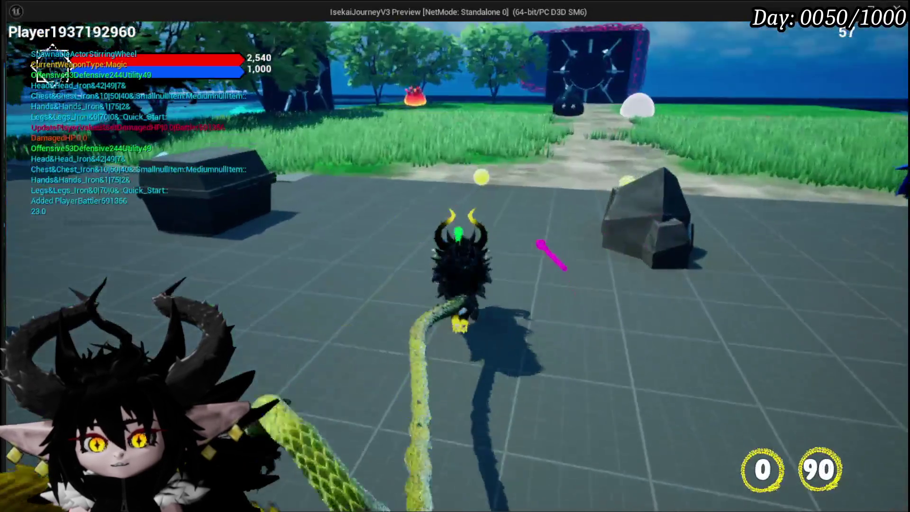
key("w")
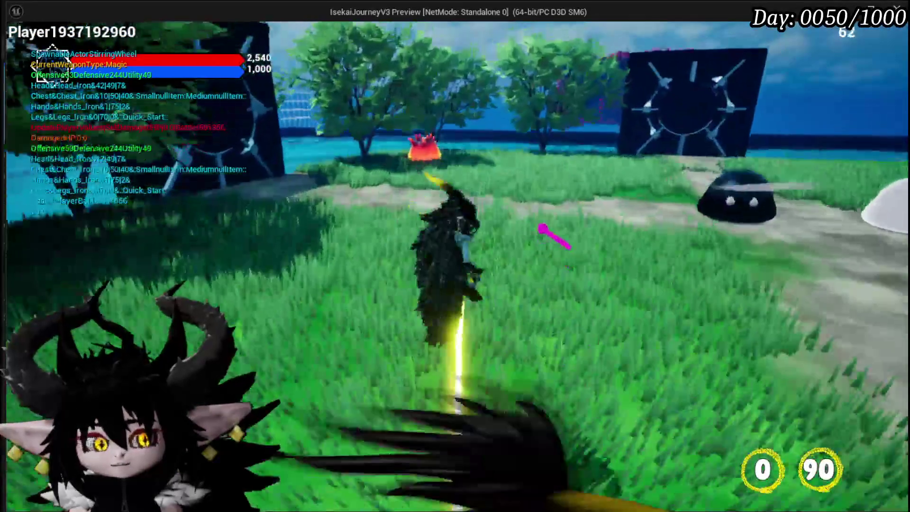
key("w")
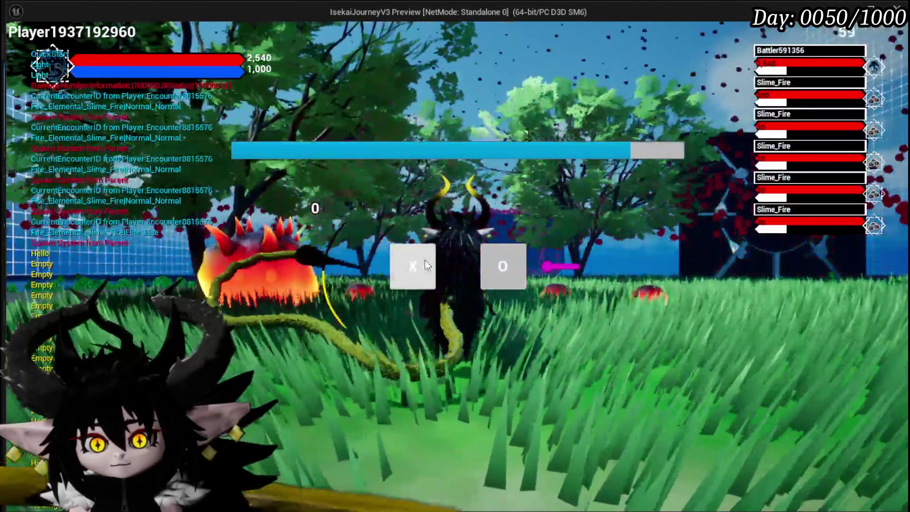
left_click(425, 260)
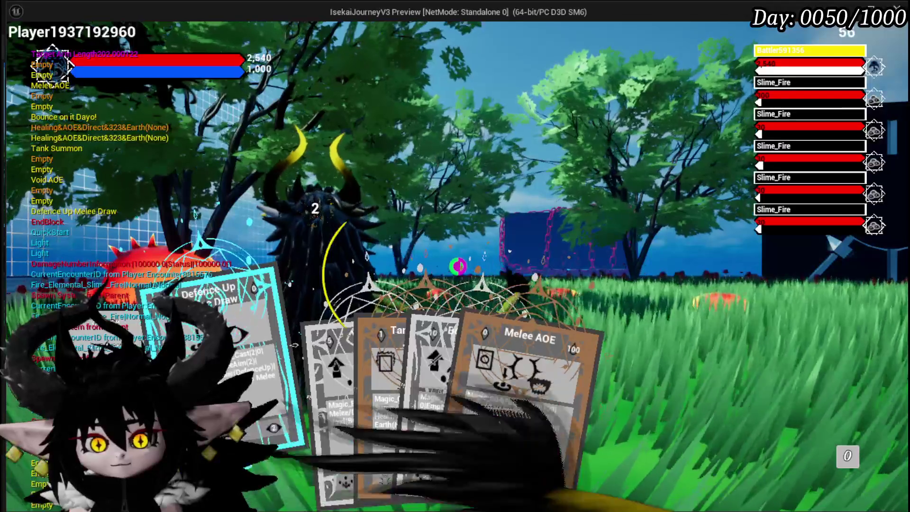
left_click(437, 414)
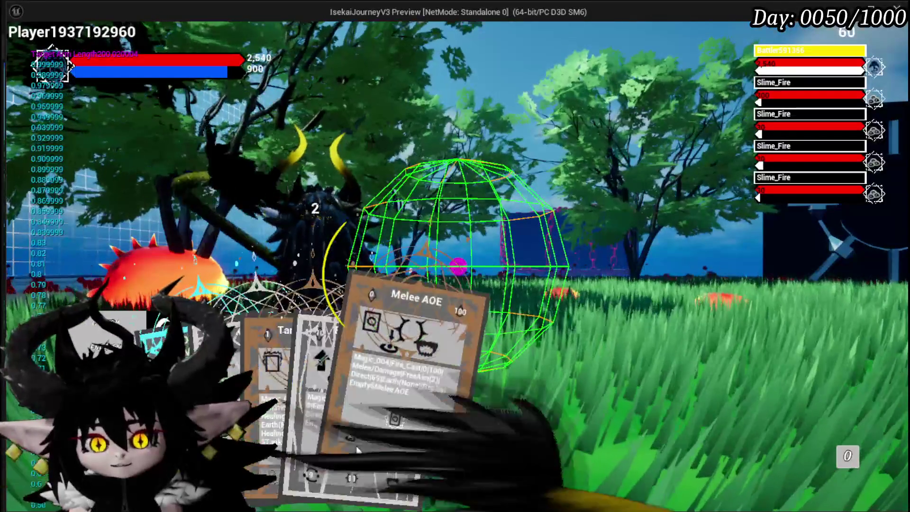
left_click(488, 285)
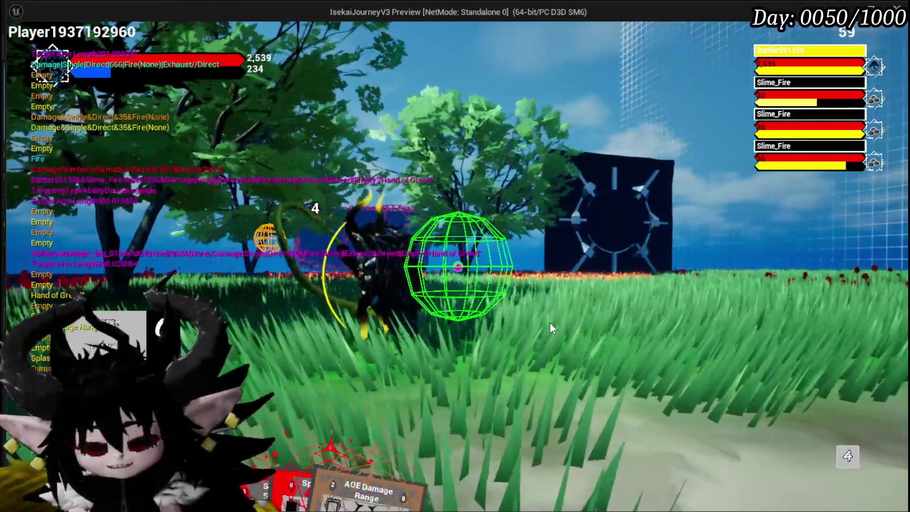
key("Escape")
left_click(19, 48)
key("alt+p")
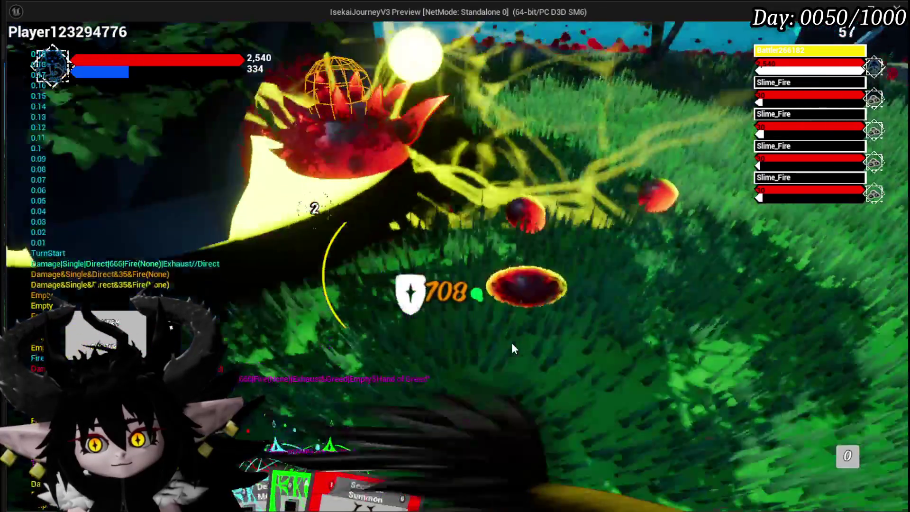
key("Escape")
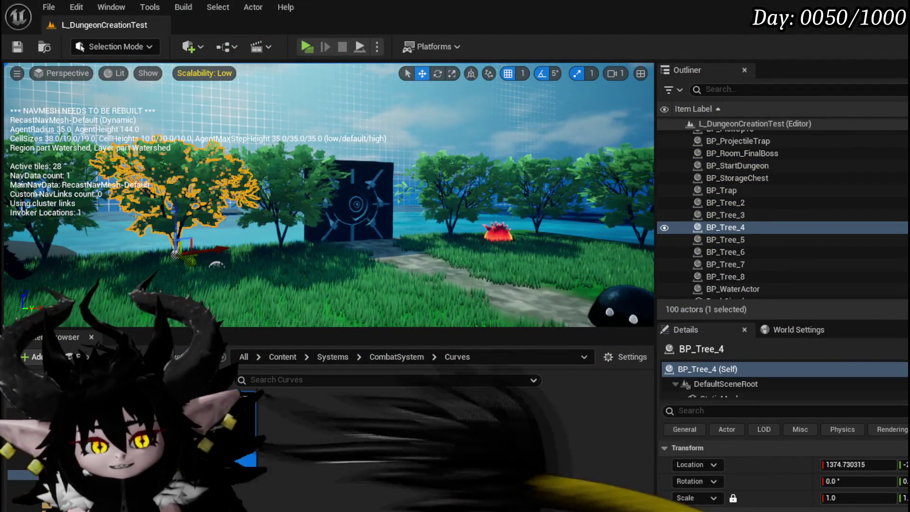
Step: Save the level and return to the CameraZoomOutSequence graph
key("ctrl+s")
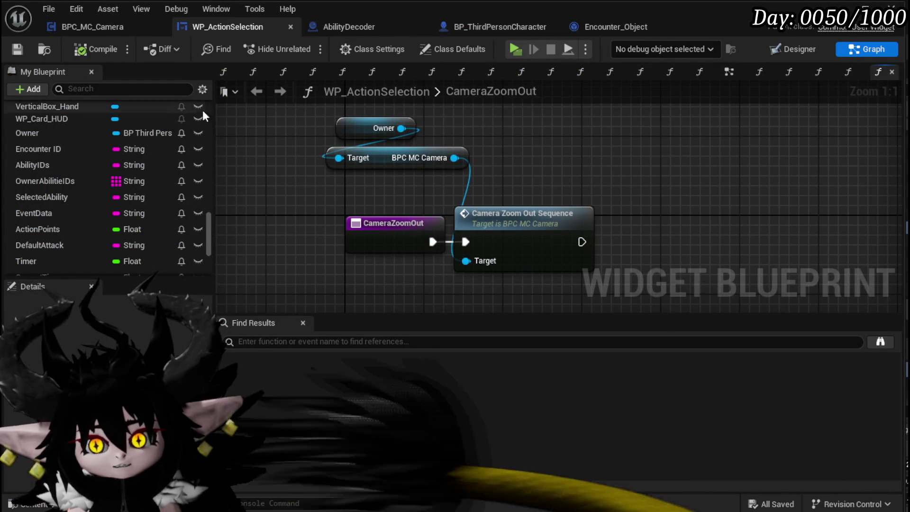
left_click(102, 32)
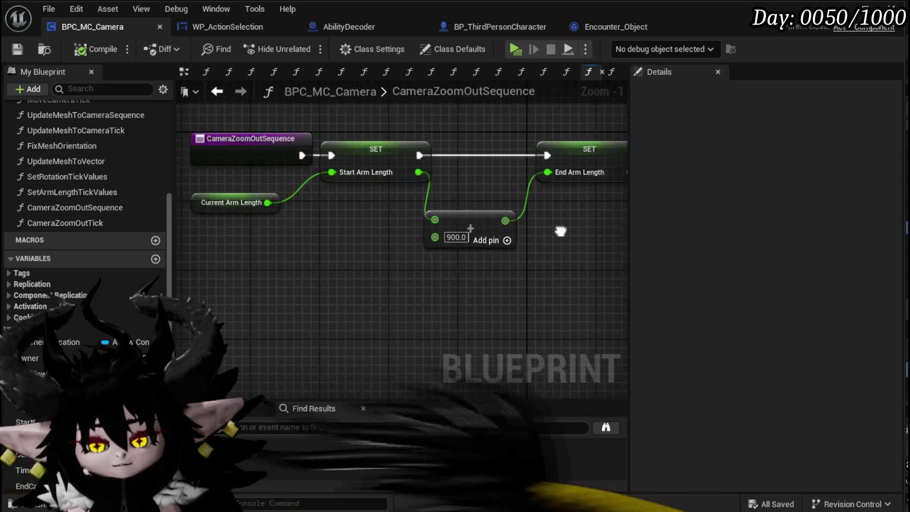
left_click(273, 193)
left_click_drag(272, 193, 238, 185)
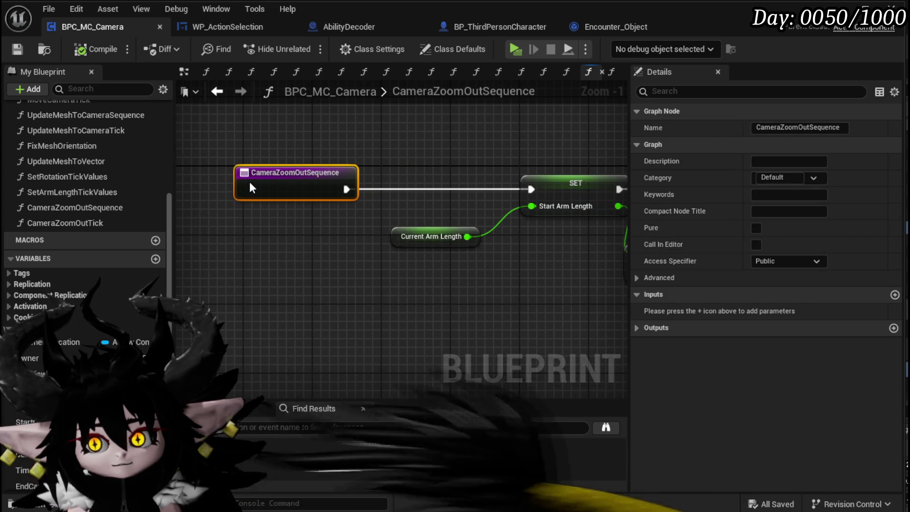
scroll(85, 190, "down", 2)
Step: Insert a SET Time node (0.0) between the sequence entry and SET Start Arm Length
mouse_move(24, 411)
left_mouse_down()
mouse_move(362, 131)
mouse_move(365, 142)
left_mouse_up()
left_click(398, 171)
left_click_drag(346, 189, 371, 143)
mouse_move(446, 151)
left_mouse_down()
mouse_move(480, 176)
mouse_move(532, 189)
left_mouse_up()
left_click(499, 153)
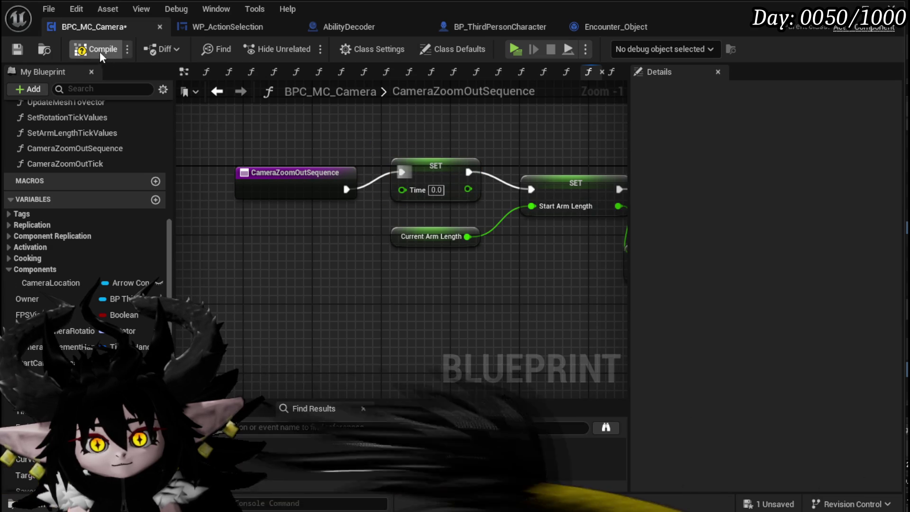
Step: In CameraZoomOutTick, rearrange the arm-length getters and the handler, Branch and Clear nodes
left_click(225, 93)
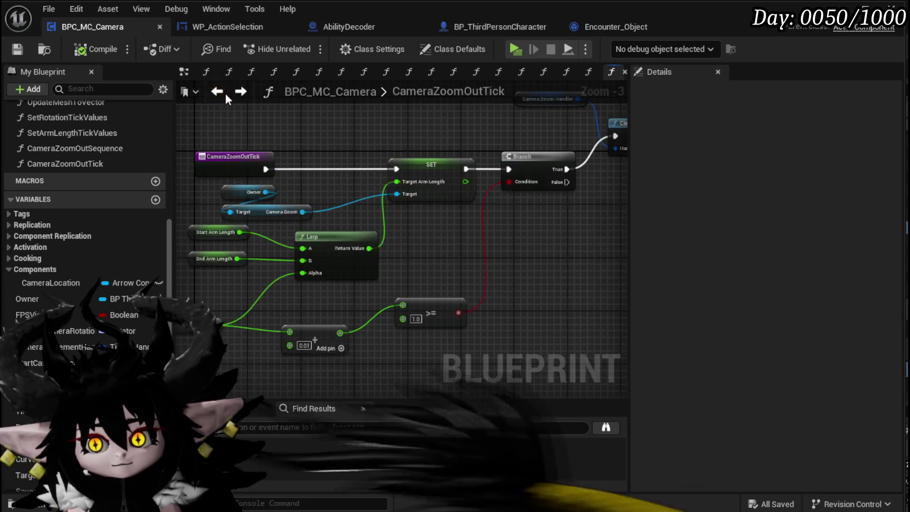
scroll(379, 201, "up", 2)
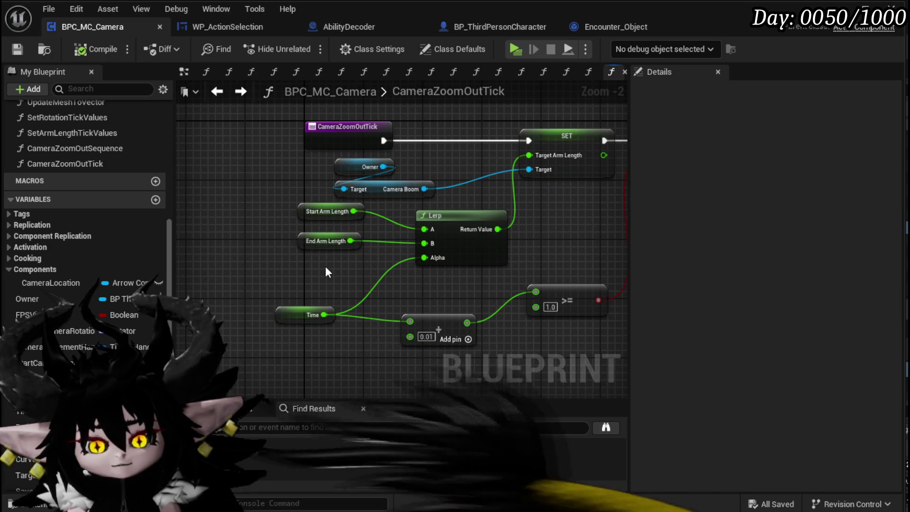
mouse_move(445, 285)
left_mouse_down()
mouse_move(346, 280)
mouse_move(296, 300)
mouse_move(187, 321)
mouse_move(474, 281)
left_mouse_up()
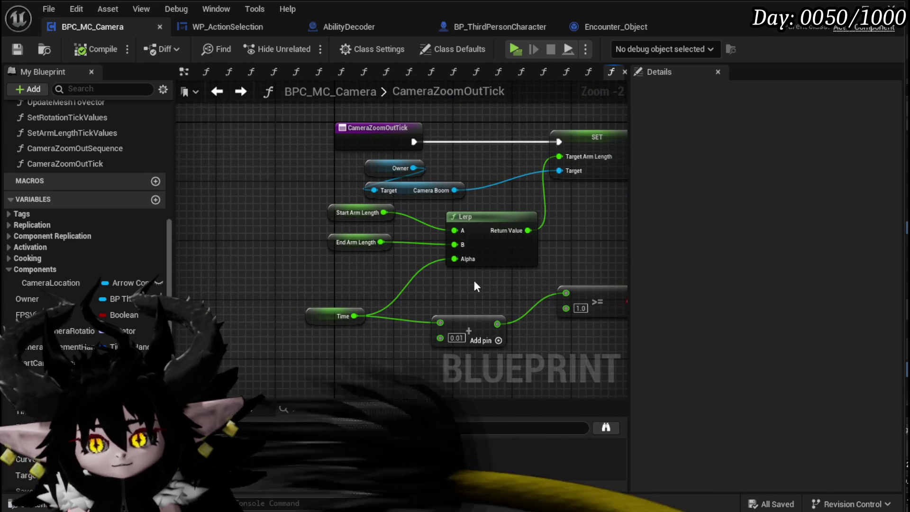
left_click_drag(338, 212, 278, 235)
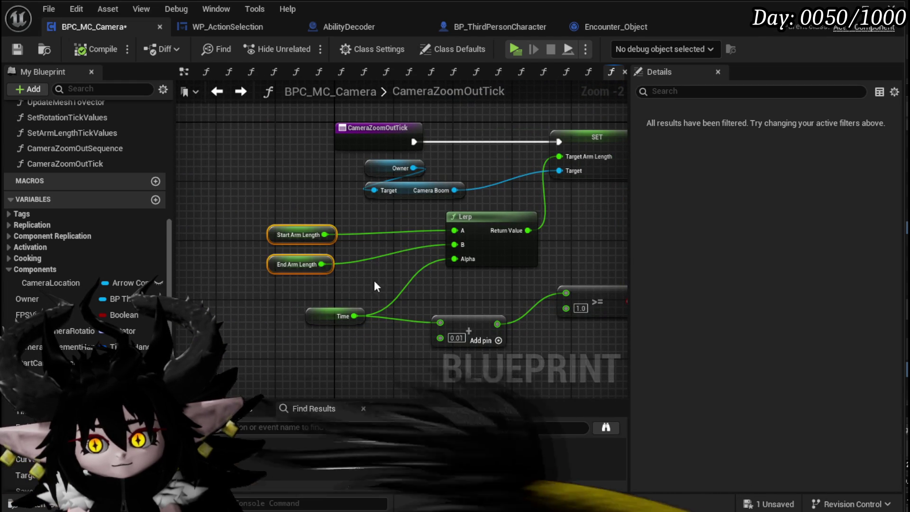
scroll(291, 270, "down", 3)
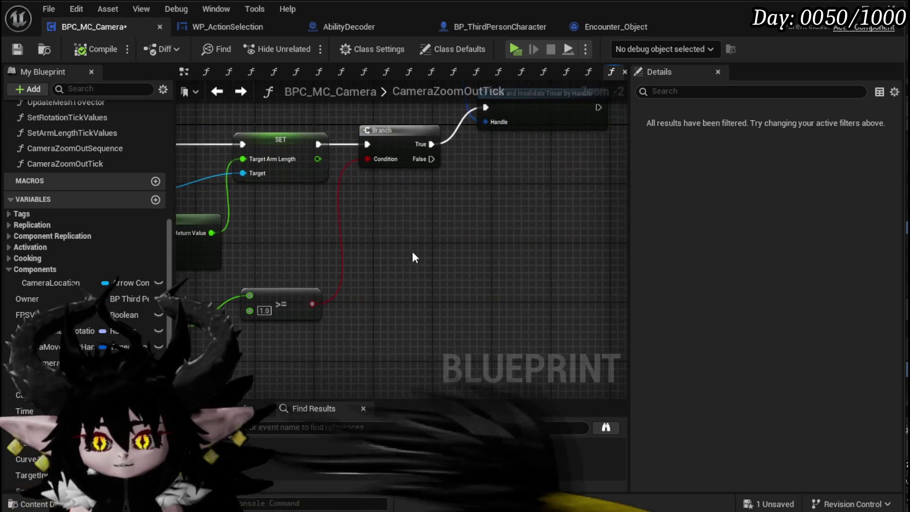
scroll(442, 223, "up", 3)
scroll(410, 212, "down", 2)
left_click_drag(303, 256, 559, 128)
scroll(508, 214, "up", 2)
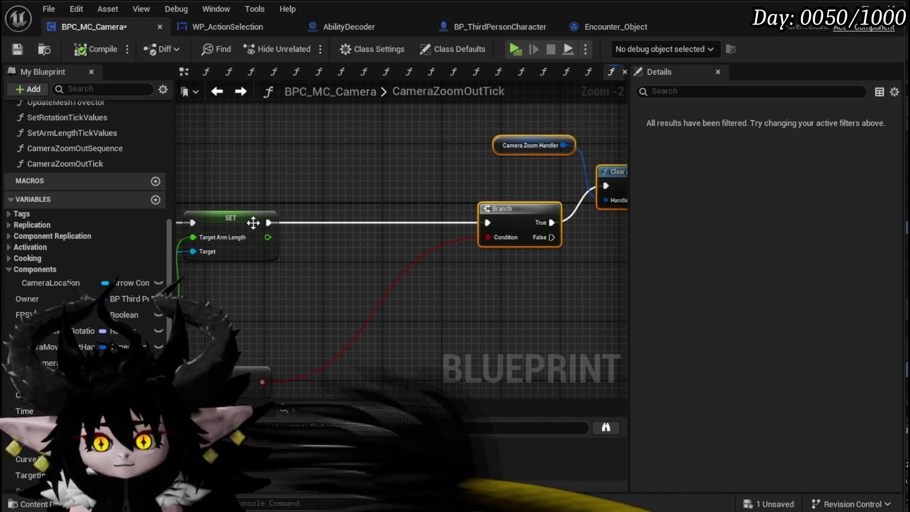
Step: Add a Print String of the Time + 0.01 sum after the SET node and compile
left_click_drag(270, 223, 351, 239)
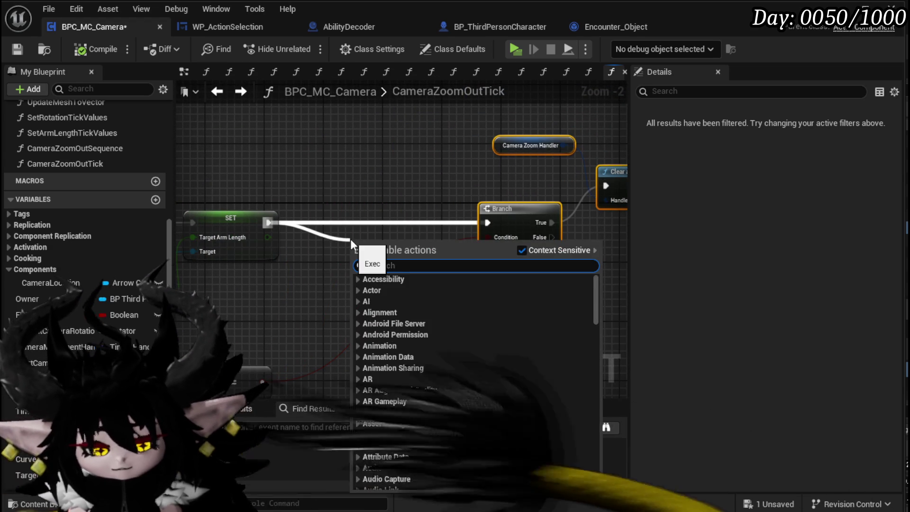
type("Prin")
key("BackSpace")
key("BackSpace")
key("BackSpace")
type("String")
key("Return")
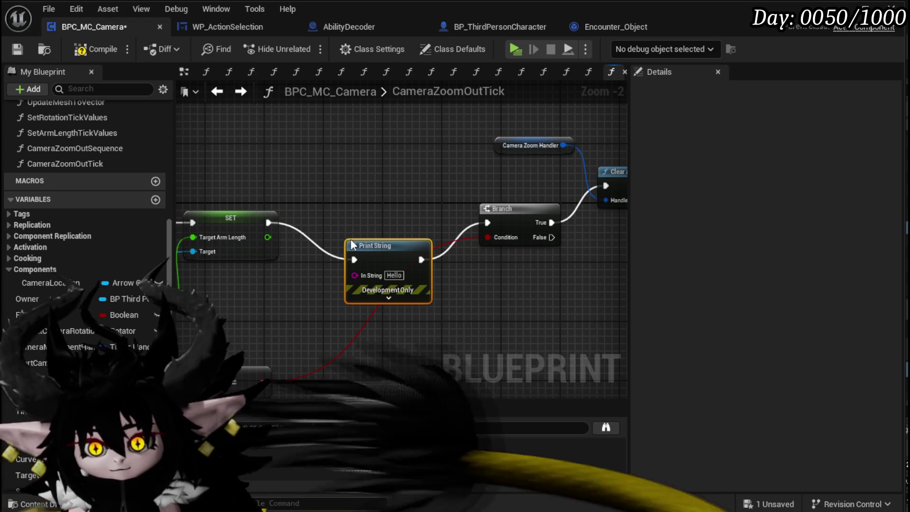
left_click_drag(350, 238, 532, 186)
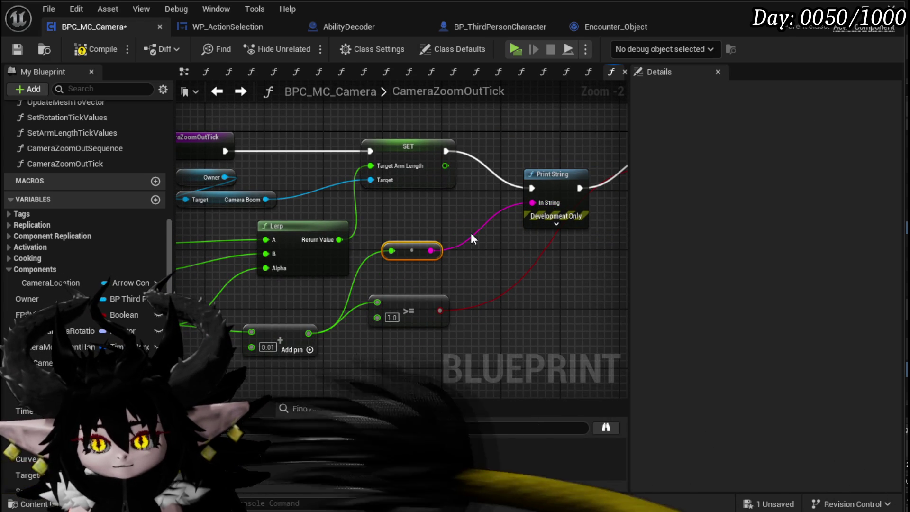
left_click(108, 49)
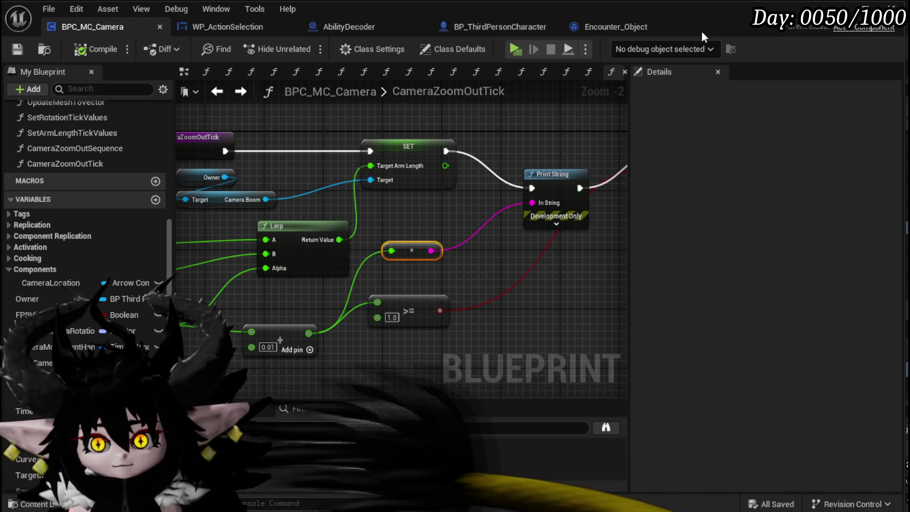
Step: Play-test by approaching the fiery enemy and playing Hand of Greed, then stop and save the level
left_click(866, 11)
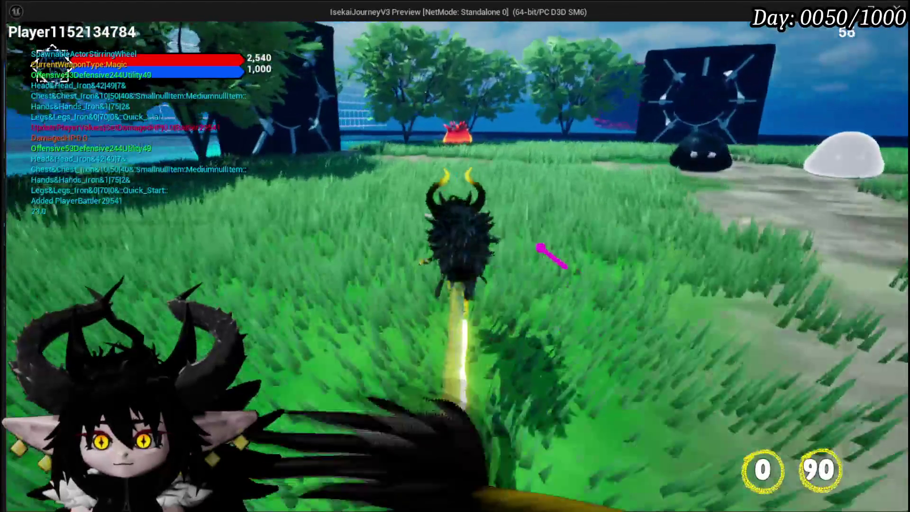
key("w")
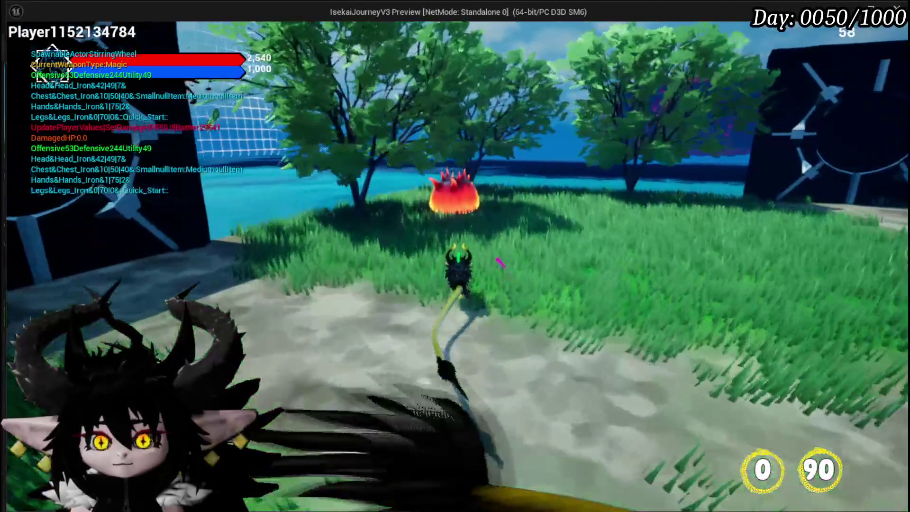
key("w")
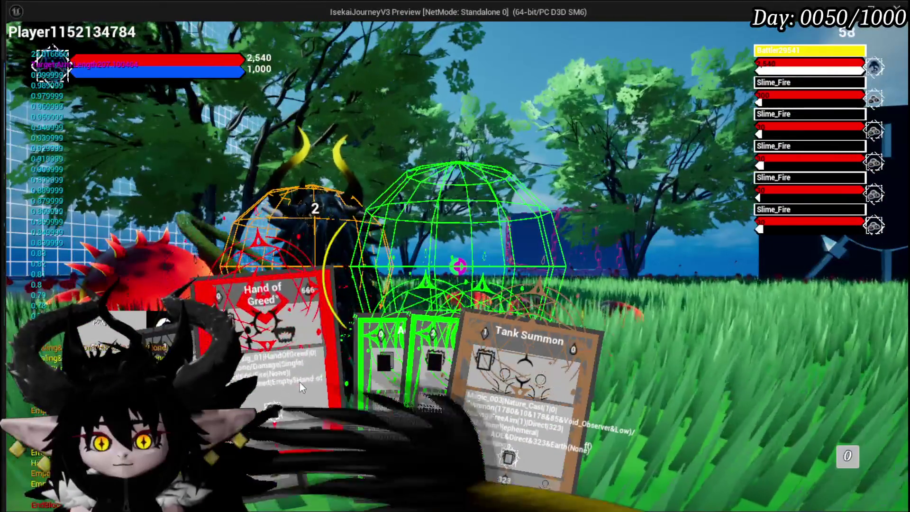
left_click(300, 382)
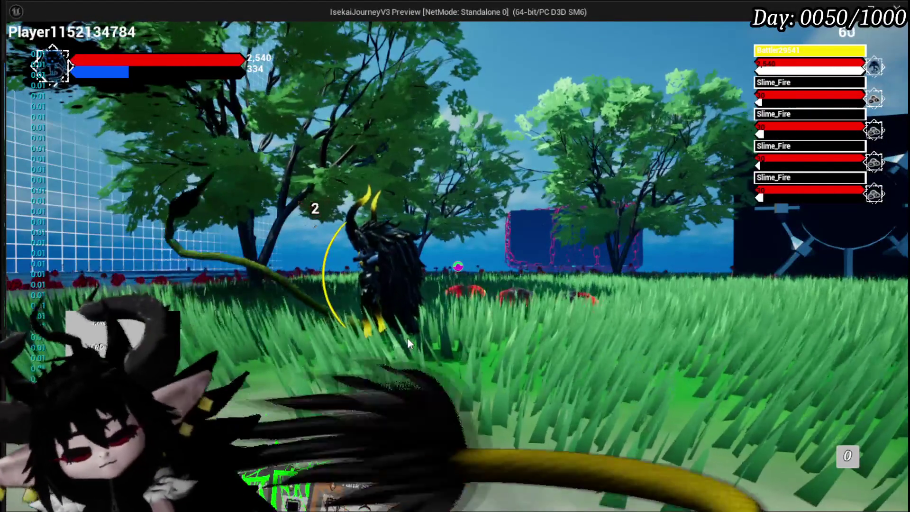
key("Escape")
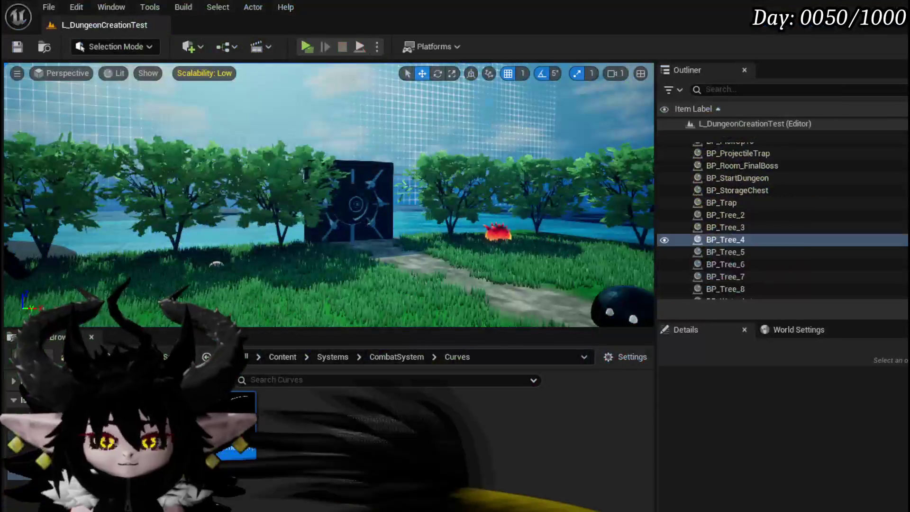
left_click(21, 46)
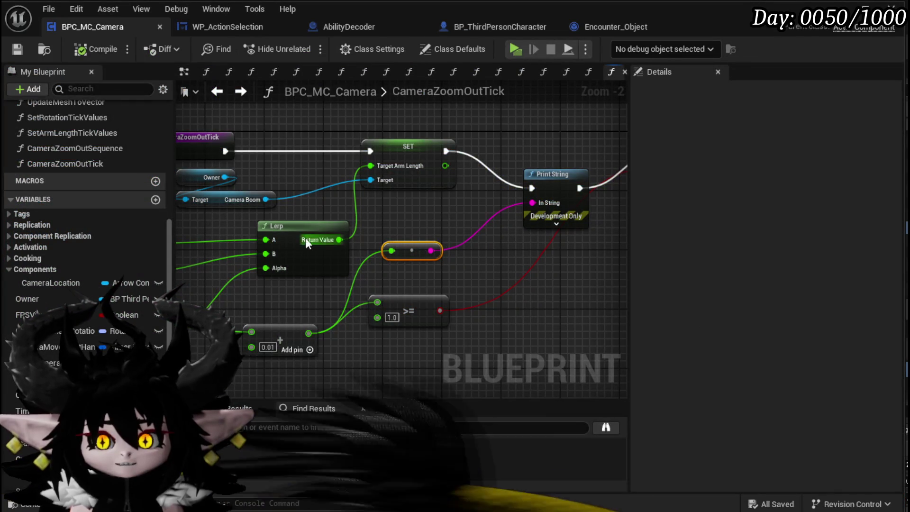
Step: Add a breakpoint on the CameraZoomOut event in WP_ActionSelection
left_click(259, 29)
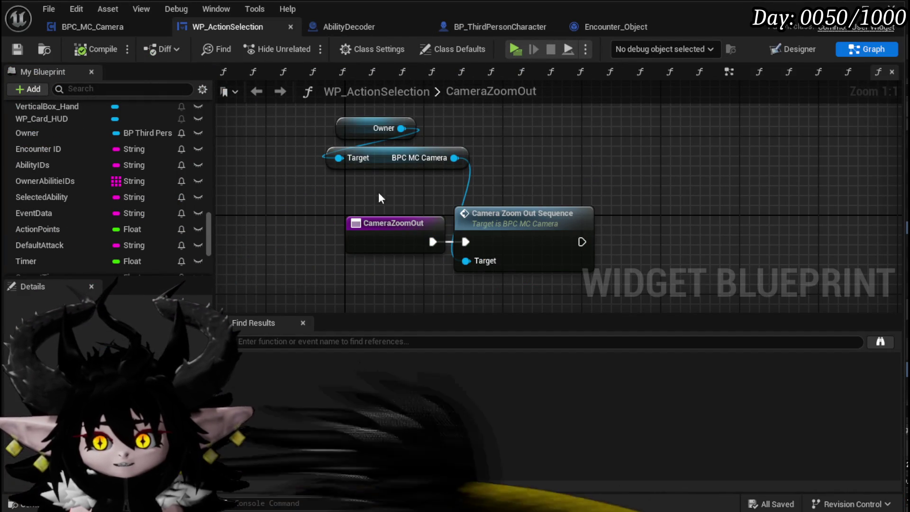
right_click(387, 233)
left_click(440, 494)
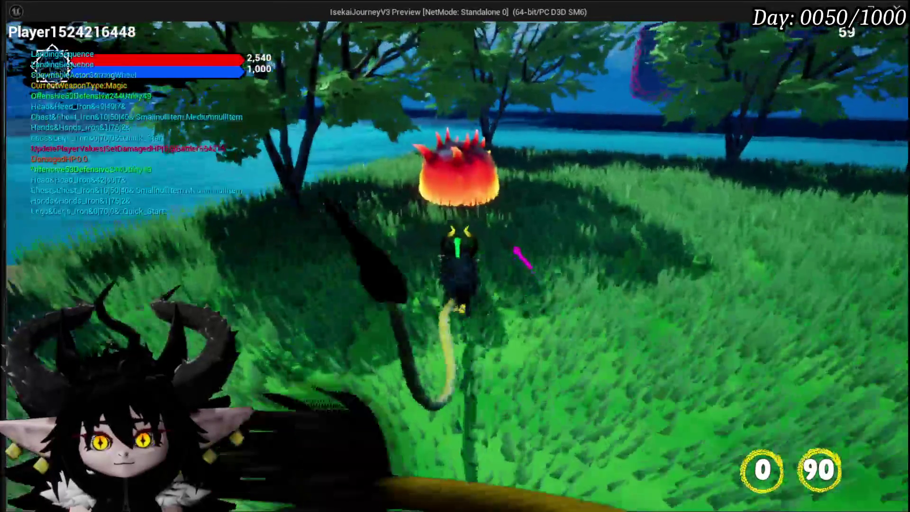
Step: Trigger a fire slash and step into Camera Zoom Out Sequence through SET Time and both arm-length setters
left_click(531, 242)
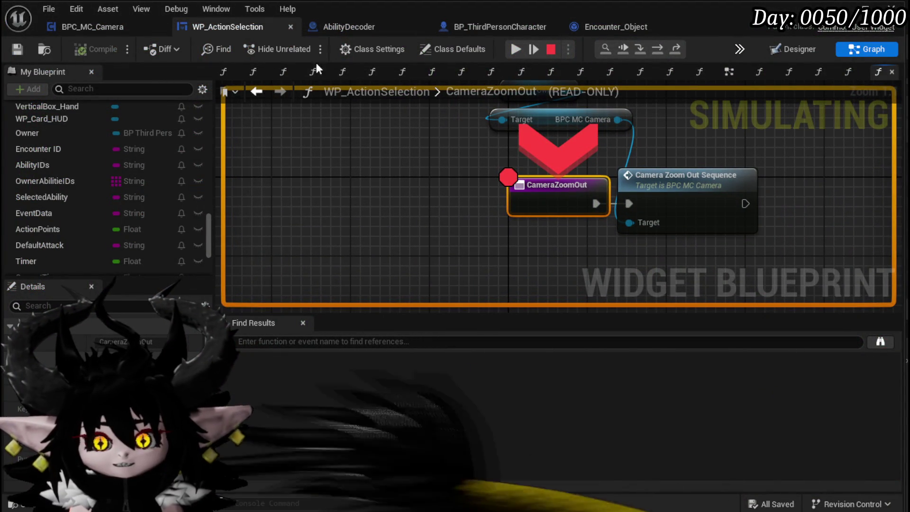
left_click(656, 50)
left_click(639, 50)
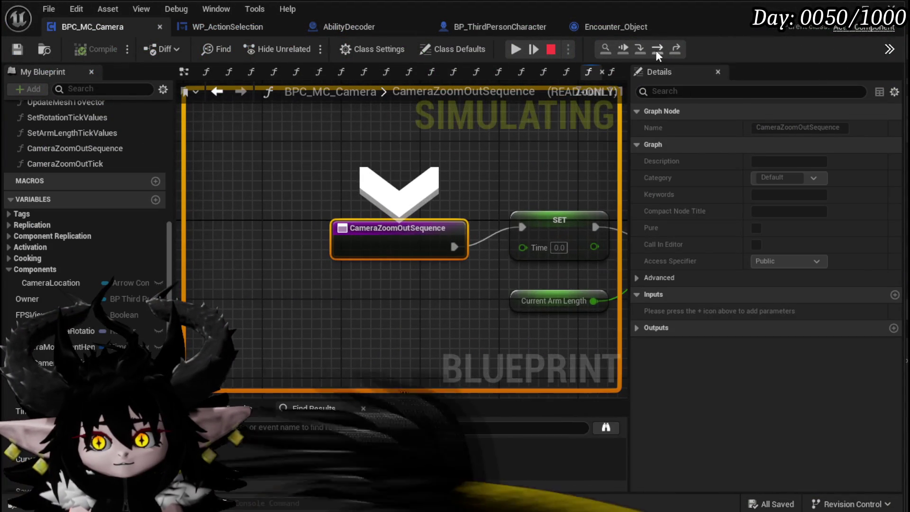
left_click(657, 50)
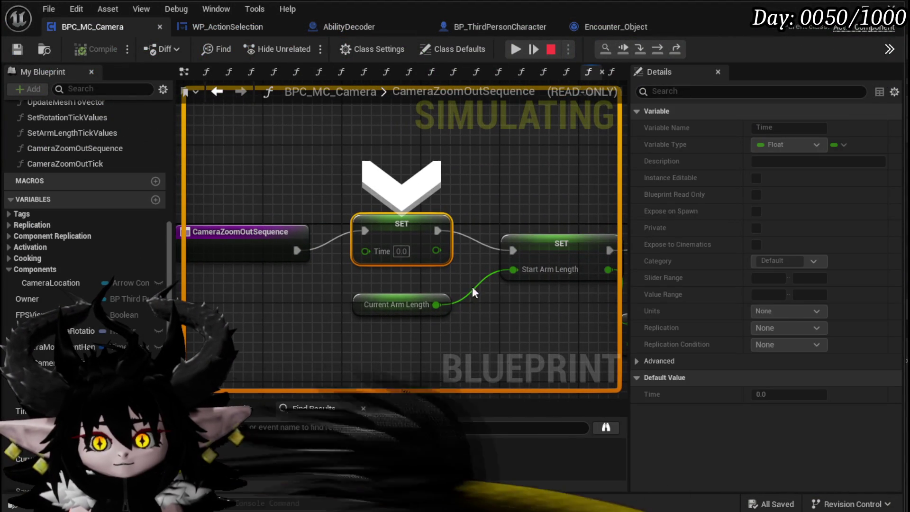
mouse_move(474, 294)
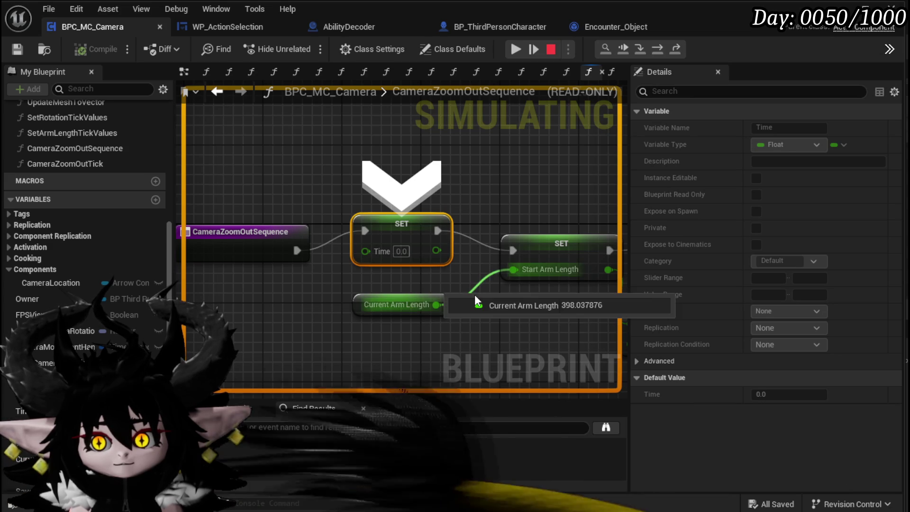
left_click(659, 53)
left_click(659, 52)
Step: Check arm lengths (398.04 start, 1298.04 end), step on, resume, and stop the simulation
mouse_move(376, 252)
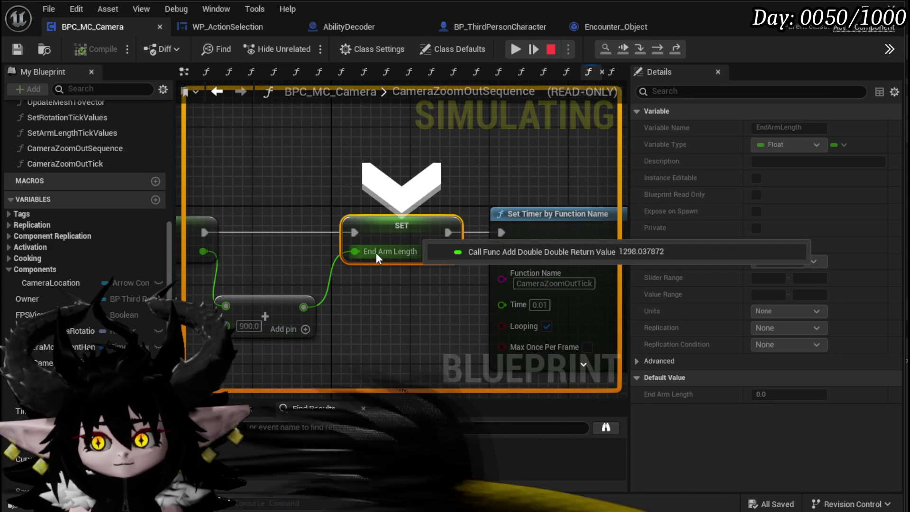
scroll(311, 203, "down", 2)
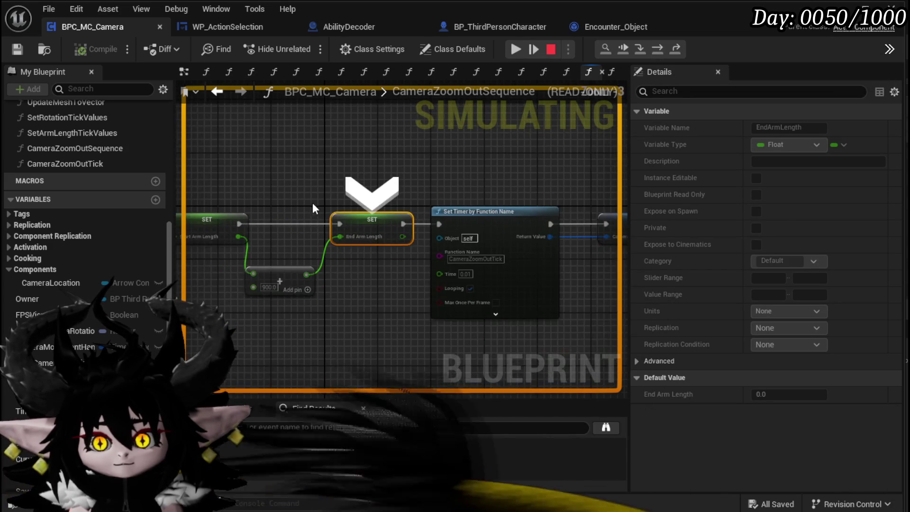
scroll(313, 202, "down", 1)
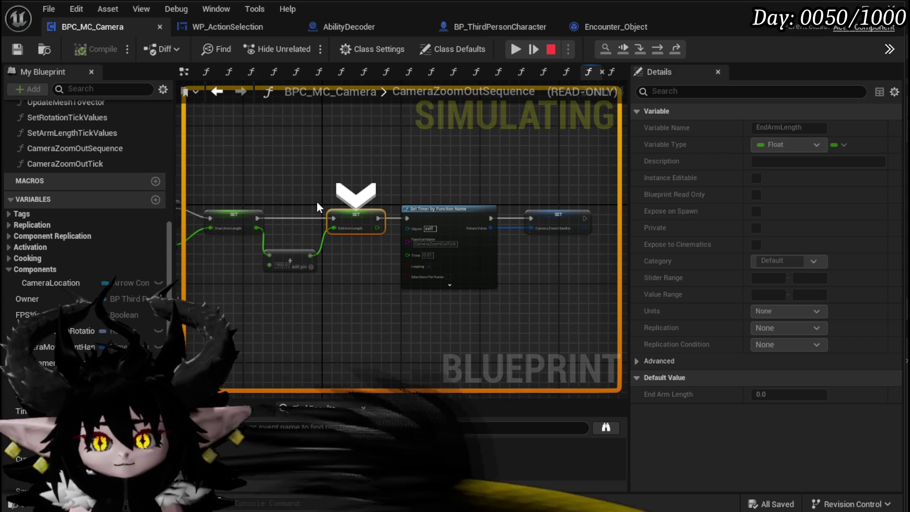
mouse_move(260, 228)
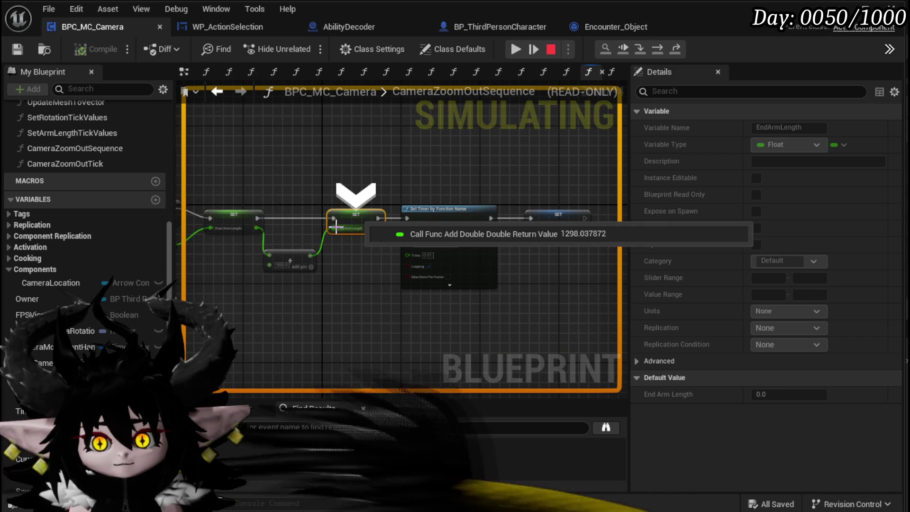
left_click(654, 49)
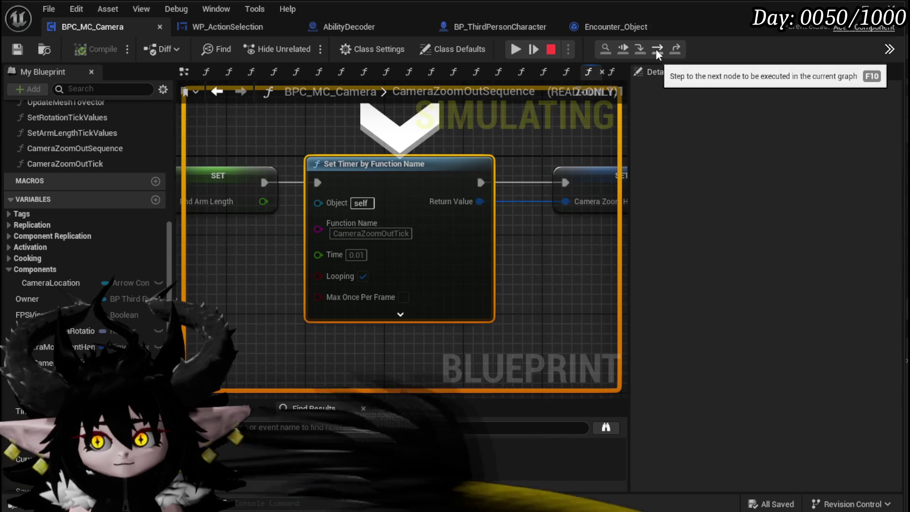
left_click(655, 49)
left_click(656, 49)
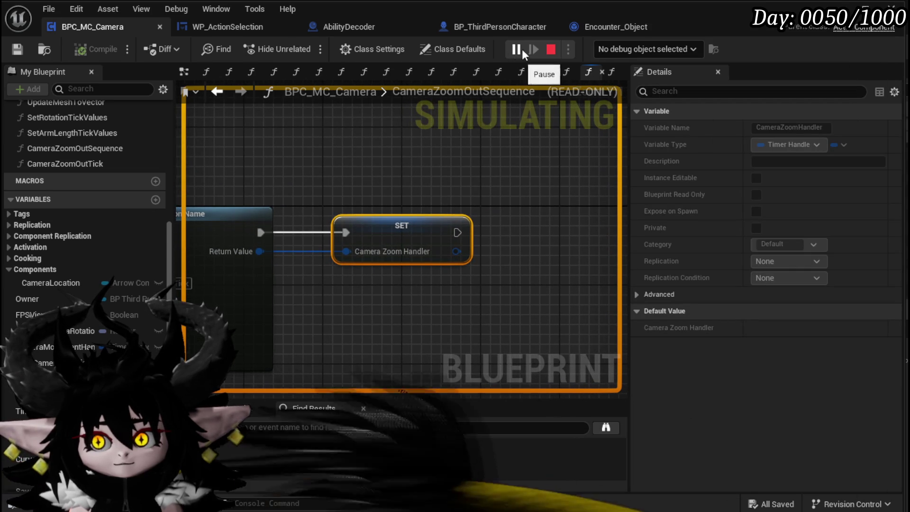
left_click(549, 49)
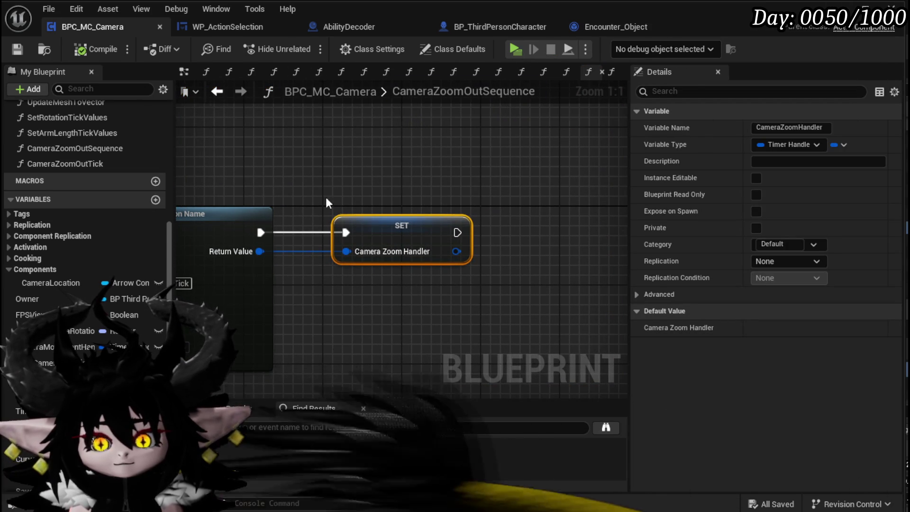
Step: Remove the breakpoint from the CameraZoomOut event in the action selection widget
scroll(330, 200, "down", 4)
left_click(174, 24)
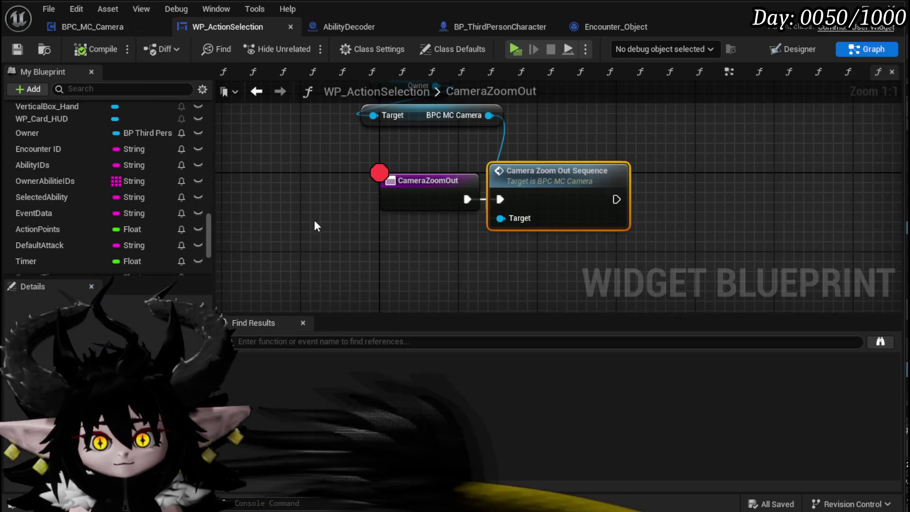
right_click(392, 190)
left_click(446, 453)
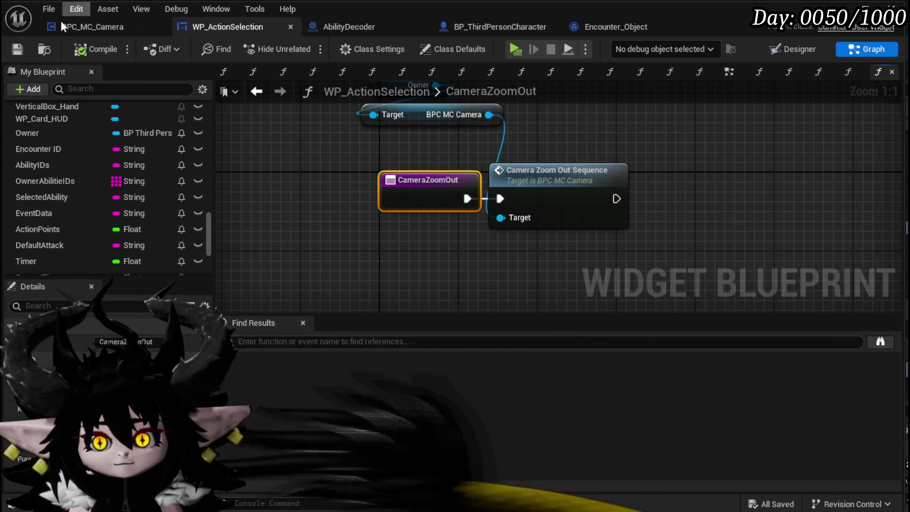
Step: Make CameraZoomOutTick's Print String text colour red and start a play test
double_click(549, 180)
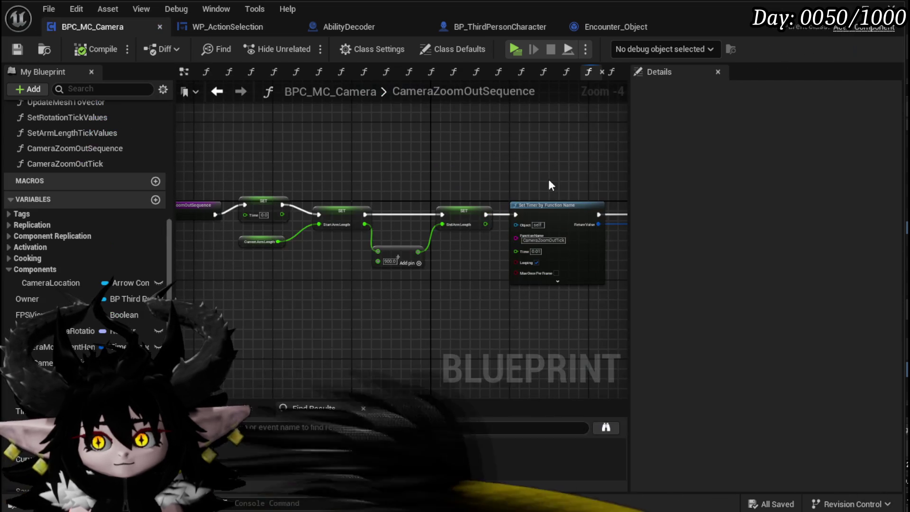
double_click(110, 161)
left_click_drag(520, 252, 476, 253)
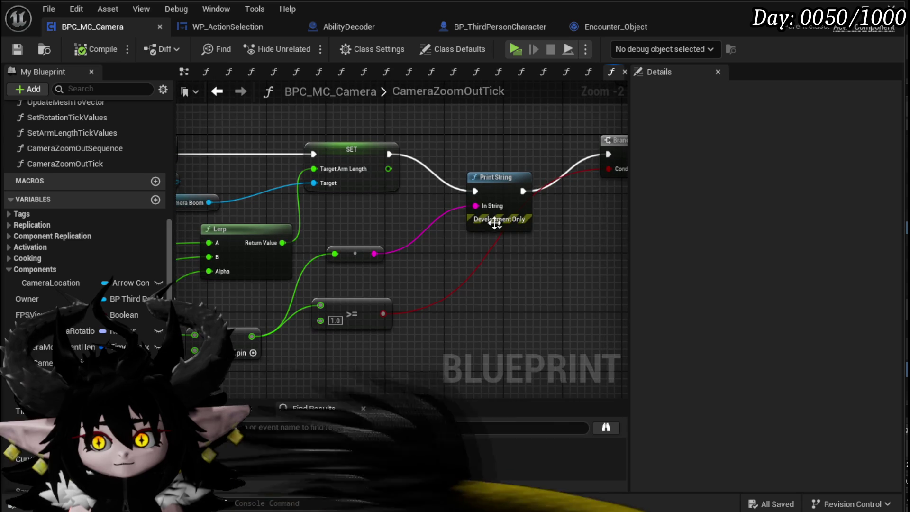
left_click(499, 226)
left_click(514, 251)
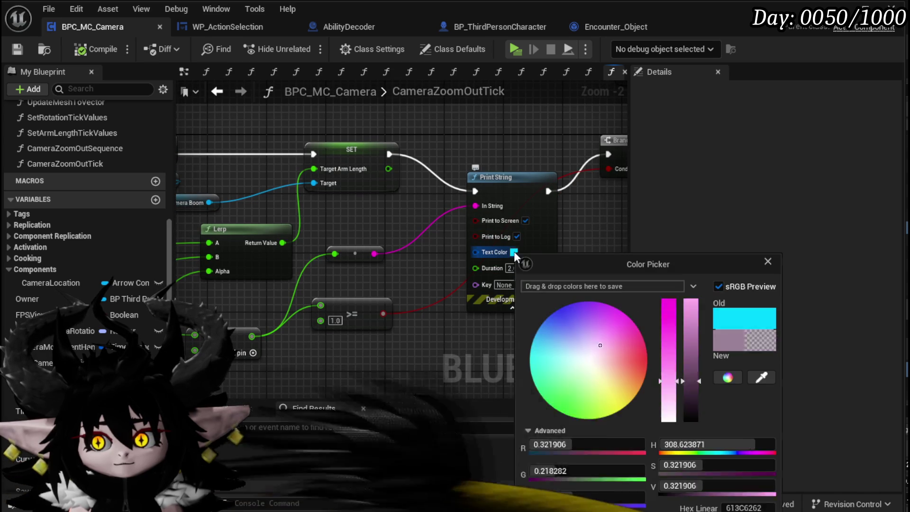
left_click_drag(613, 330, 675, 354)
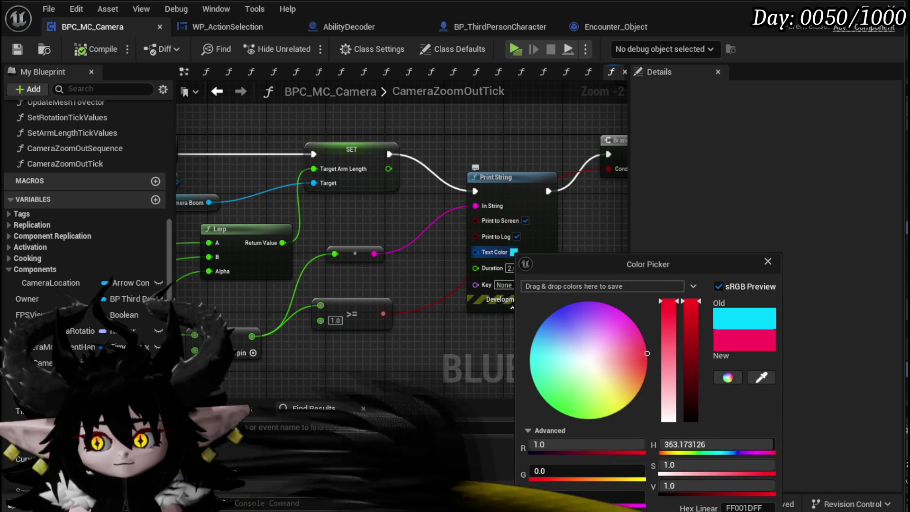
left_click(118, 22)
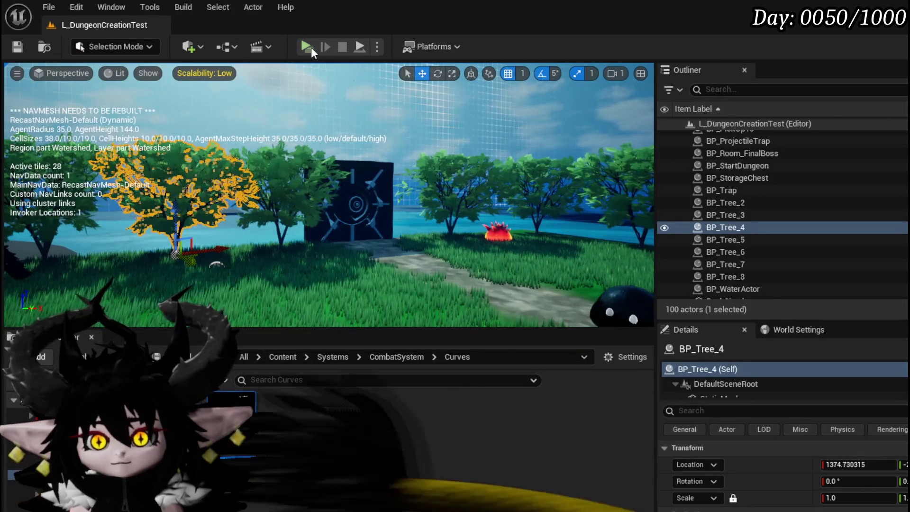
left_click(311, 47)
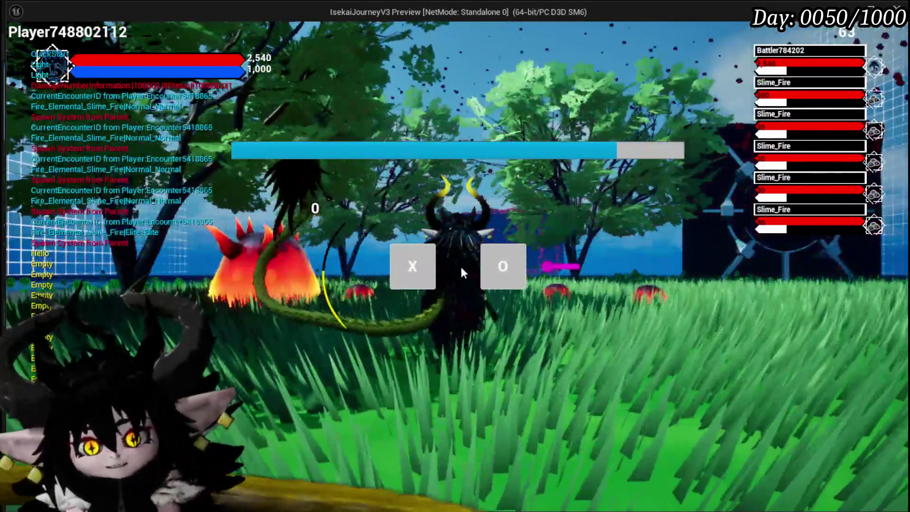
Step: Start the battle to watch the camera zoom out, exit the preview, and save the level
left_click(406, 272)
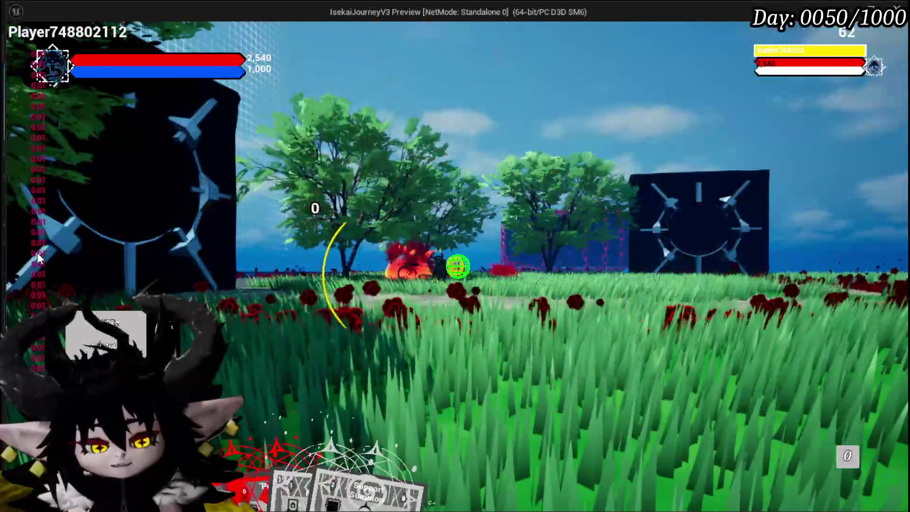
key("Escape")
left_click(15, 50)
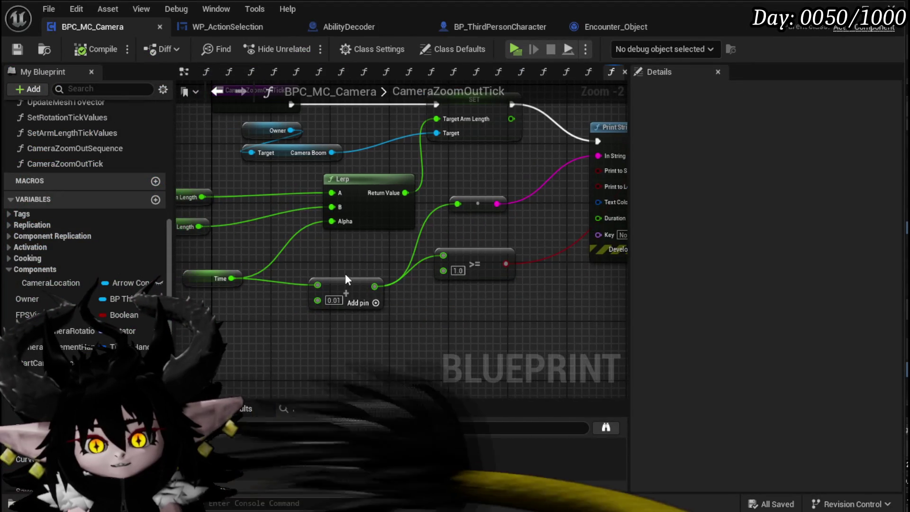
Step: Add a SET Time node storing Time + 0.01, chained between SET Target Arm Length and Print String
left_click(364, 283)
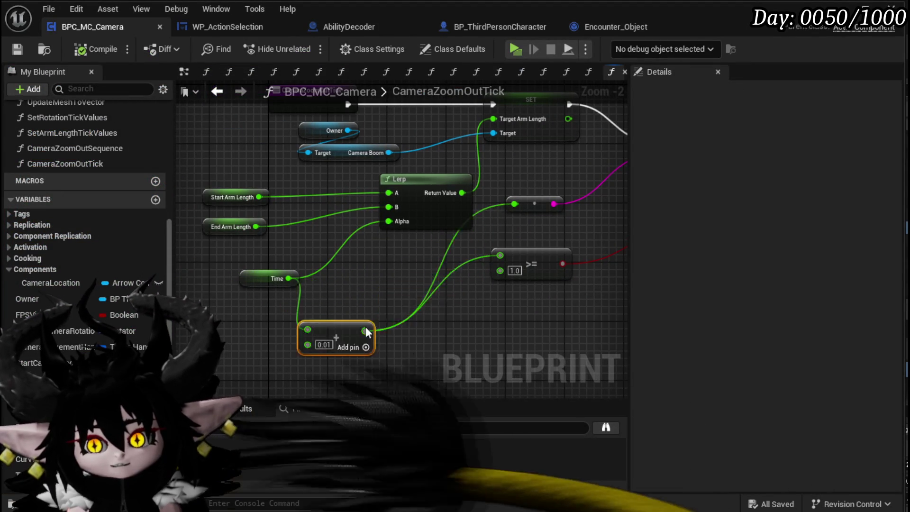
left_click_drag(351, 333, 387, 325)
left_click_drag(503, 251, 625, 303)
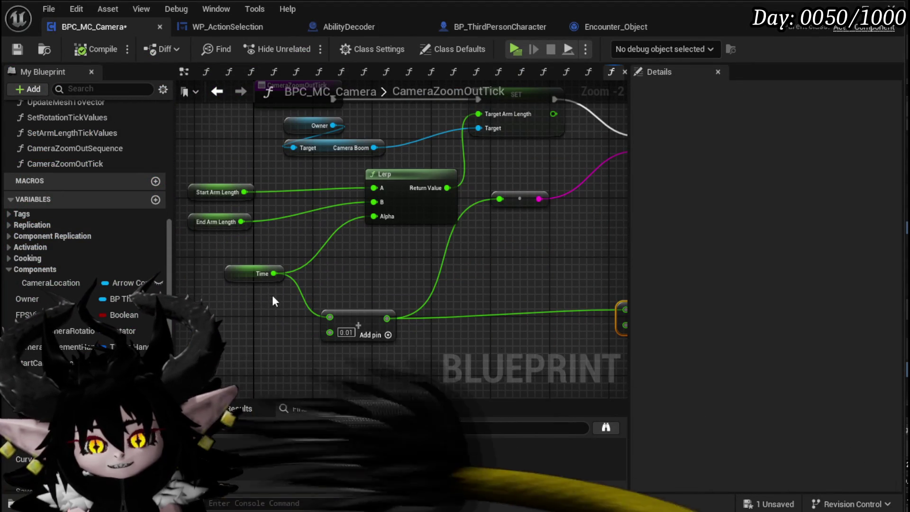
left_click_drag(28, 412, 511, 291)
left_click(511, 292)
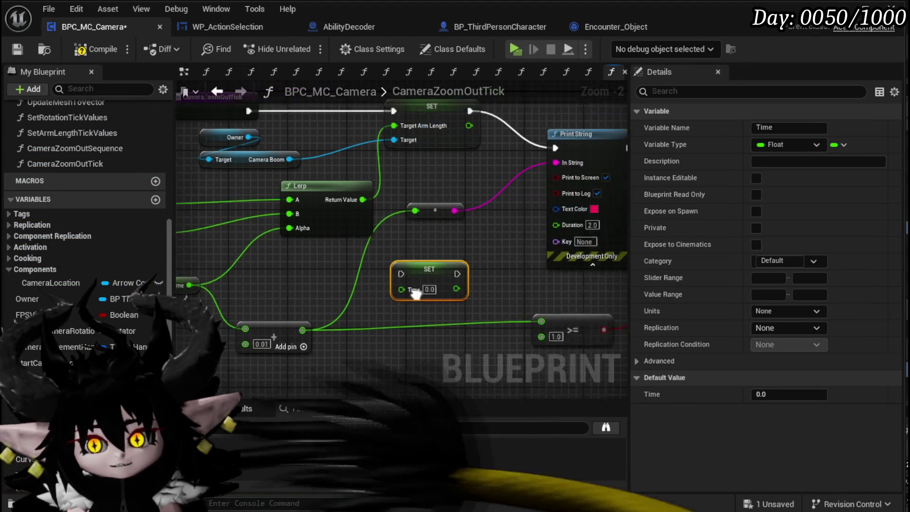
mouse_move(346, 239)
left_mouse_down()
mouse_move(332, 317)
mouse_move(443, 168)
left_mouse_up()
mouse_move(410, 282)
left_mouse_down()
mouse_move(459, 121)
mouse_move(445, 138)
left_mouse_up()
left_click_drag(379, 140, 334, 140)
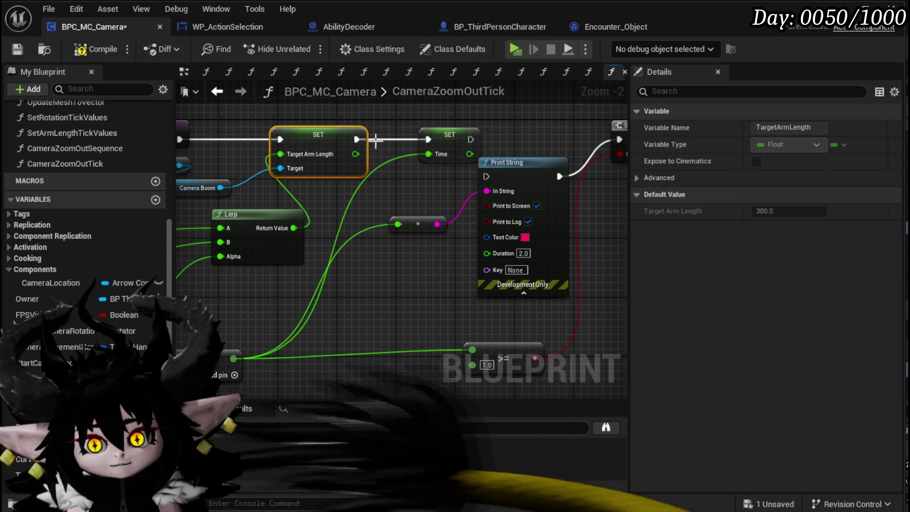
left_click_drag(485, 179, 486, 179)
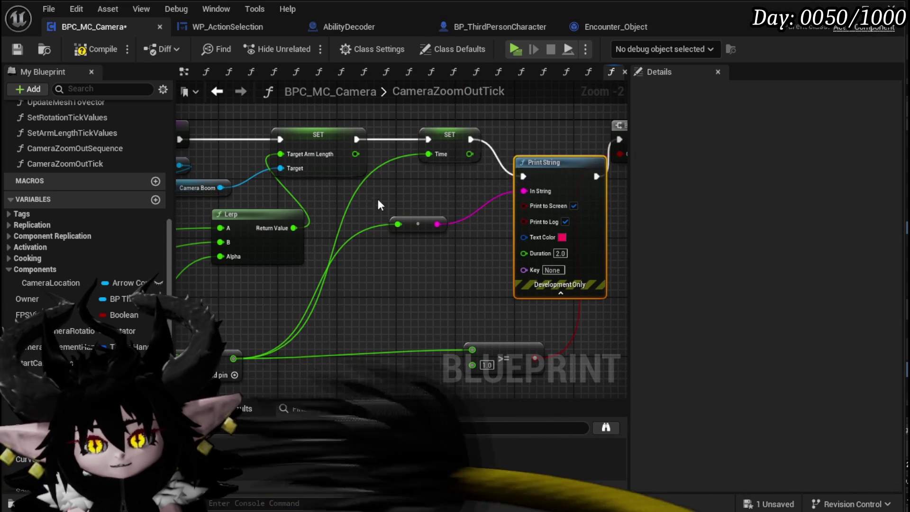
Step: Compile the camera blueprint and copy the Owner and Camera Boom getters into CameraZoomOutSequence
left_click(90, 53)
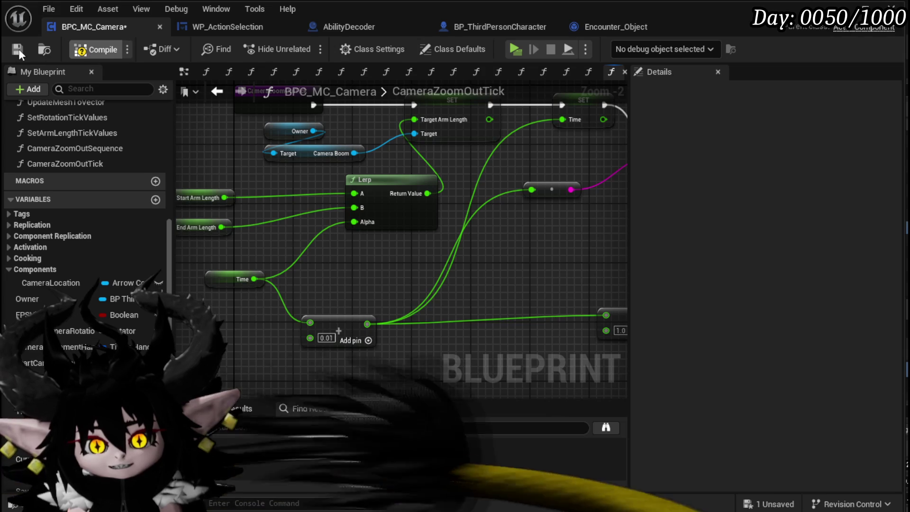
key("alt+Left")
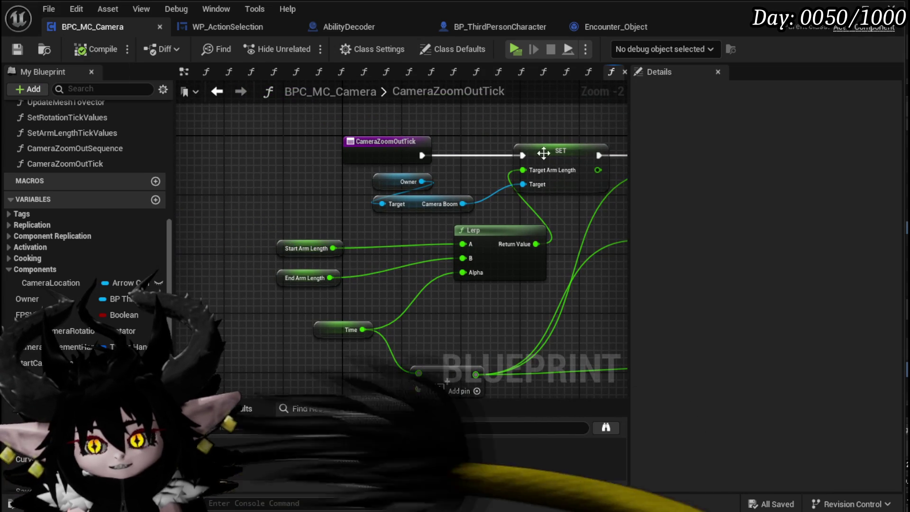
left_click_drag(366, 231, 414, 181)
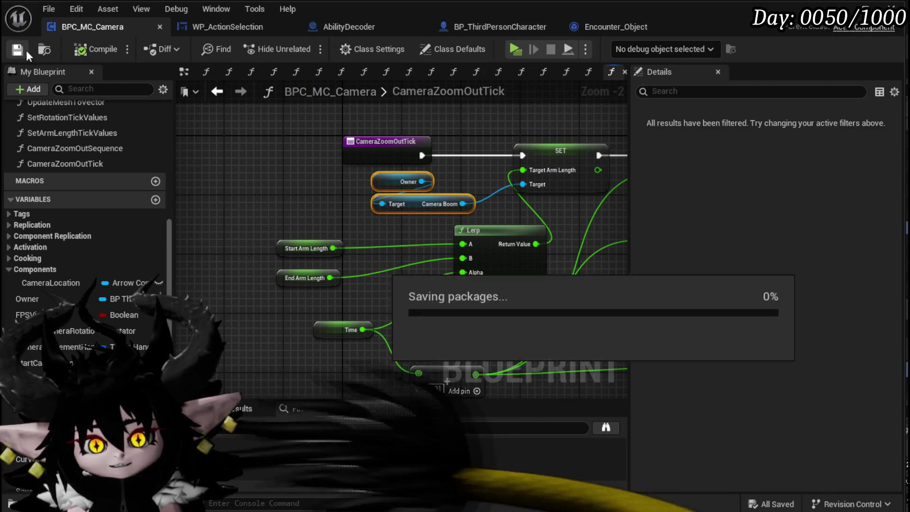
left_click(217, 91)
key("ctrl+v")
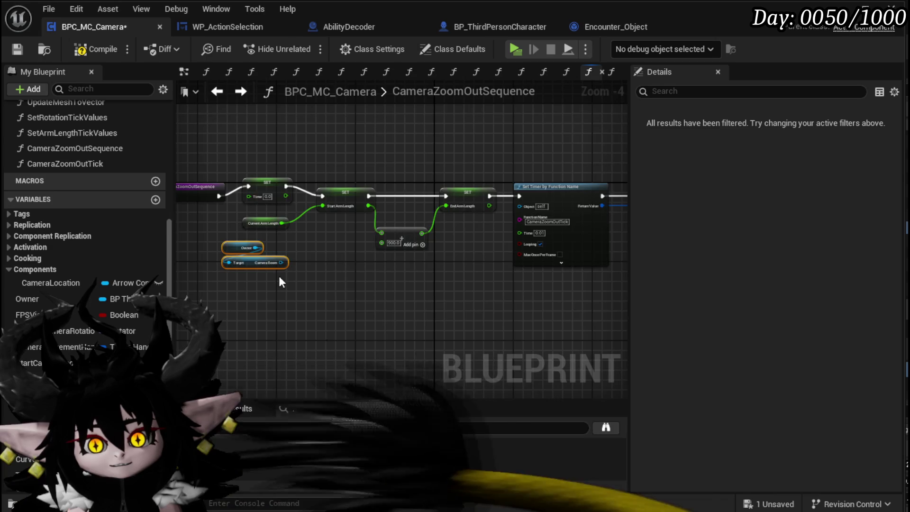
Step: Feed Start Arm Length from the Camera Boom's Get Target Arm Length, dropping the Current Arm Length getter
scroll(279, 276, "up", 3)
left_click_drag(284, 255, 313, 303)
type("get targe")
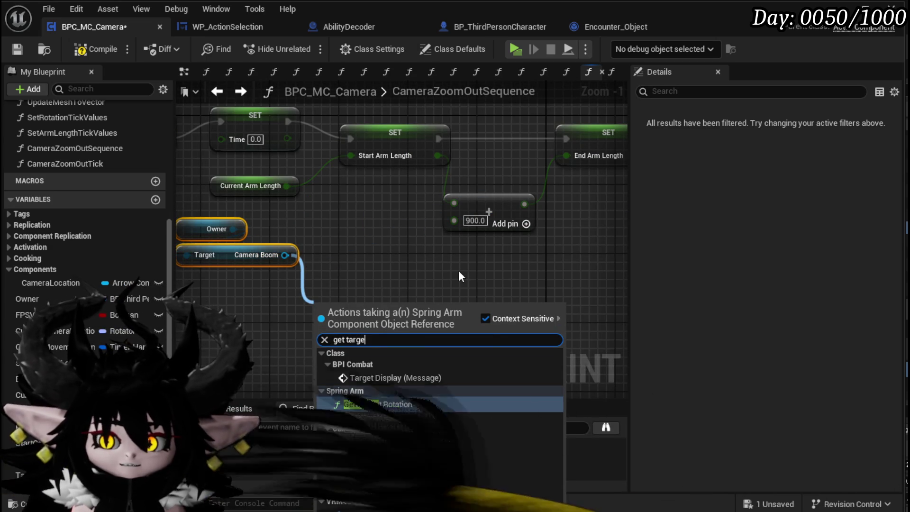
type("t")
left_click(385, 442)
left_click_drag(437, 306, 359, 163)
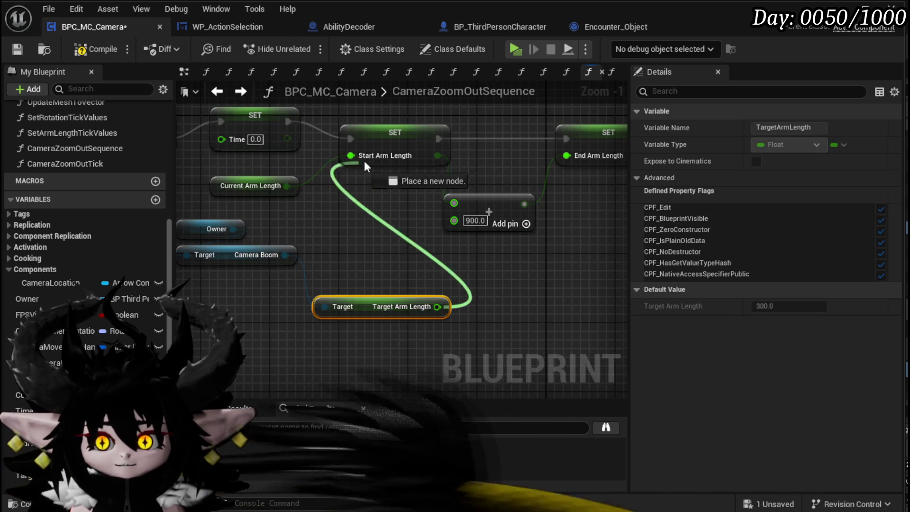
left_click_drag(394, 290, 366, 314)
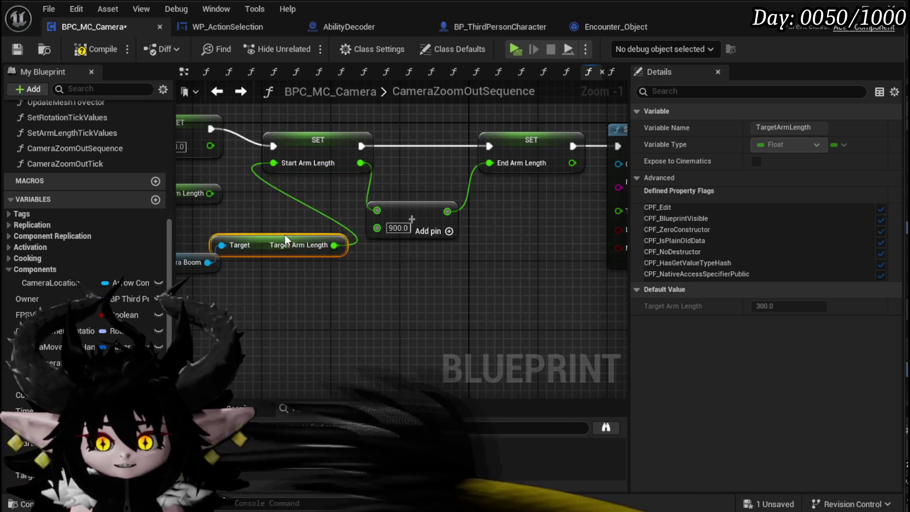
left_click_drag(211, 244, 347, 256)
key("ctrl+z")
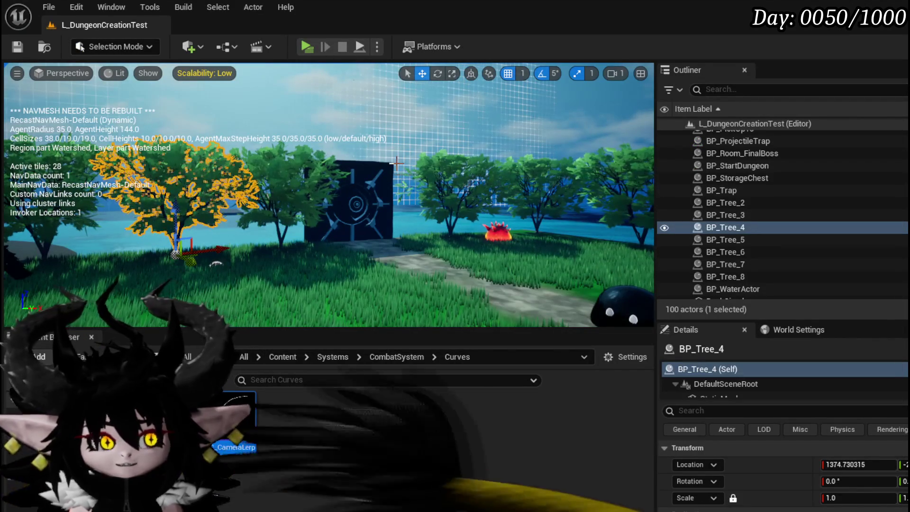
Step: Launch a play-test, walk into the Fire Slime to start combat, and play the Power Up card
left_click(303, 47)
key("w")
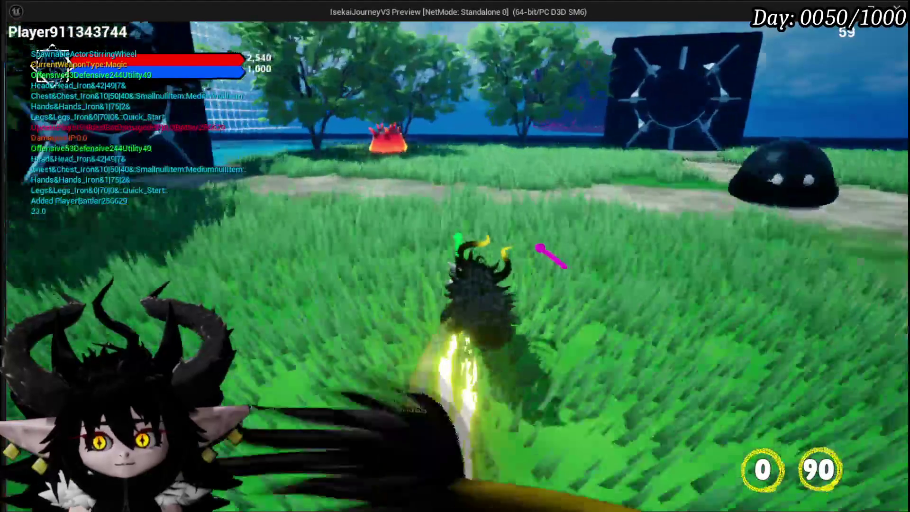
key("w")
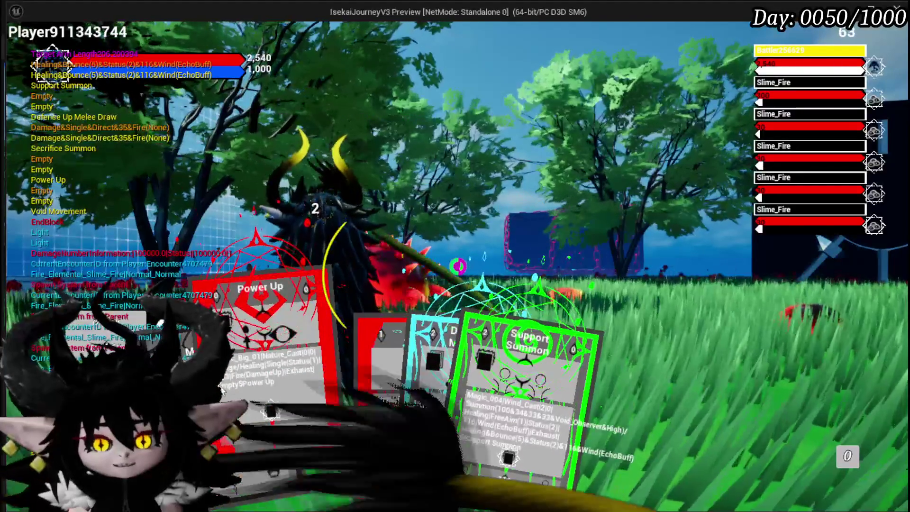
left_click(268, 341)
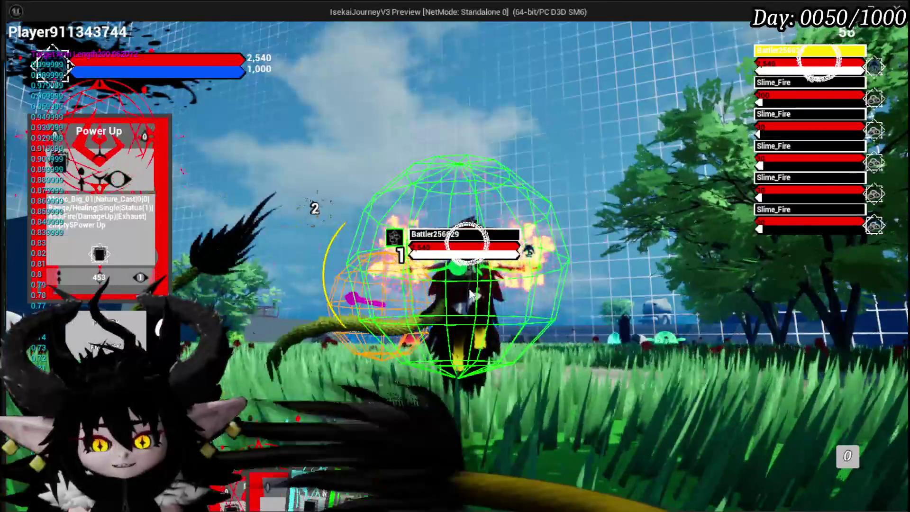